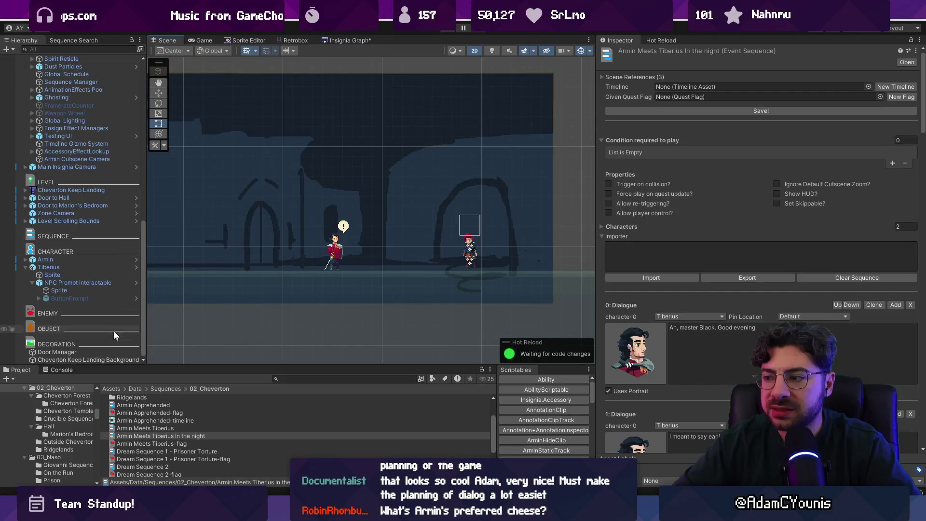
scroll(917, 292, "down", 10)
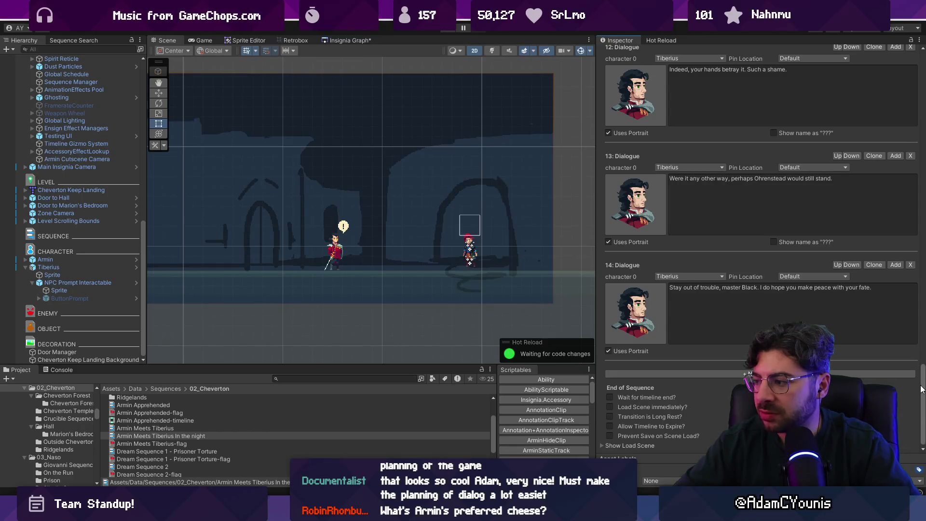
Step: Create a new timeline asset for the night event sequence and save the sequence
scroll(922, 390, "up", 20)
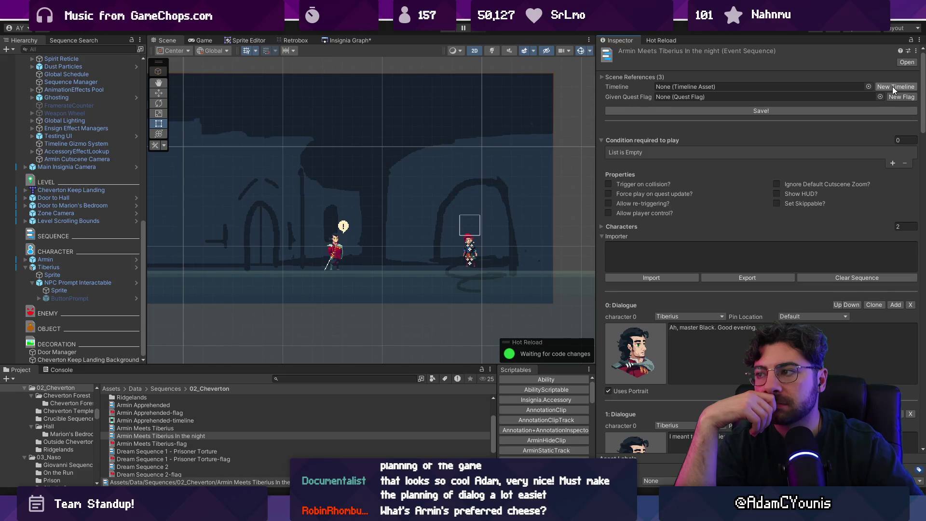
left_click(893, 86)
left_click(824, 111)
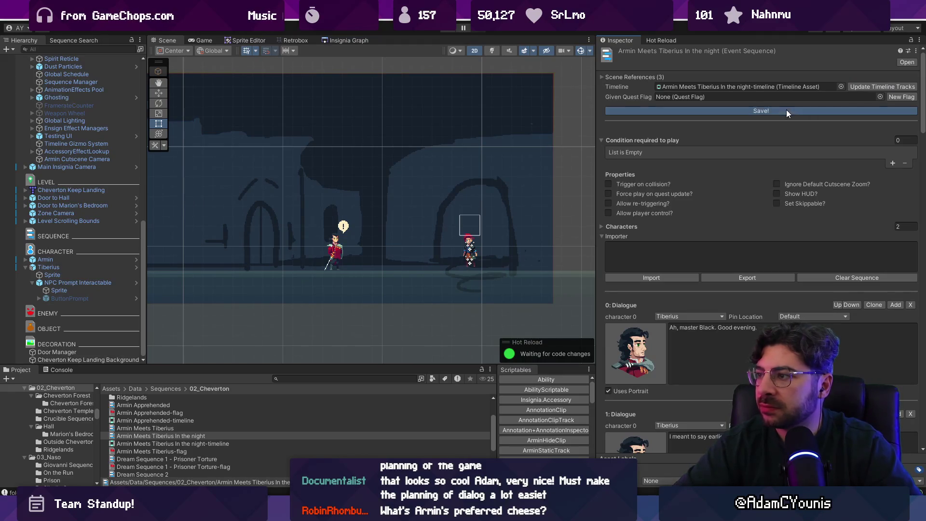
Step: Open the Armin Meets Tiberius In the night timeline asset to view its tracks
left_click(183, 428)
left_click(185, 437)
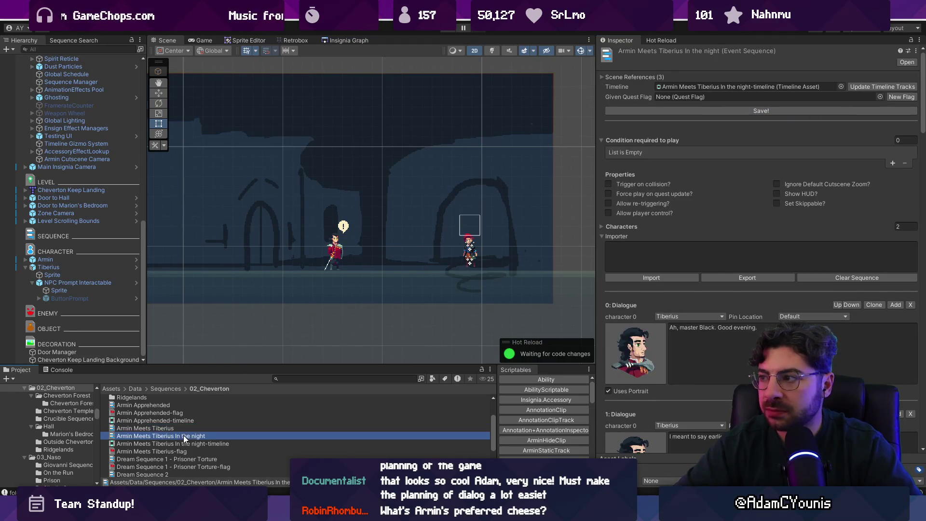
double_click(679, 89)
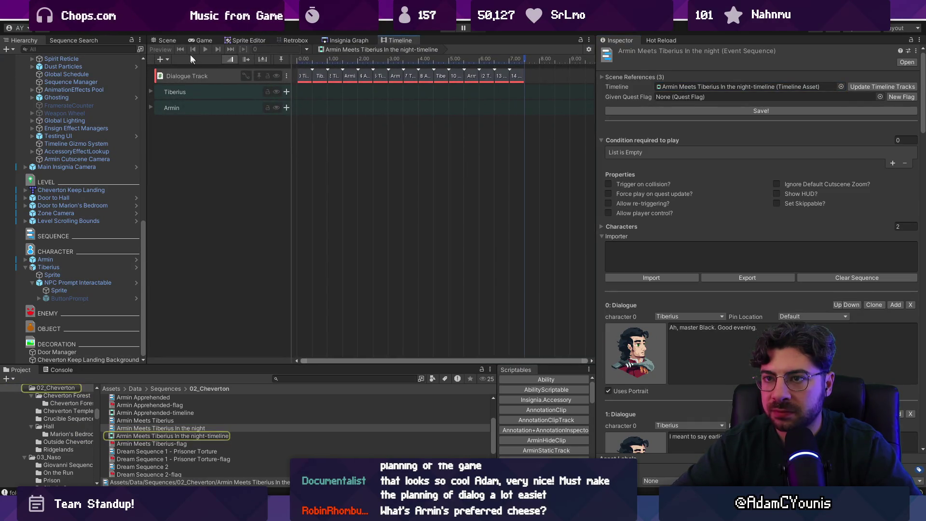
Step: Return to the scene, widen the hierarchy, collapse GameEngine's children and select Tiberius
left_click(167, 40)
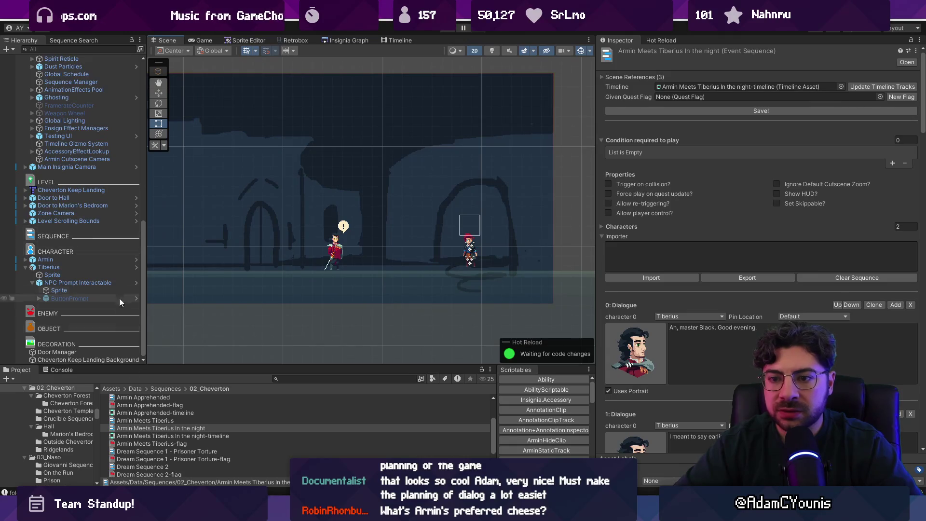
scroll(121, 304, "up", 15)
left_click_drag(147, 155, 245, 155)
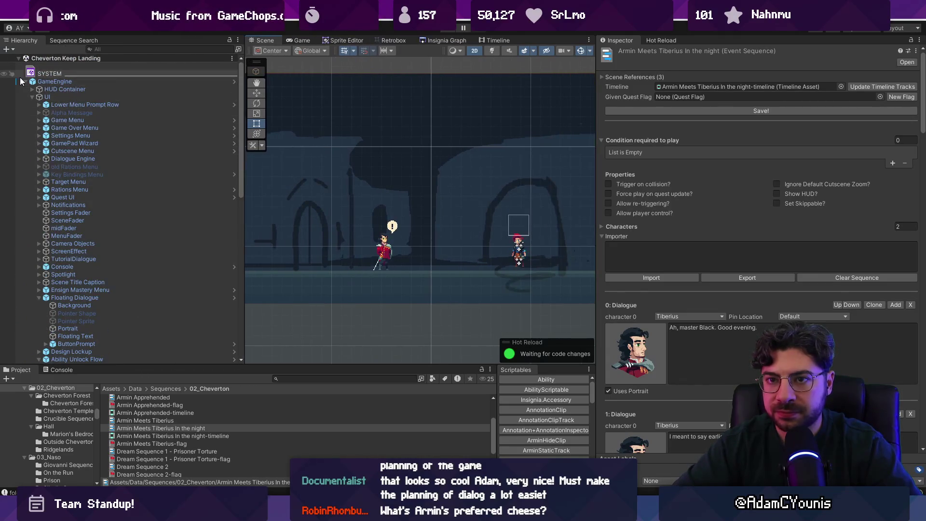
left_click(25, 81)
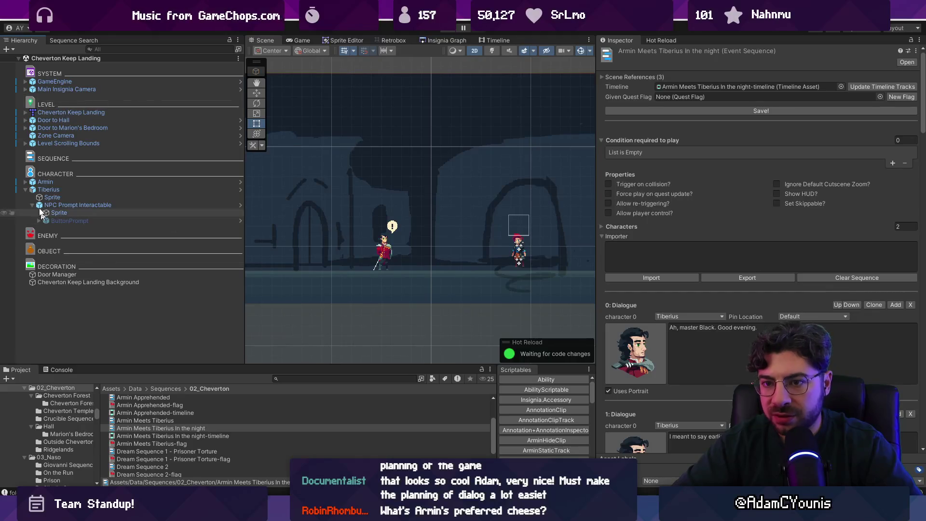
left_click(84, 190)
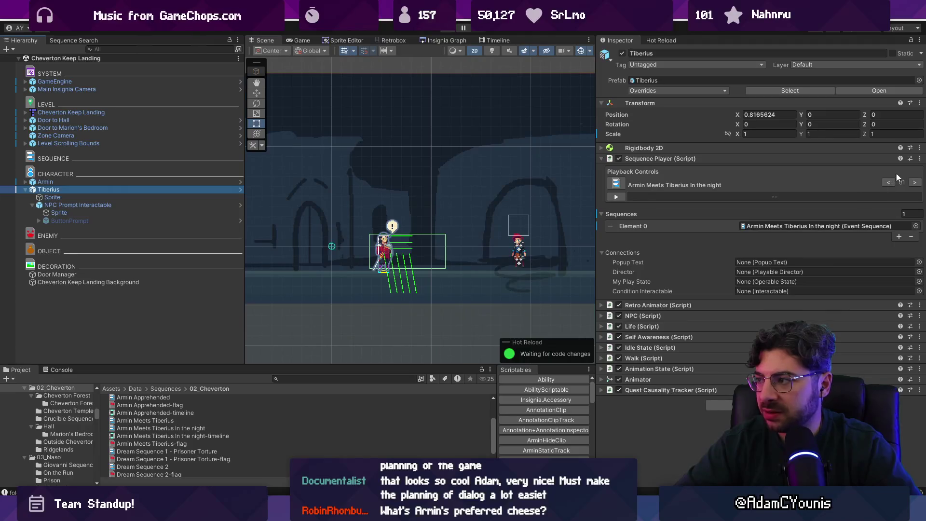
Step: Remove the night sequence from Tiberius's sequence list and delete Tiberius from the scene
left_click(912, 236)
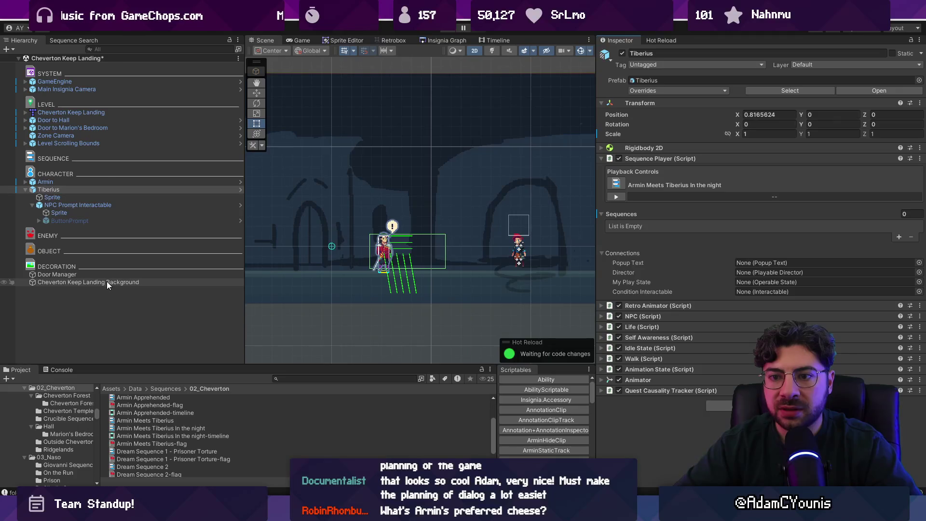
left_click(93, 193)
key("Delete")
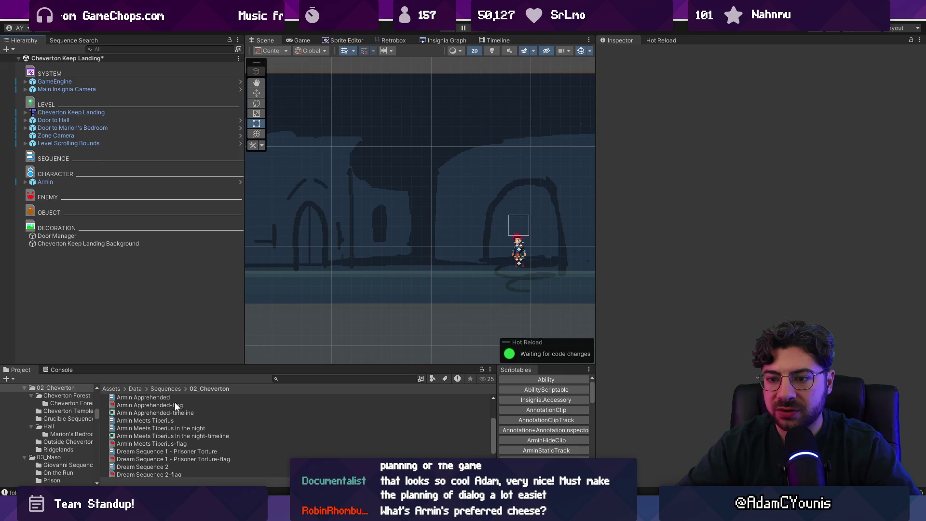
Step: Select the night sequence asset and update its timeline tracks
left_click(182, 437)
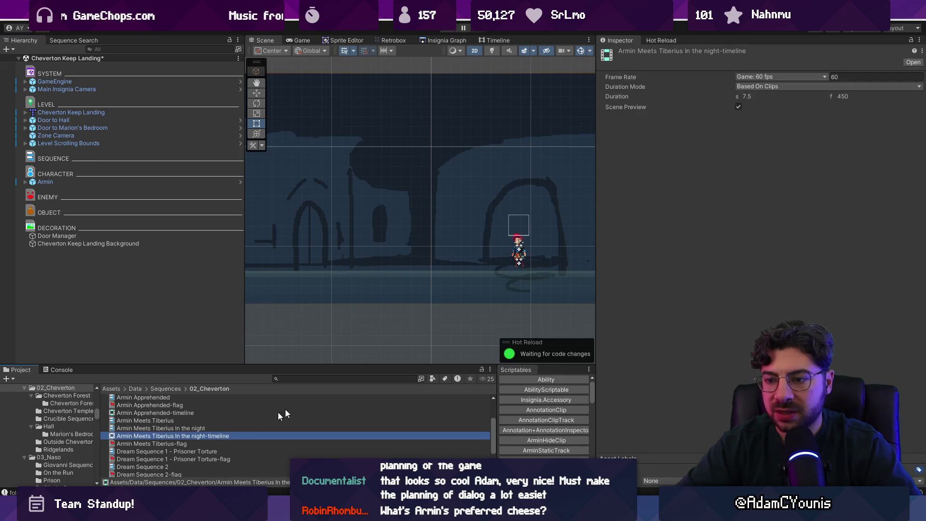
left_click(212, 428)
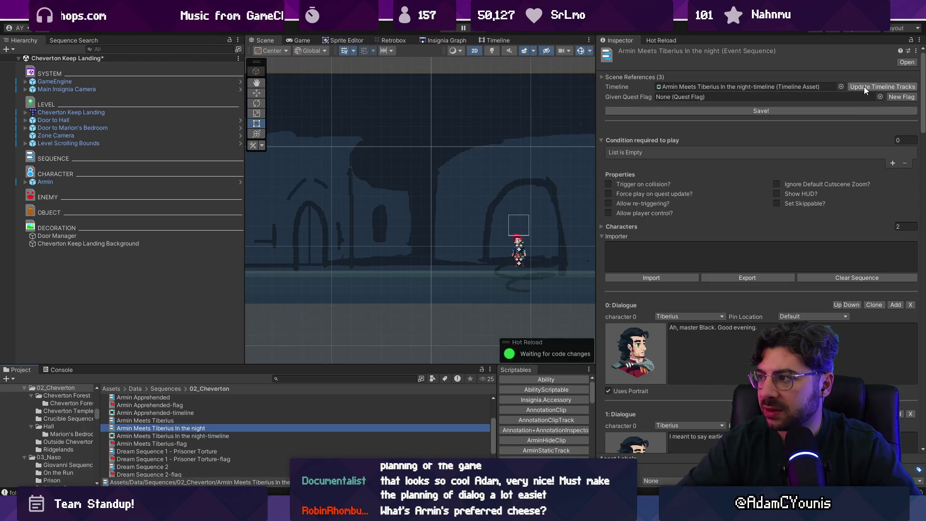
left_click(621, 125)
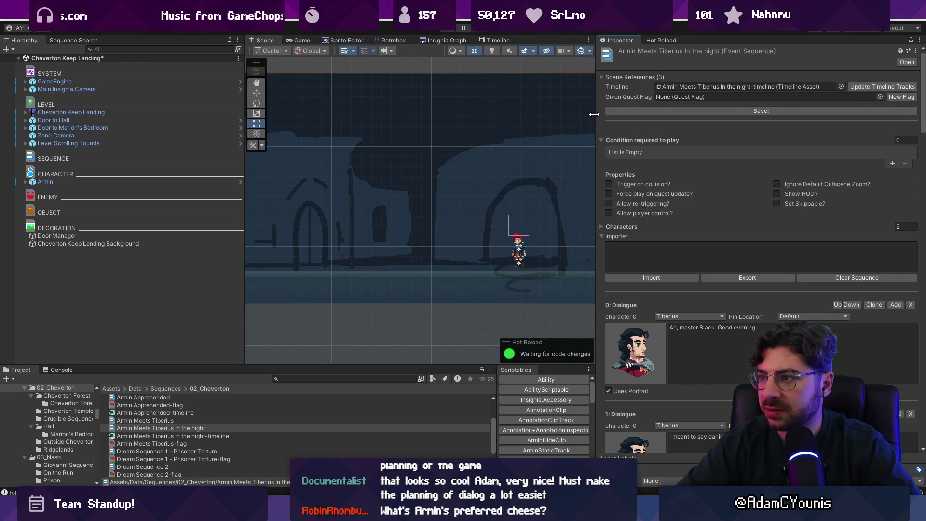
left_click_drag(595, 114, 578, 115)
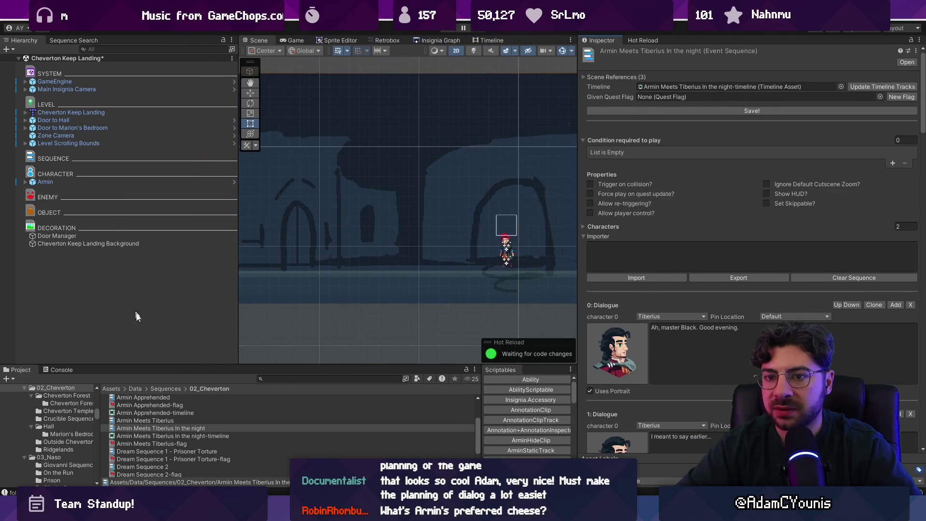
left_click(186, 428)
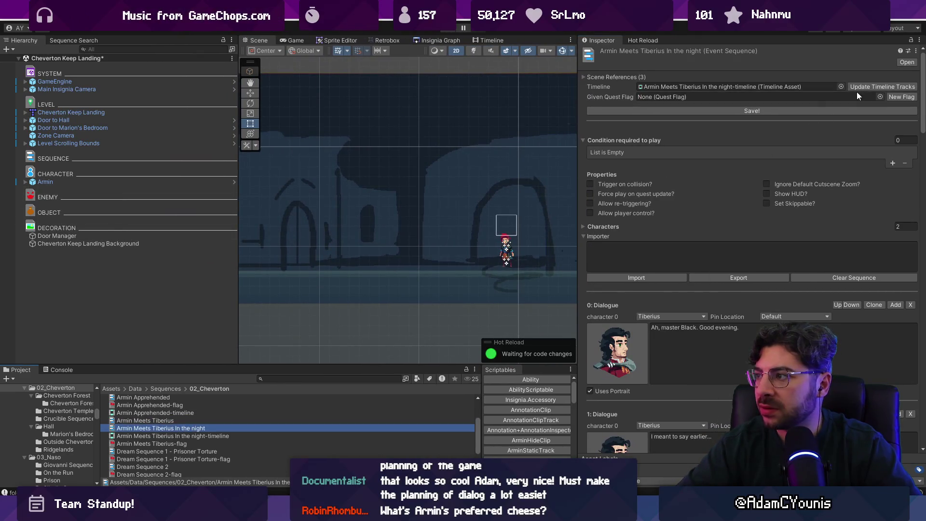
left_click(862, 86)
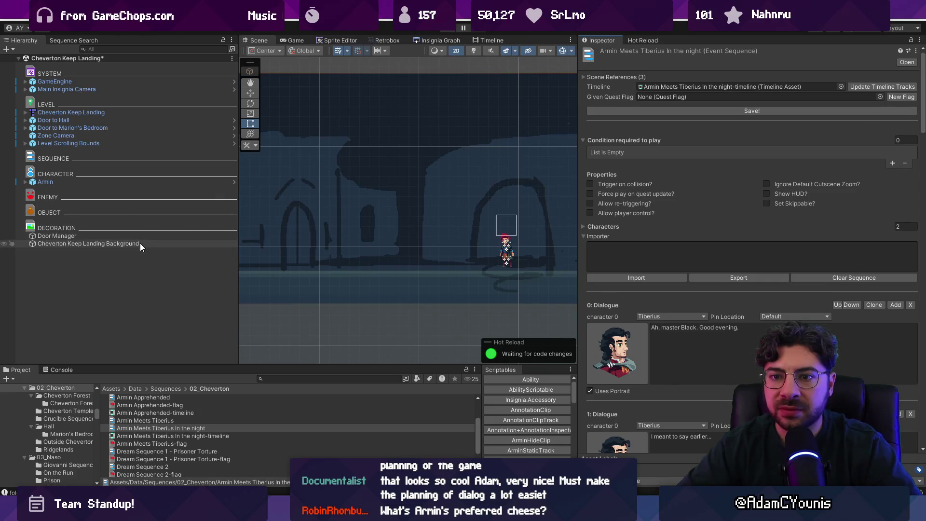
Step: Open Window > Insignia > Causality, dock it beside the Console and show sequence references
left_click(51, 369)
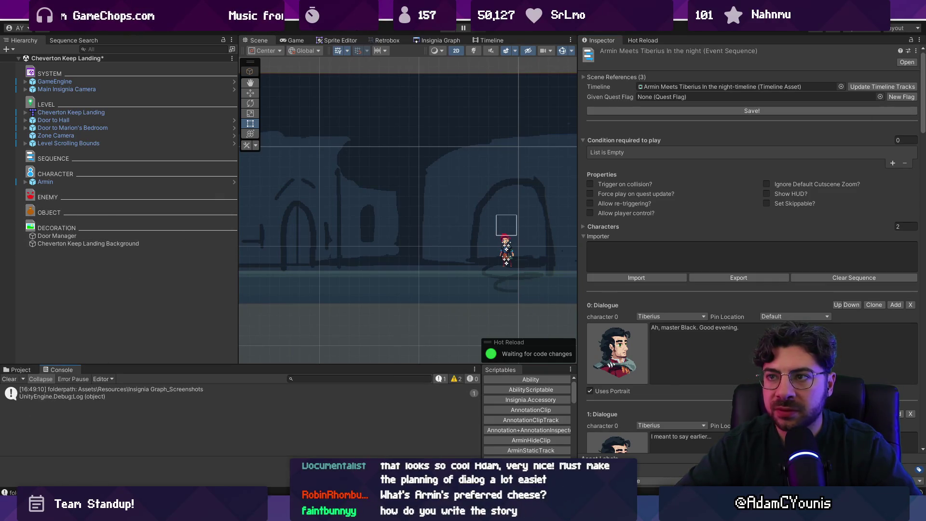
left_click(344, 19)
mouse_move(415, 95)
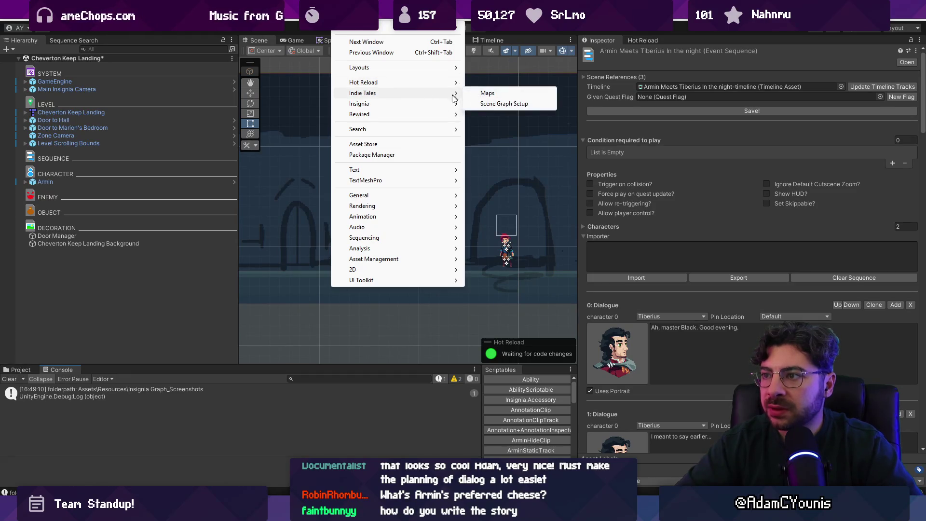
mouse_move(450, 103)
left_click(497, 114)
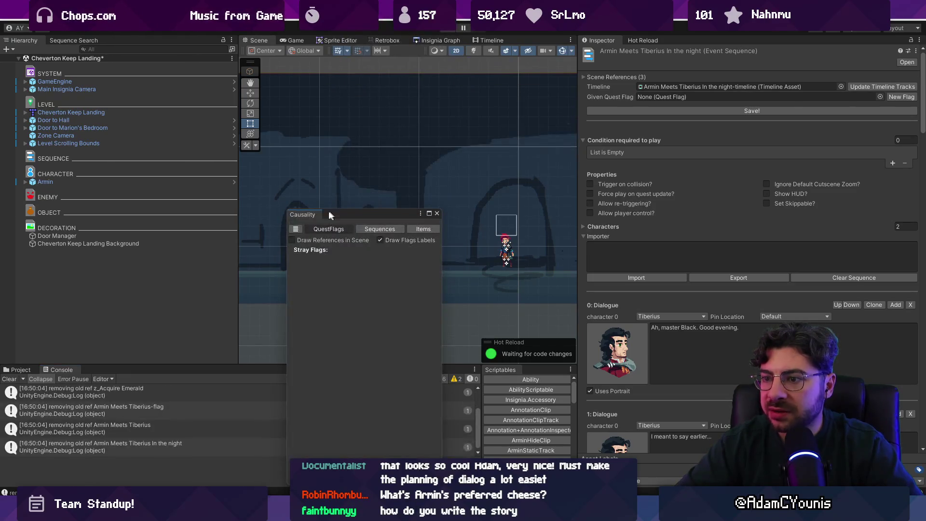
mouse_move(291, 260)
left_mouse_down()
mouse_move(166, 370)
mouse_move(157, 360)
left_mouse_up()
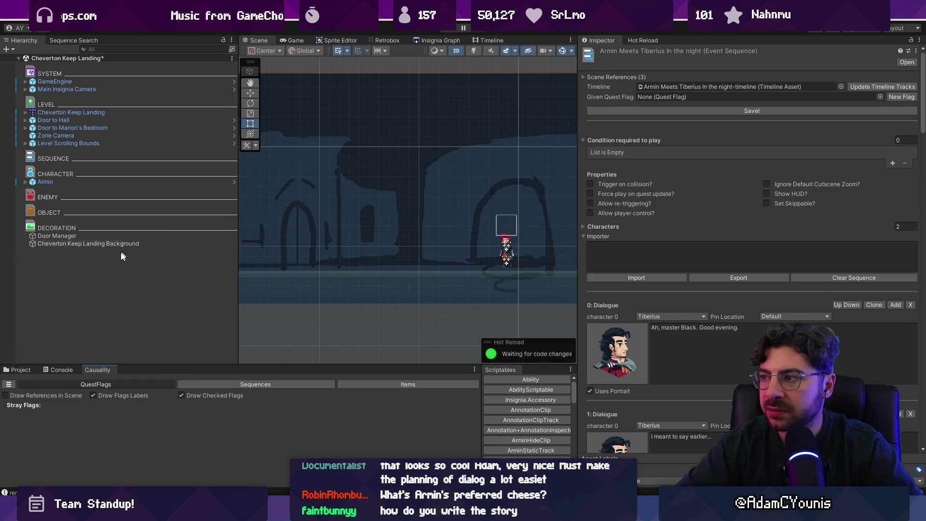
left_click(217, 381)
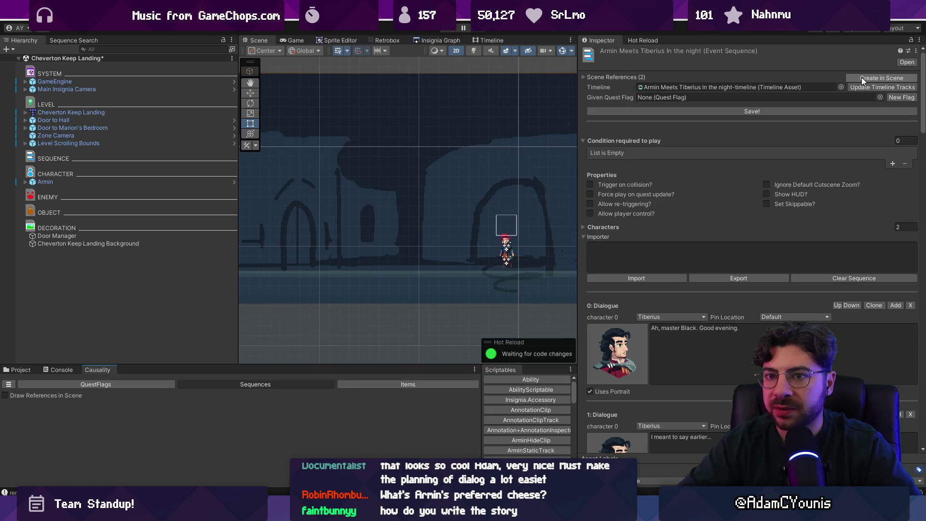
Step: Instantiate the night sequence in the scene and frame its objects in view
left_click(861, 77)
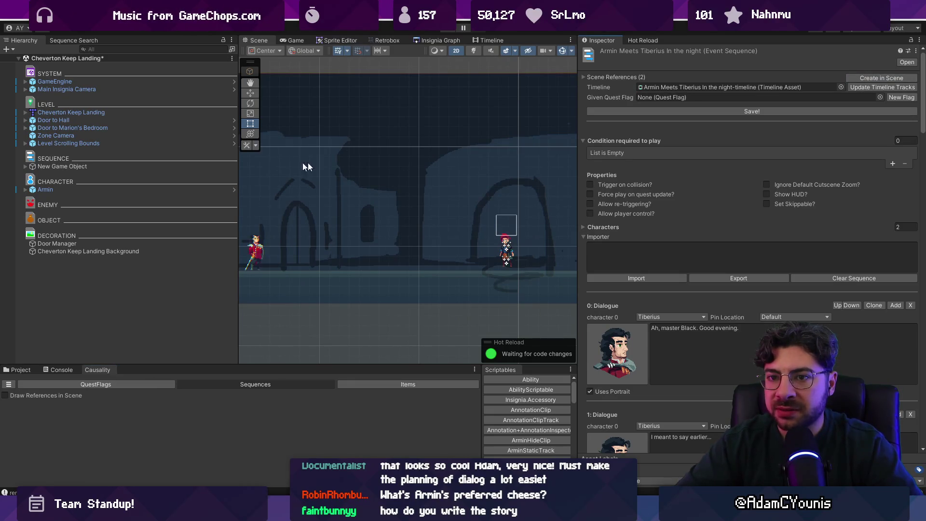
left_click(42, 166)
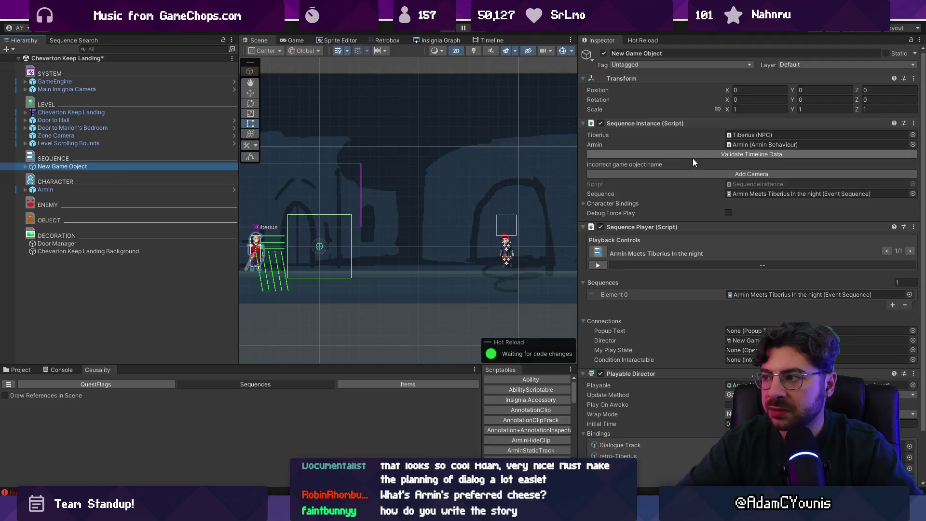
left_click(25, 166)
double_click(70, 174)
double_click(73, 166)
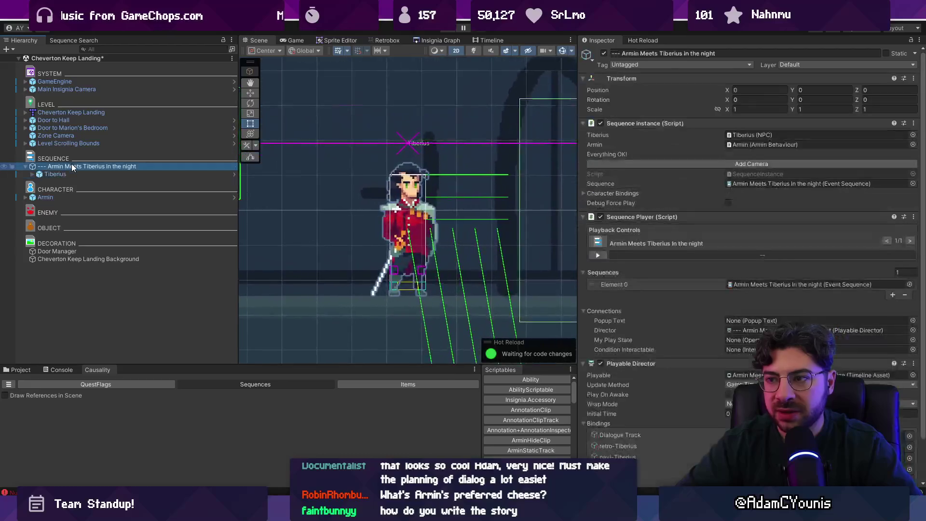
Step: Enlarge the scene view and move the sequence object right to X 1.305
scroll(350, 200, "down", 2)
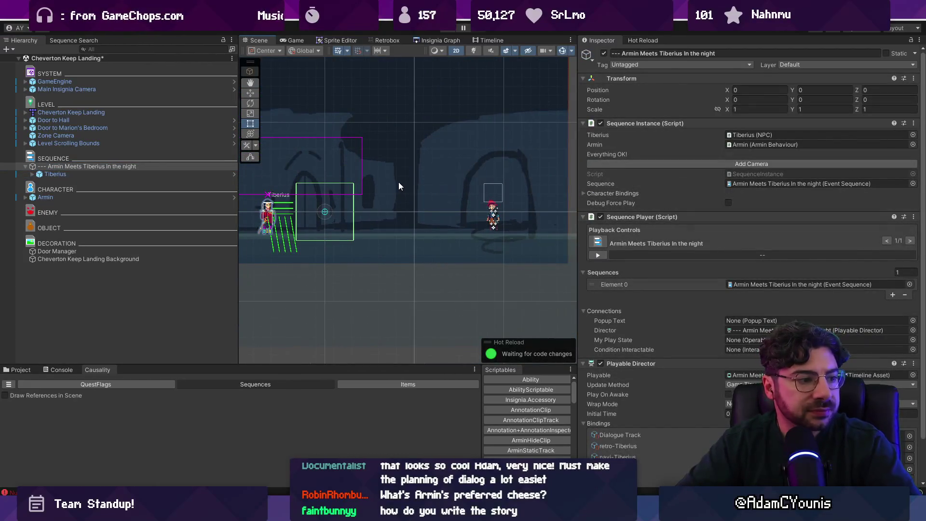
left_click_drag(579, 237, 650, 236)
left_click_drag(269, 229, 209, 229)
scroll(270, 208, "up", 2)
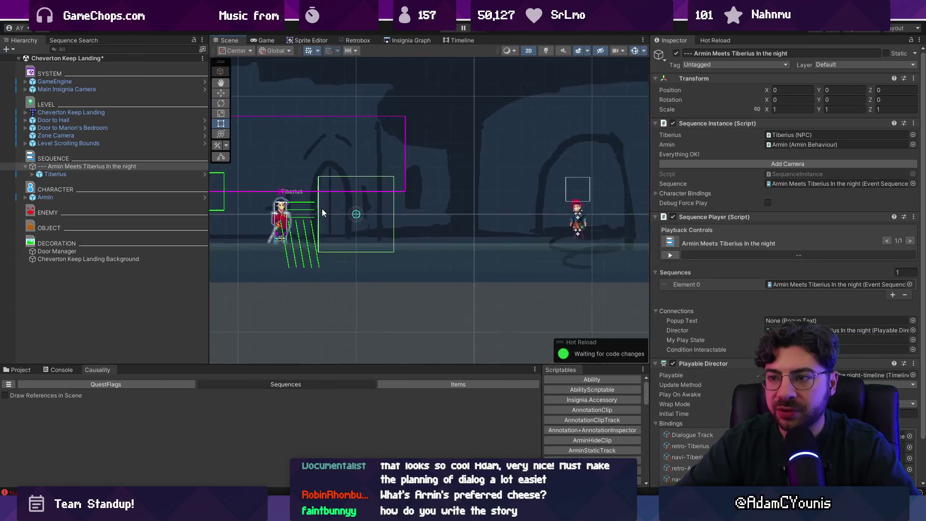
key("w")
left_click_drag(359, 214, 465, 214)
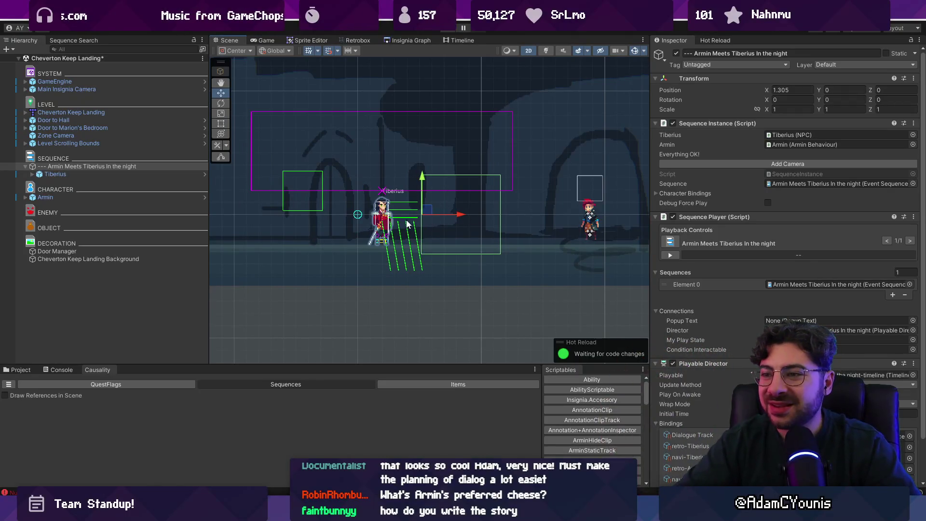
key("f")
Step: Open the Timeline window via Window > Sequencing > Timeline
left_click(342, 15)
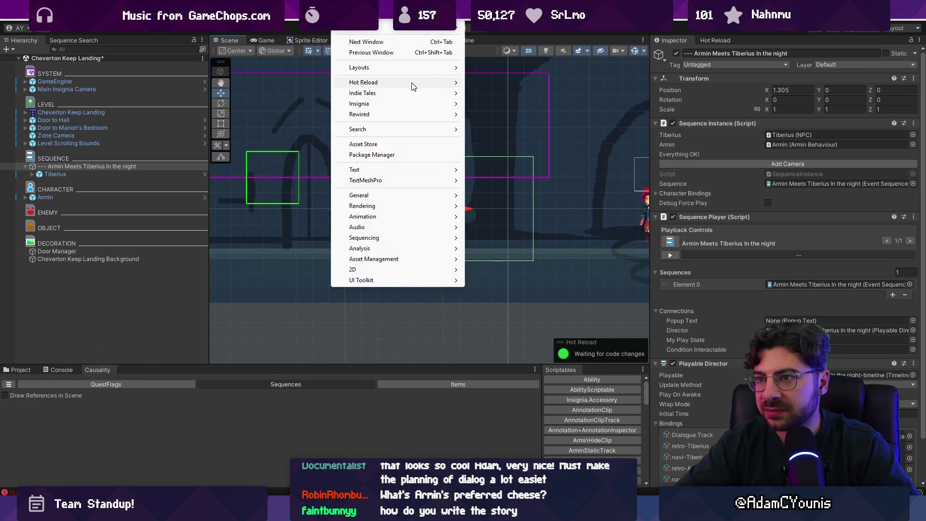
mouse_move(437, 107)
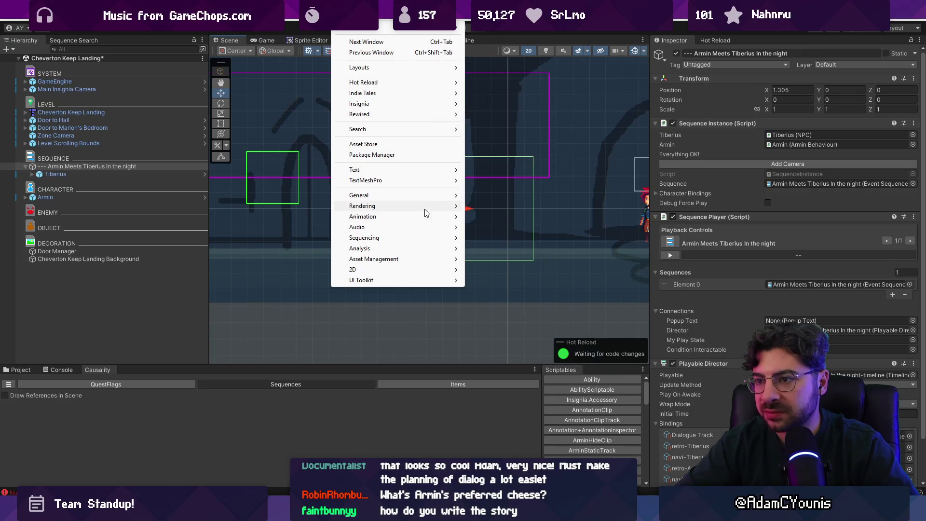
mouse_move(430, 199)
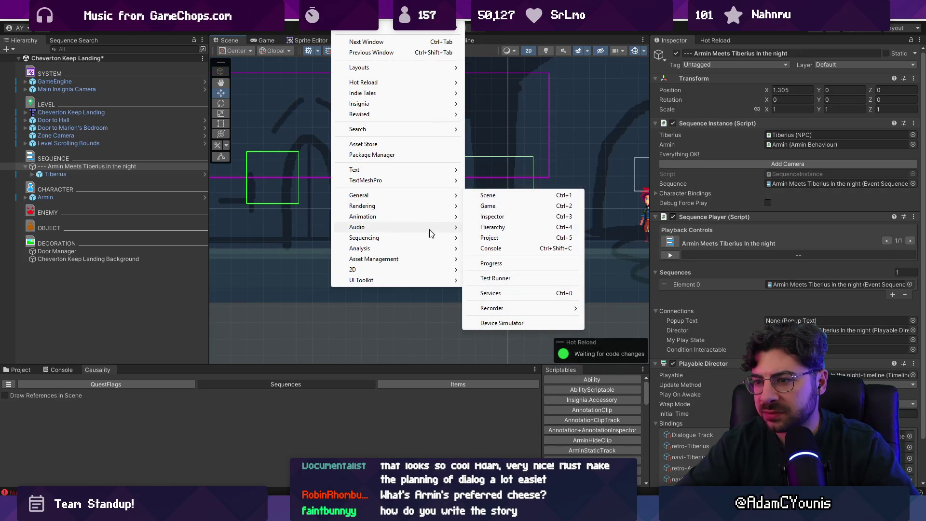
mouse_move(433, 238)
left_click(492, 238)
Step: Dock the Timeline into the bottom panel and enlarge it
mouse_move(463, 40)
left_mouse_down()
mouse_move(221, 354)
mouse_move(140, 370)
left_mouse_up()
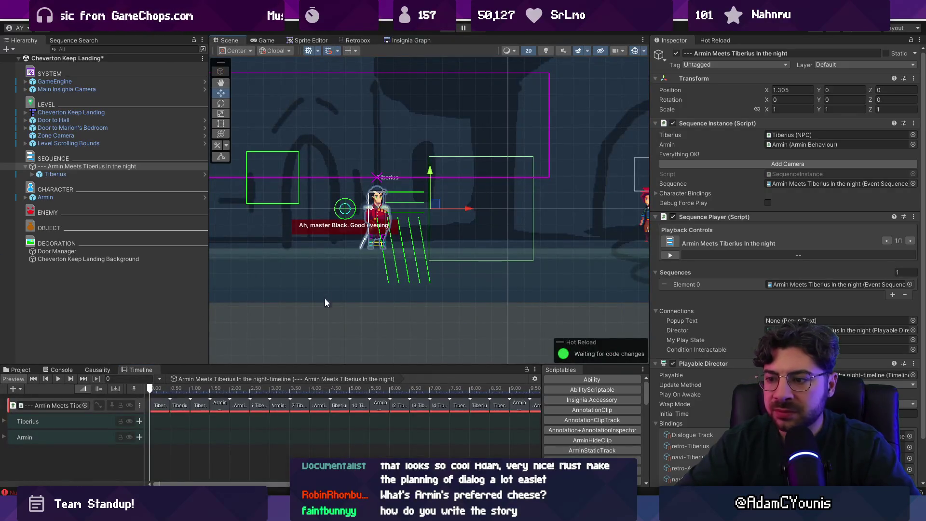
left_click_drag(343, 366, 333, 273)
scroll(314, 336, "down", 3)
scroll(256, 322, "up", 5)
scroll(426, 330, "down", 5)
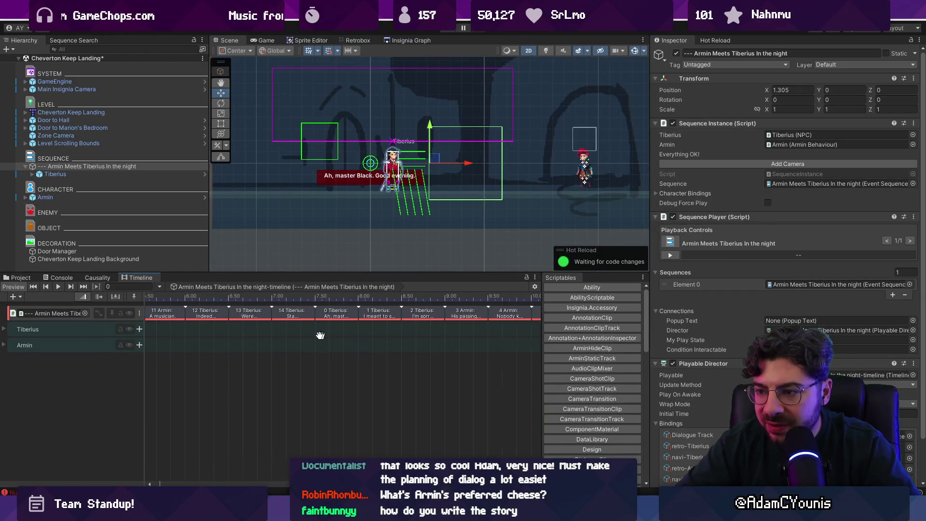
Step: Delete the repeated dialogue clips between 7.5 s and 15 s
left_click_drag(482, 313, 283, 319)
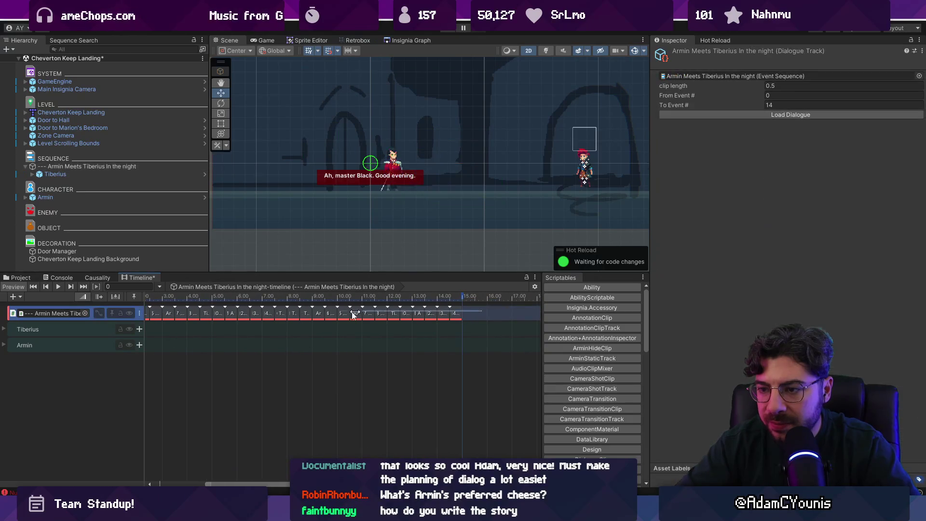
scroll(288, 324, "up", 5)
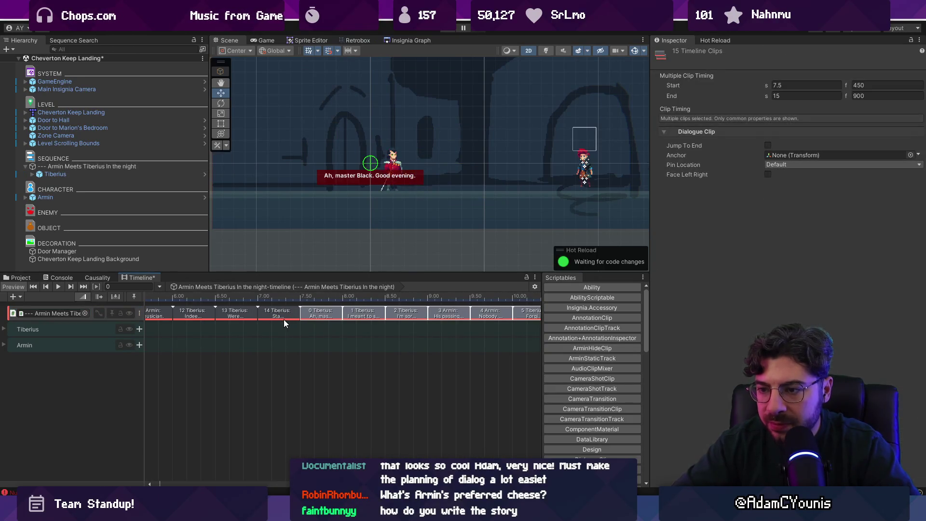
key("Delete")
scroll(316, 338, "down", 5)
scroll(284, 333, "up", 5)
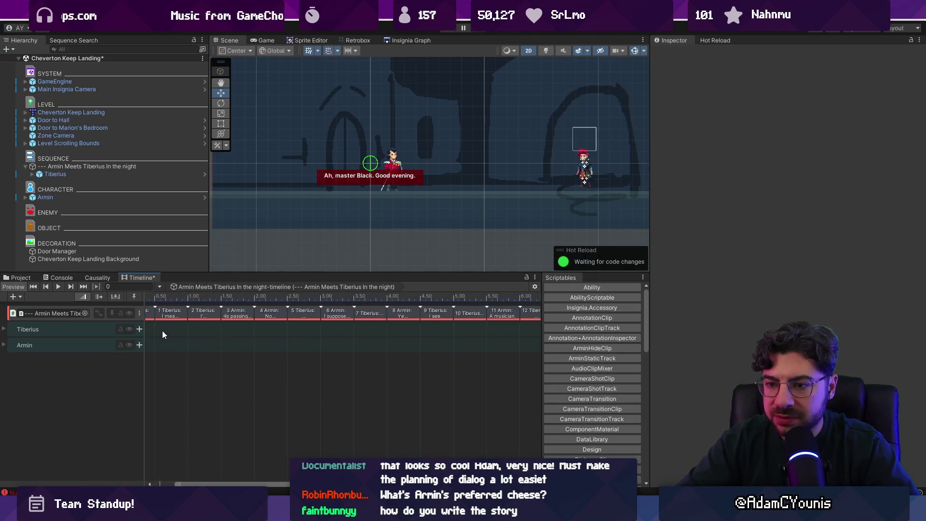
Step: Expand Tiberius's and Armin's timeline tracks to check their bindings, then select Tiberius
left_click(3, 329)
left_click(57, 361)
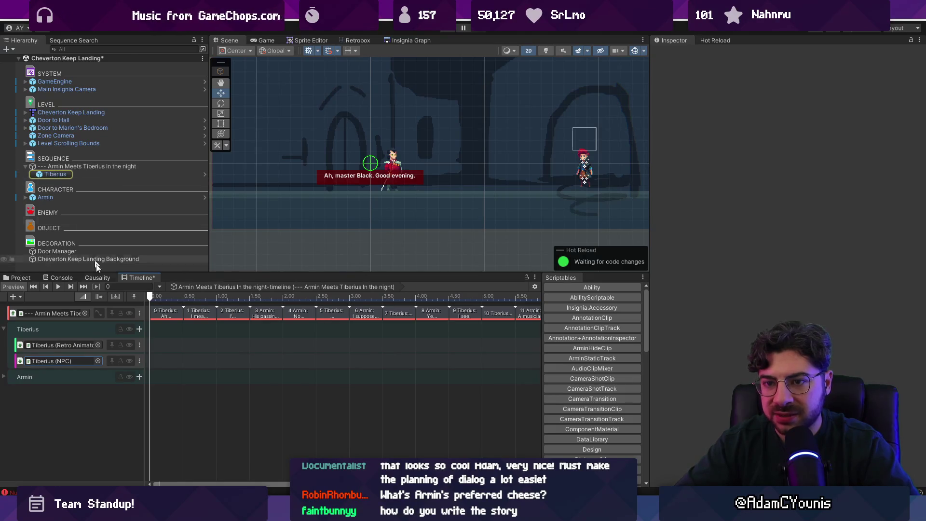
left_click(4, 378)
left_click(62, 409)
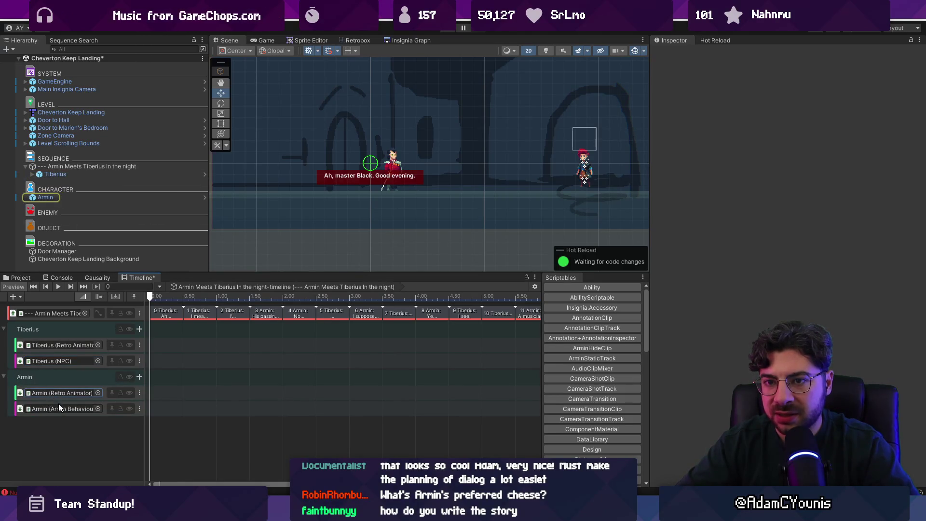
scroll(312, 258, "up", 3)
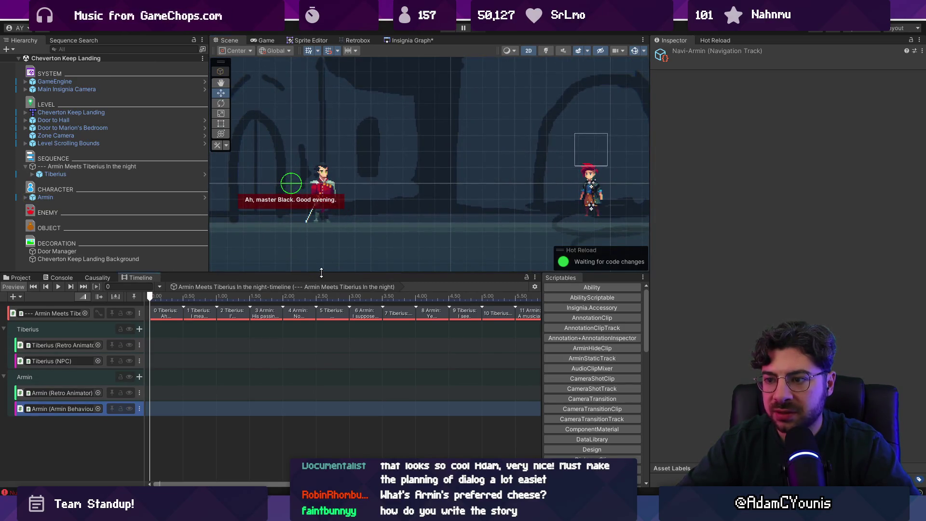
left_click_drag(321, 273, 299, 238)
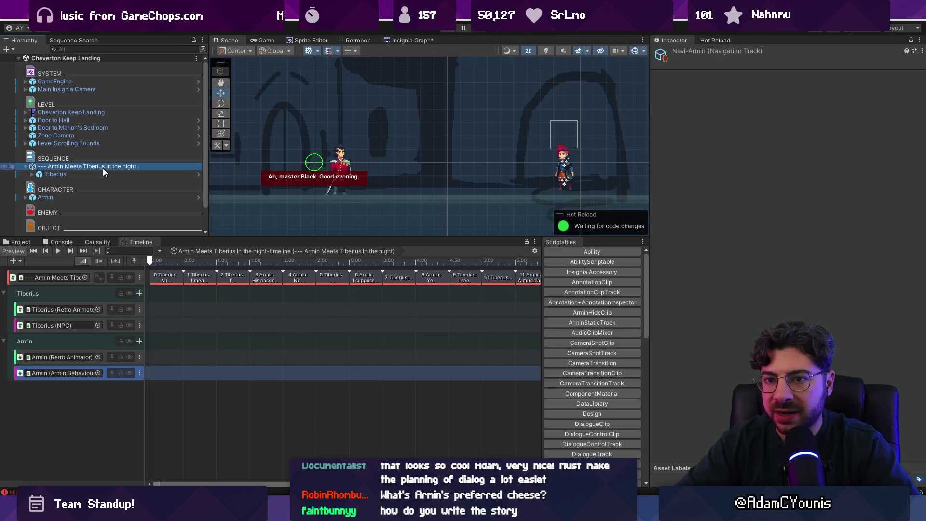
left_click(106, 171)
Step: Open Tiberius's .ase sprite file and review Walk animation frames 19–26
key("alt+Tab")
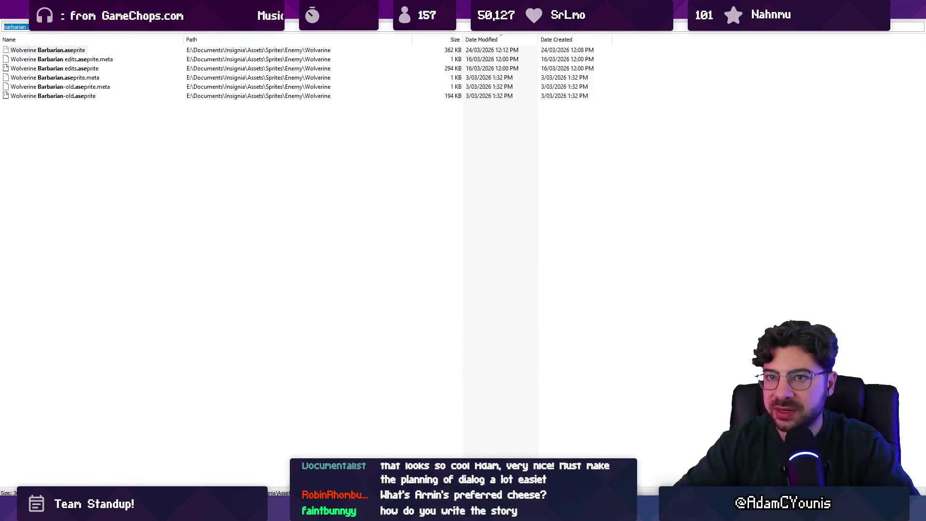
type(".ase")
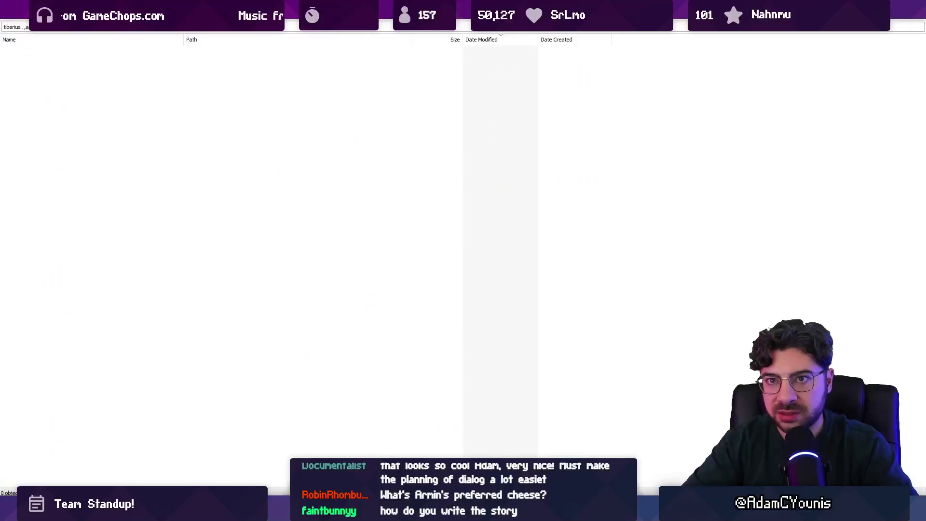
key("Down")
key("Return")
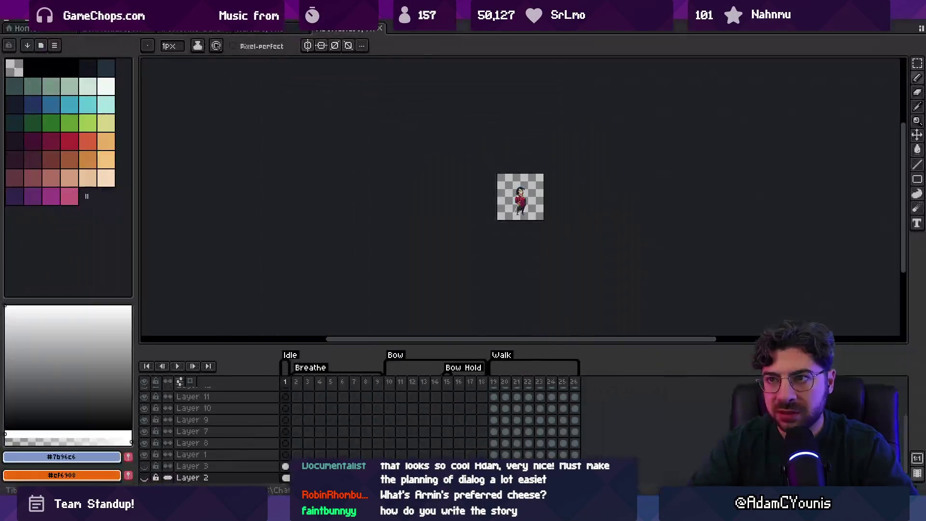
scroll(536, 206, "up", 3)
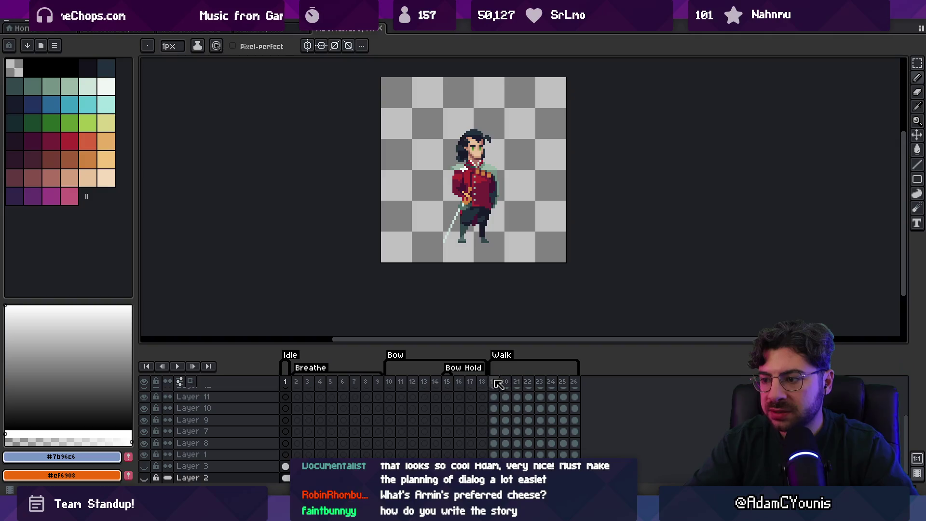
left_click_drag(493, 382, 569, 381)
left_click(573, 381)
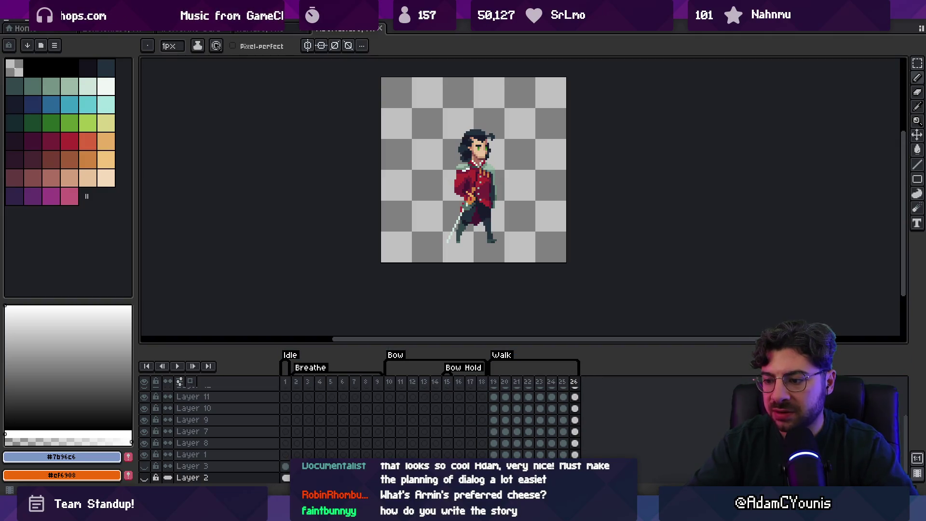
key("alt+Tab")
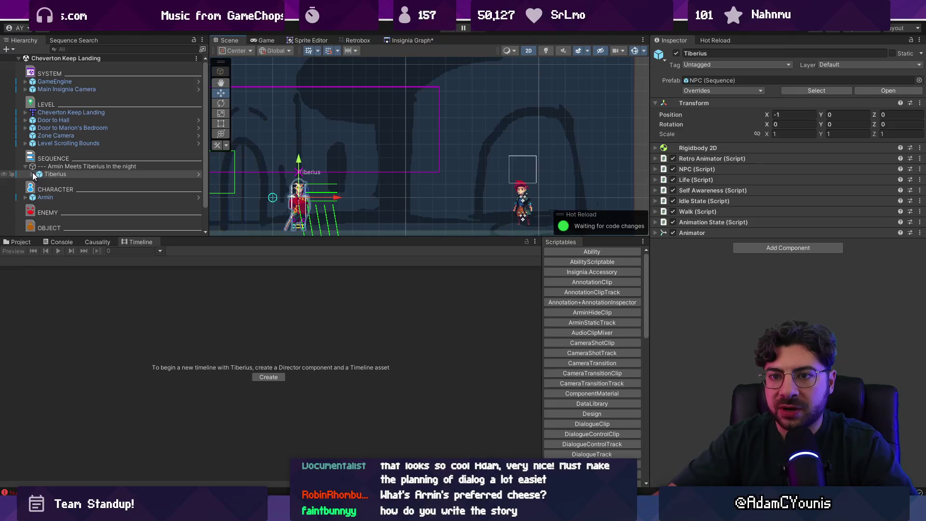
Step: Add a navigation clip to the Tiberius (NPC) track
left_click(35, 166)
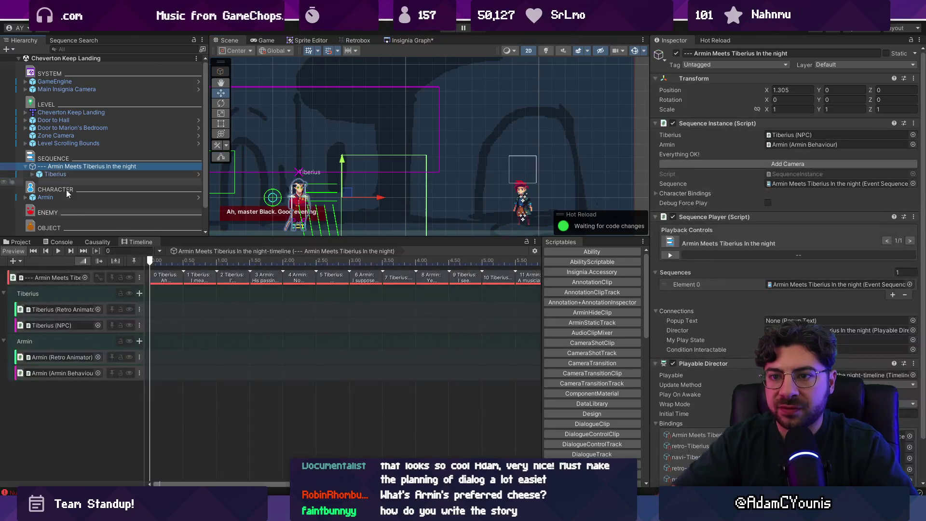
right_click(195, 323)
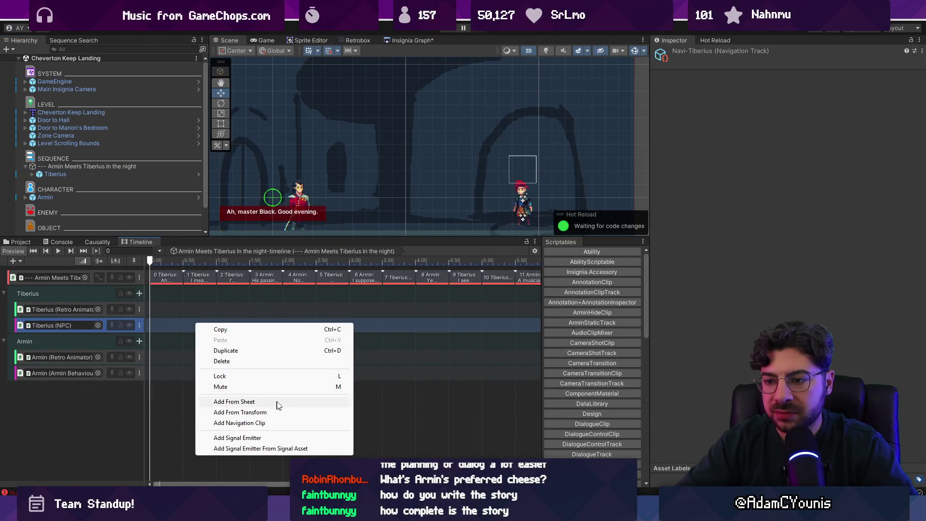
left_click(282, 423)
scroll(228, 304, "up", 3)
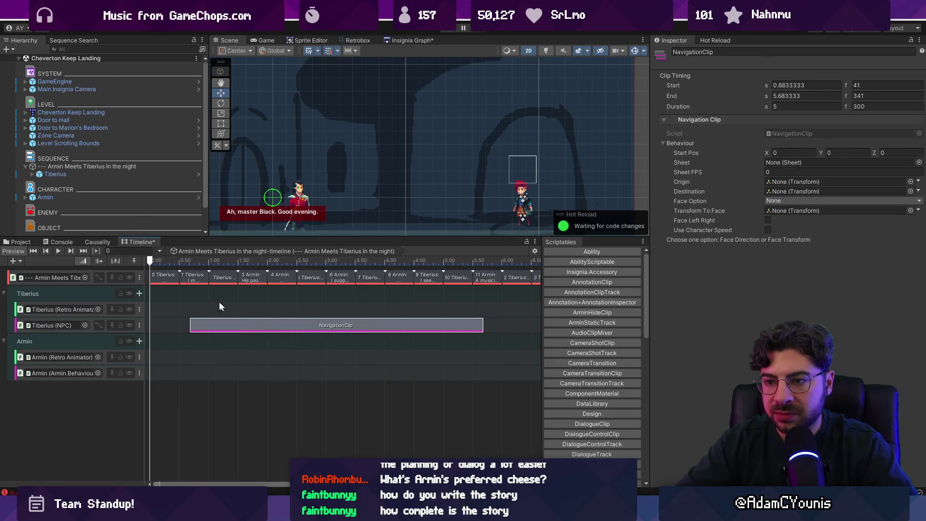
scroll(187, 293, "down", 5)
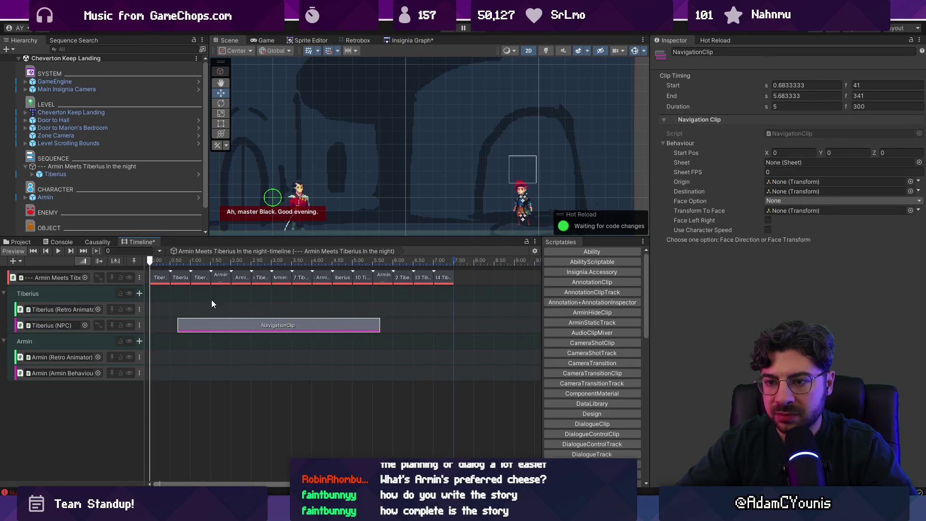
Step: Shift dialogue clips 2–15 later and trim the navigation clip to end at 2.316667 s
mouse_move(467, 277)
left_mouse_down()
mouse_move(173, 285)
mouse_move(253, 282)
left_mouse_up()
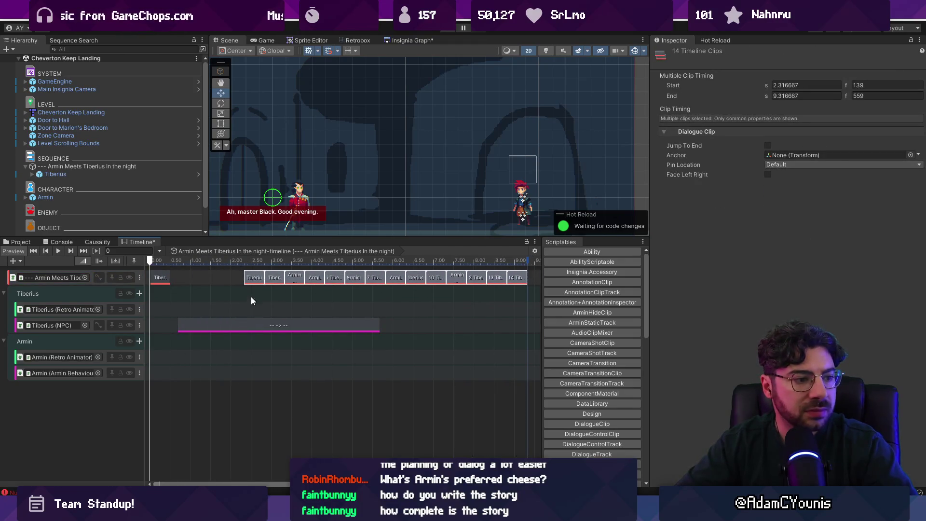
scroll(195, 317, "up", 3)
left_click(197, 324)
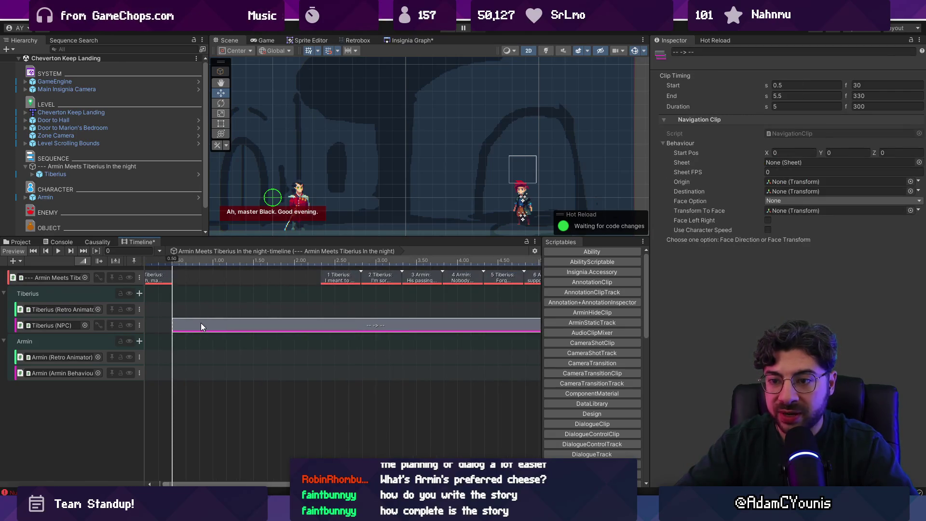
left_click_drag(407, 325, 259, 325)
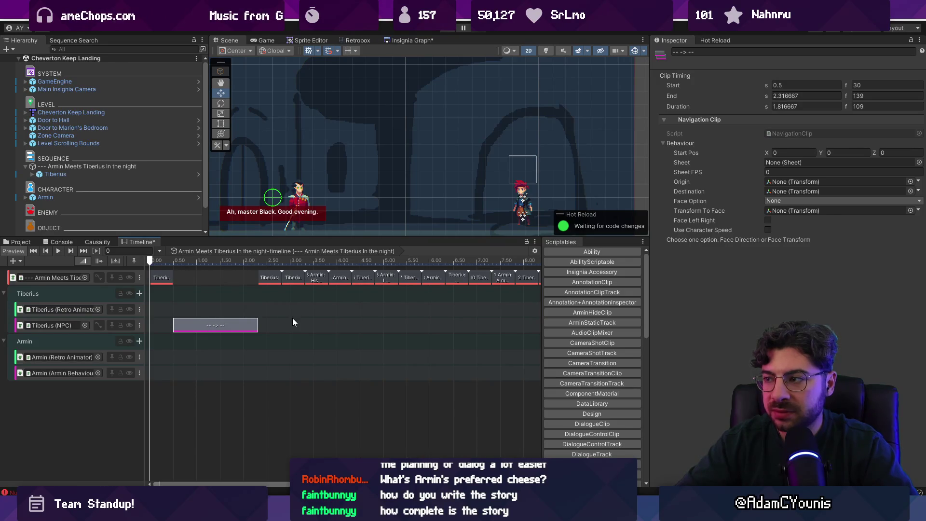
scroll(242, 287, "down", 2)
mouse_move(444, 278)
left_mouse_down()
mouse_move(207, 281)
mouse_move(222, 278)
left_mouse_up()
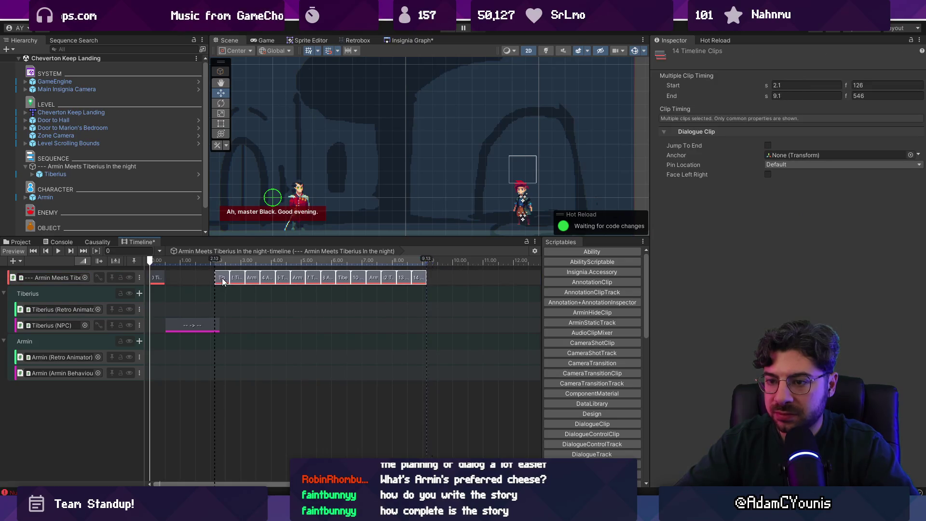
left_click(208, 326)
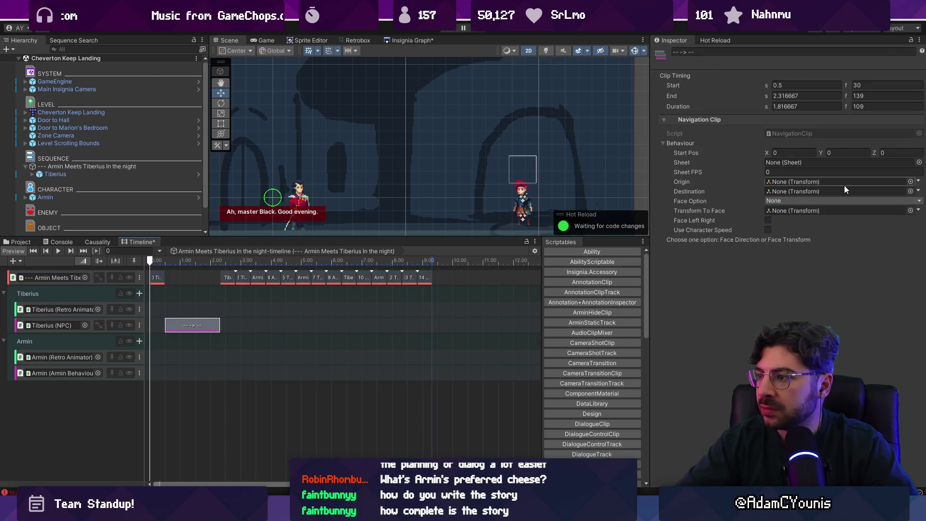
right_click(57, 167)
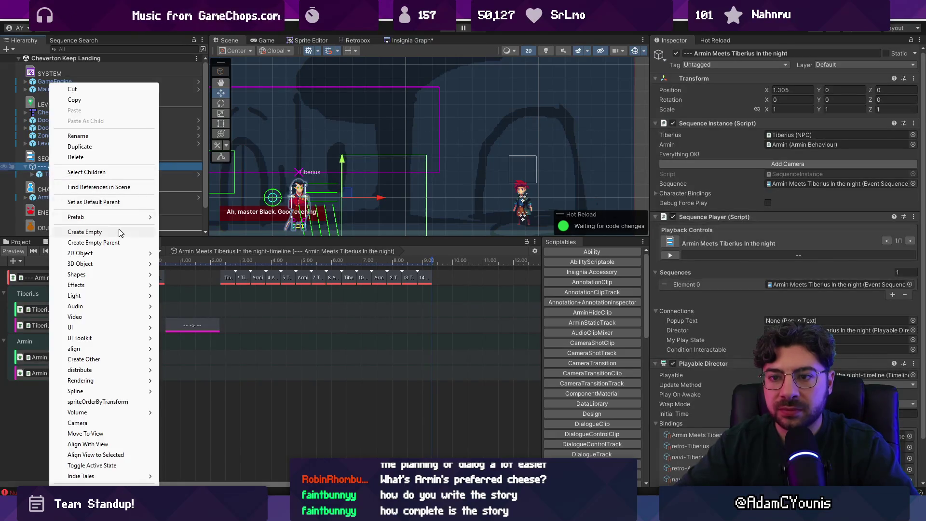
Step: Create marker objects Tiberius Mark 0 and Tiberius Mark 1 under the sequence
left_click(140, 232)
type("Tiberius")
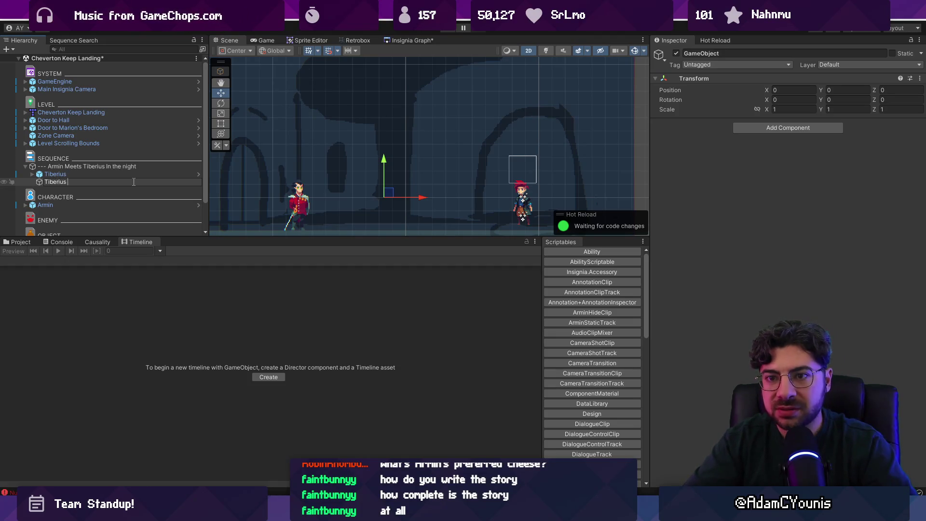
type("M")
type("0")
key("Return")
key("ctrl+d")
left_click(117, 189)
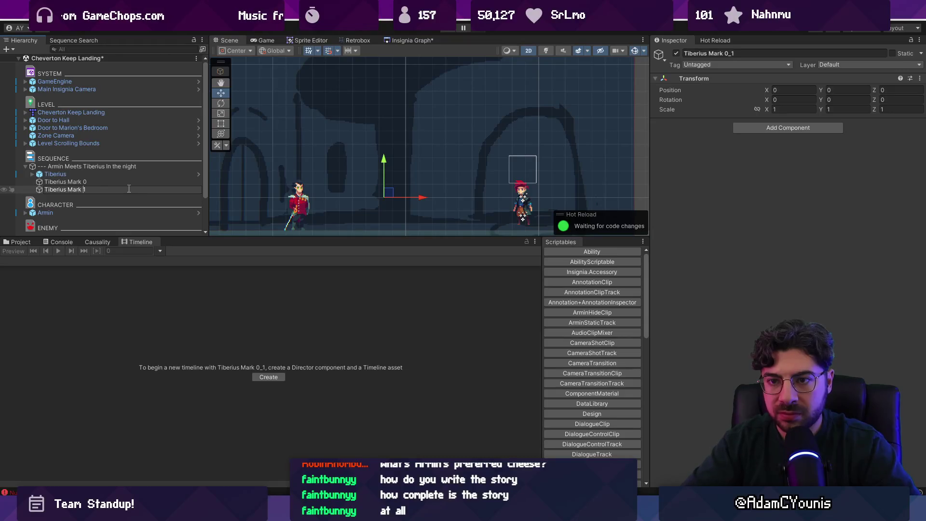
key("Return")
Step: Set the navigation clip's Origin to Tiberius Mark 0 and Destination to Tiberius Mark 1
left_click(102, 175)
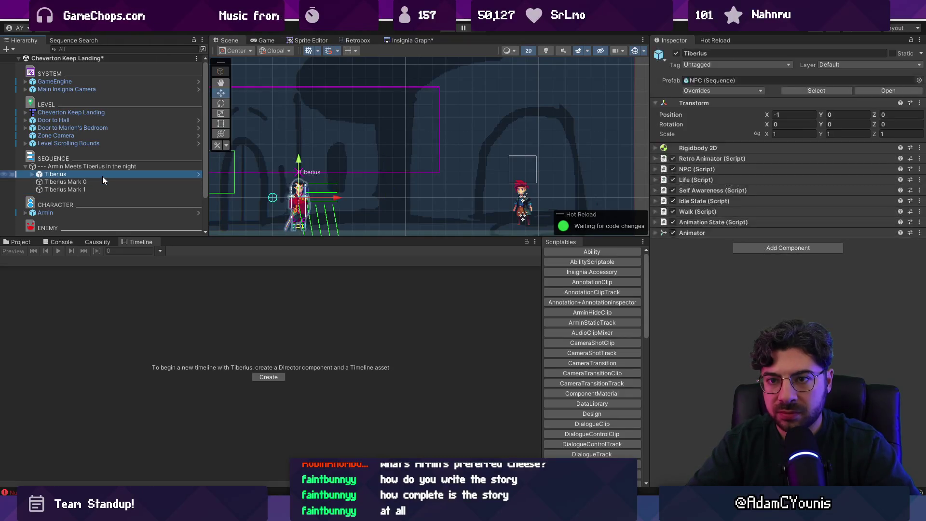
left_click(107, 167)
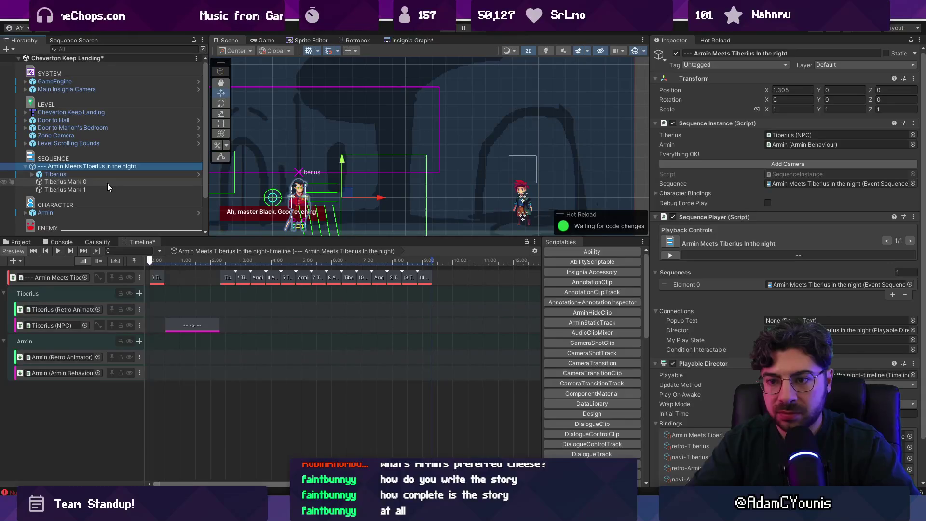
left_click(190, 330)
left_click_drag(650, 226, 802, 176)
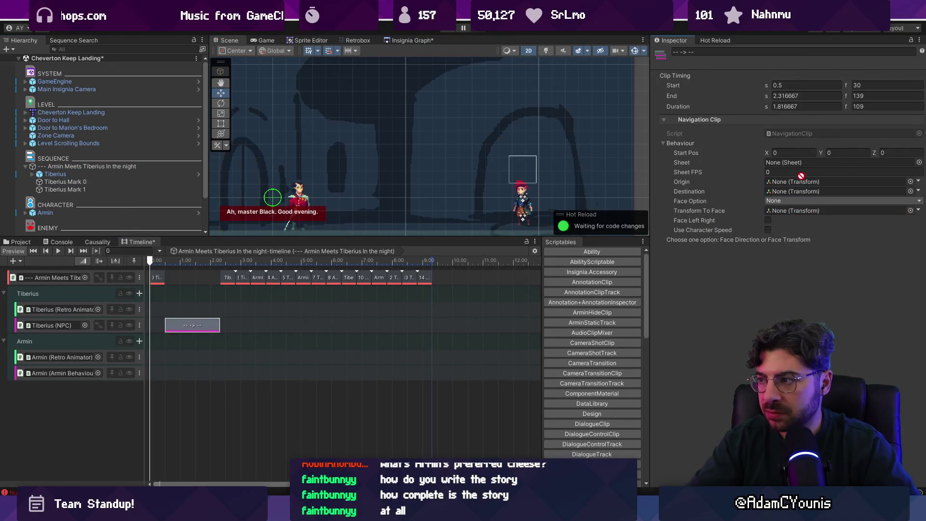
left_click_drag(114, 182, 820, 182)
left_click_drag(140, 189, 820, 192)
Step: Set Tiberius Mark 0's X position to -1
left_click(125, 181)
left_click(103, 174)
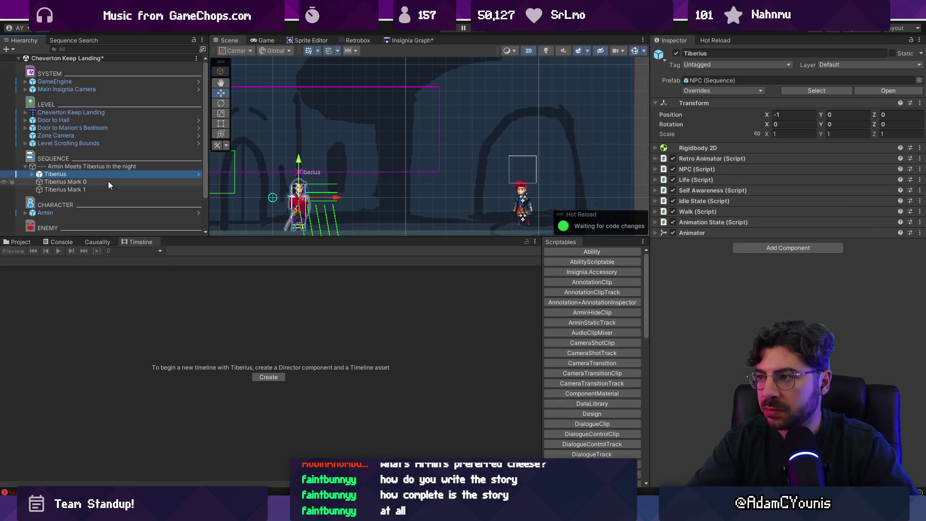
left_click(109, 181)
left_click(781, 90)
type("-1")
Step: Duplicate Tiberius Mark 1 as Tiberius Mark 2 and move it right to X 0.82
left_click(96, 189)
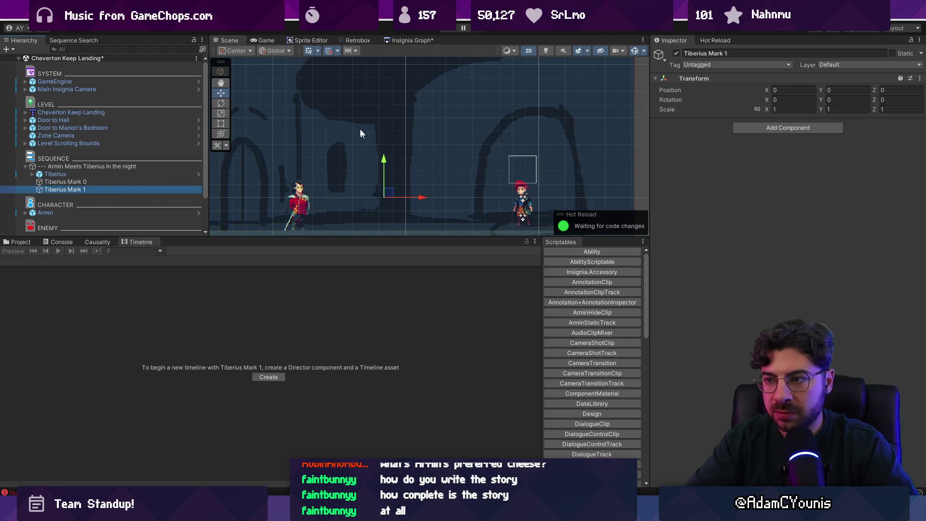
key("f")
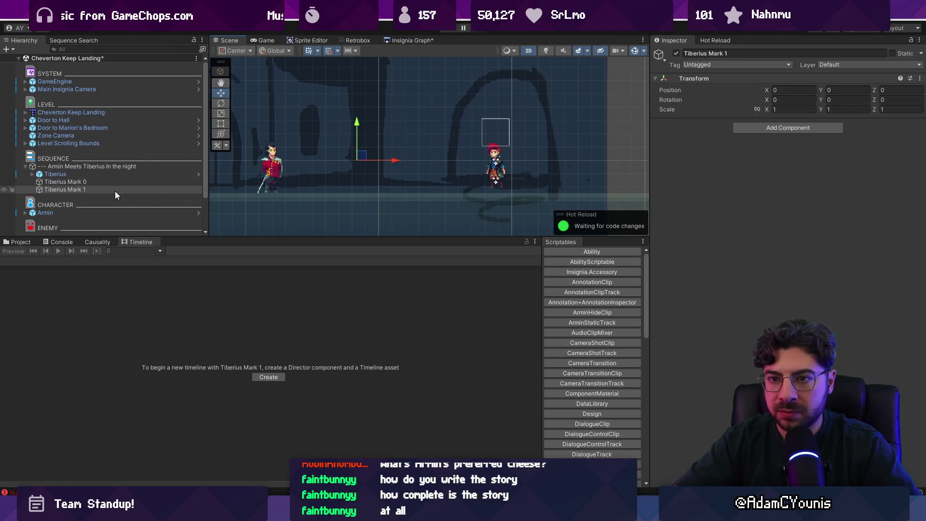
key("ctrl+d")
key("F2")
type("Tiberius Mark 2")
key("Return")
left_click_drag(400, 160, 466, 162)
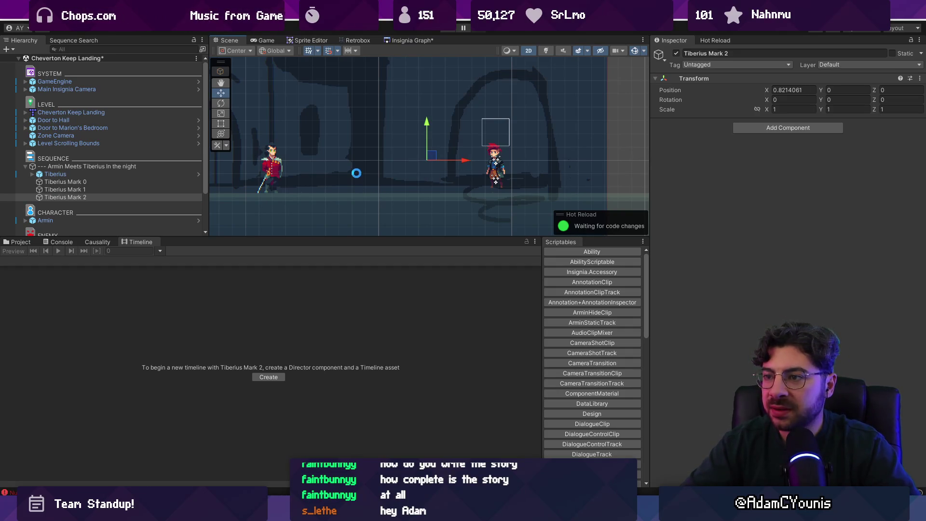
left_click(99, 166)
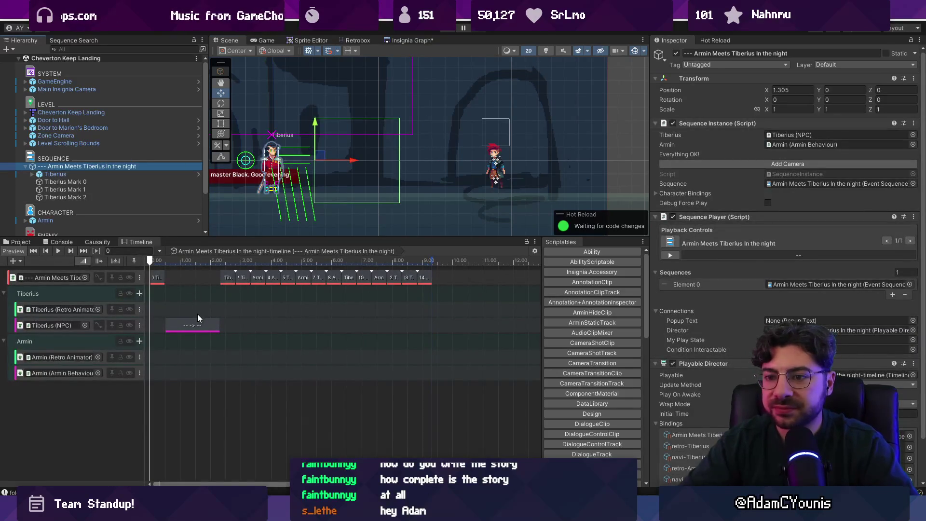
Step: Assign the Tiberius Walk sprite sheet to Tiberius's navigation clip
left_click(196, 322)
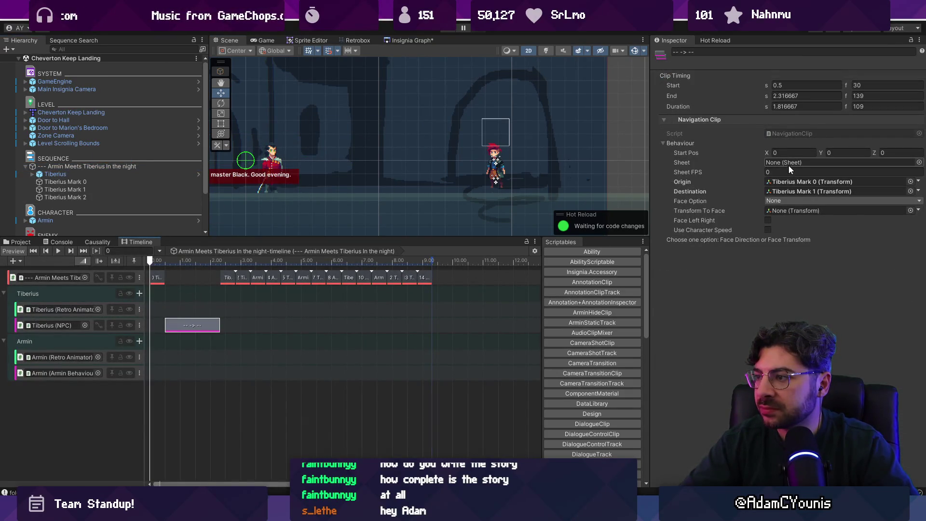
left_click(920, 163)
type("ti")
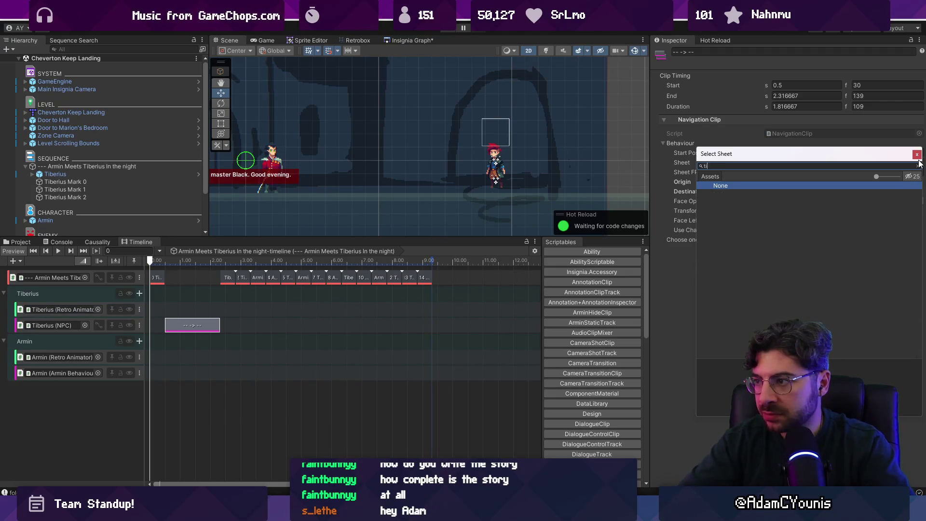
key("BackSpace")
type("is")
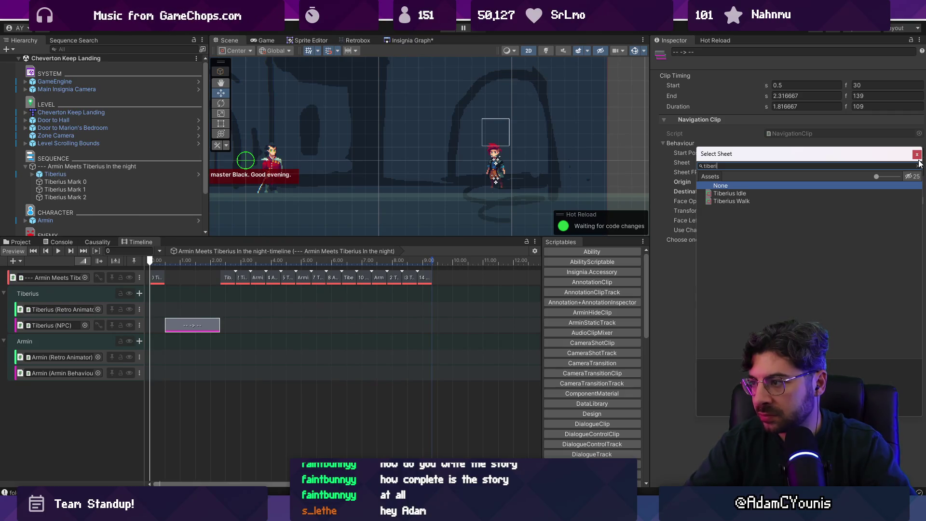
double_click(731, 201)
Step: Set Sheet FPS to 8 and Face Option to Direction Of Travel, then save
left_click(796, 171)
type("0")
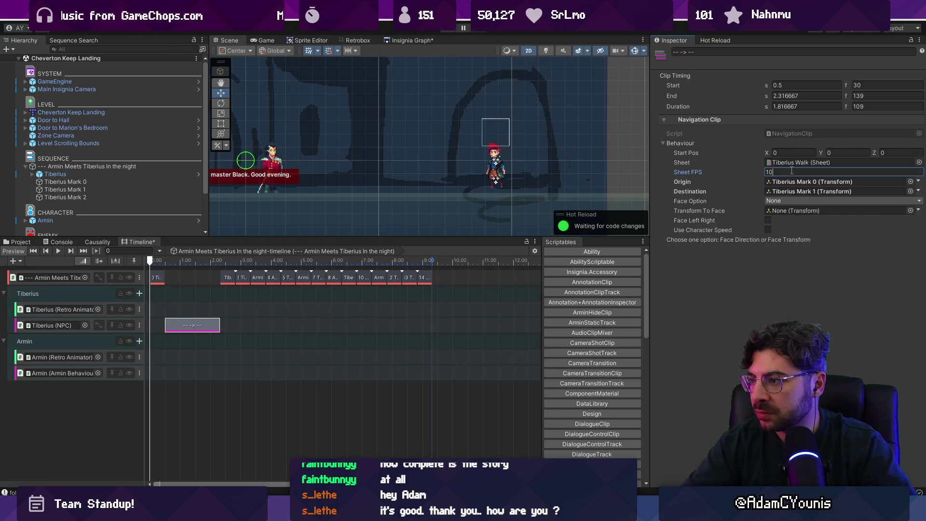
type("8")
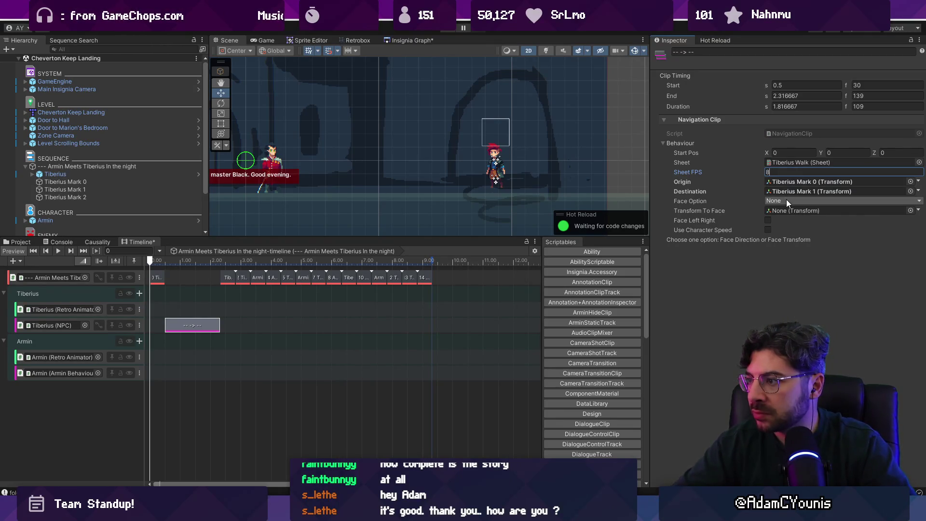
left_click(791, 201)
left_click(803, 243)
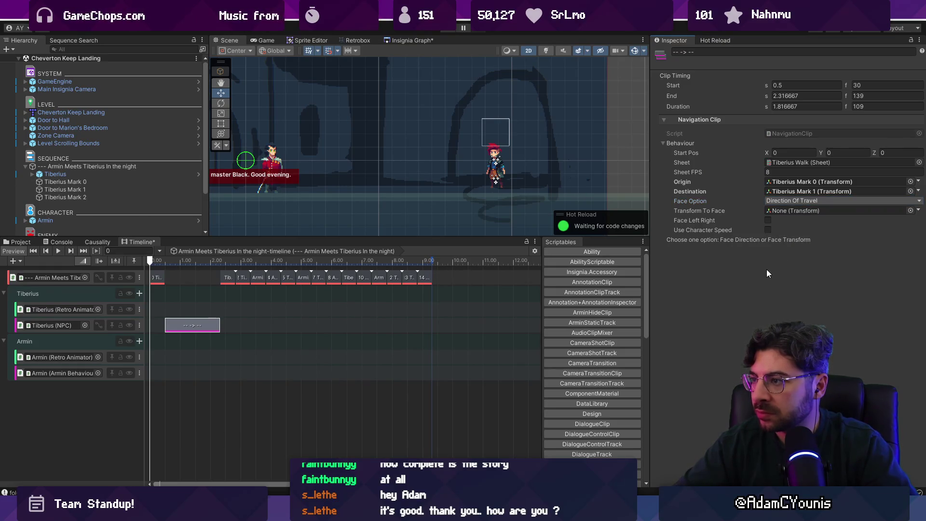
key("ctrl+s")
Step: Paste a copy of the walk clip at 5.83 s on the Tiberius (NPC) track
left_click(229, 322)
left_click(213, 330)
left_click(327, 261)
key("ctrl+v")
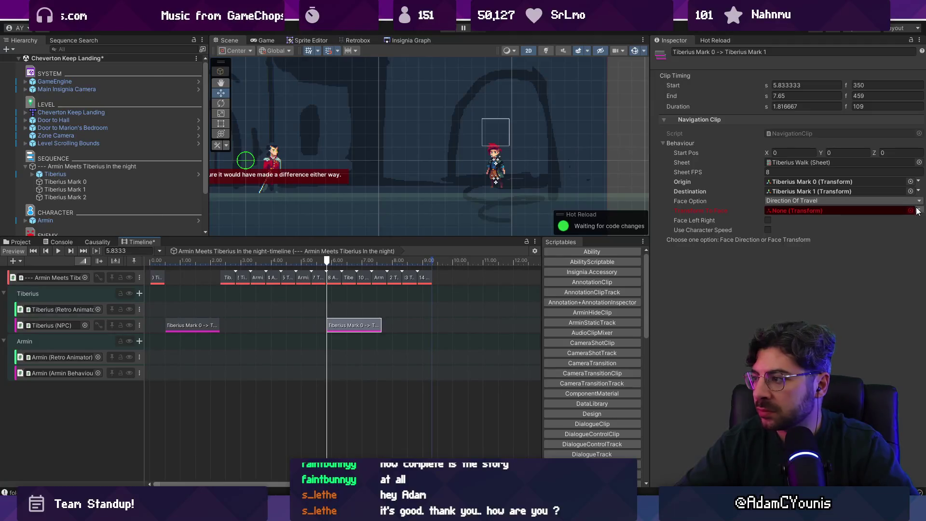
Step: Open the chooser for the clip's transform to face
left_click(920, 212)
key("Escape")
left_click(903, 210)
key("Escape")
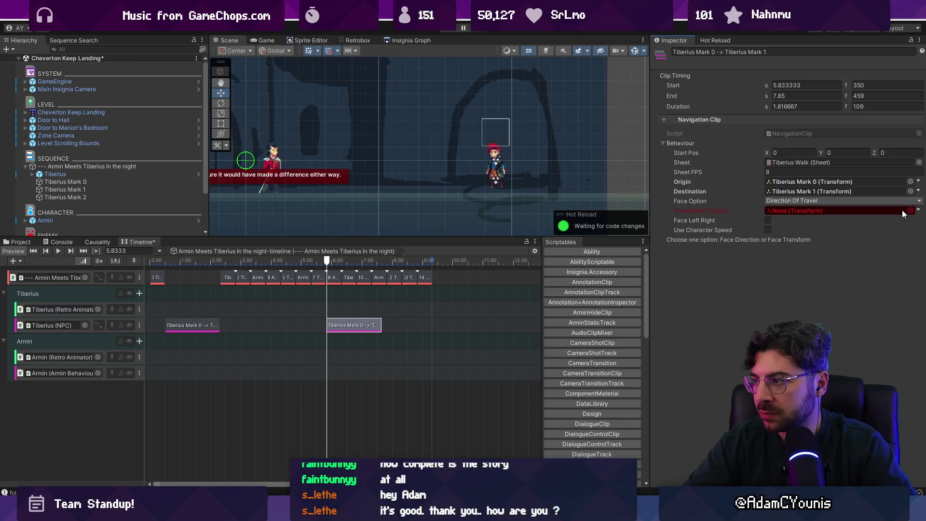
left_click(910, 211)
Step: Route the copied walk clip from Tiberius Mark 1 to Tiberius Mark 2, leaving face-transform empty
double_click(738, 234)
mouse_move(90, 180)
left_mouse_down()
mouse_move(781, 211)
mouse_move(813, 184)
left_mouse_up()
left_click_drag(88, 198, 841, 190)
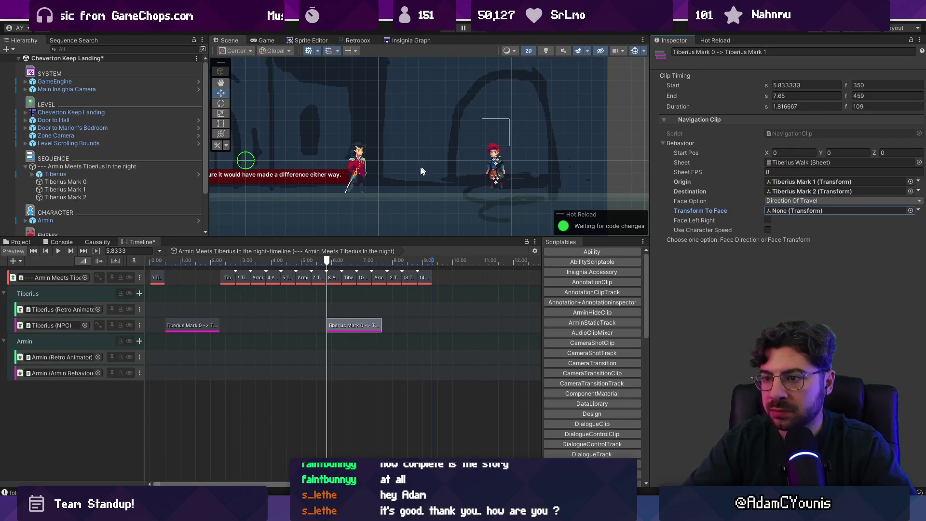
Step: Shift the copied walk clip later on the track so it starts around 9.3 s
mouse_move(332, 260)
left_mouse_down()
mouse_move(372, 261)
mouse_move(336, 269)
left_mouse_up()
scroll(366, 297, "up", 3)
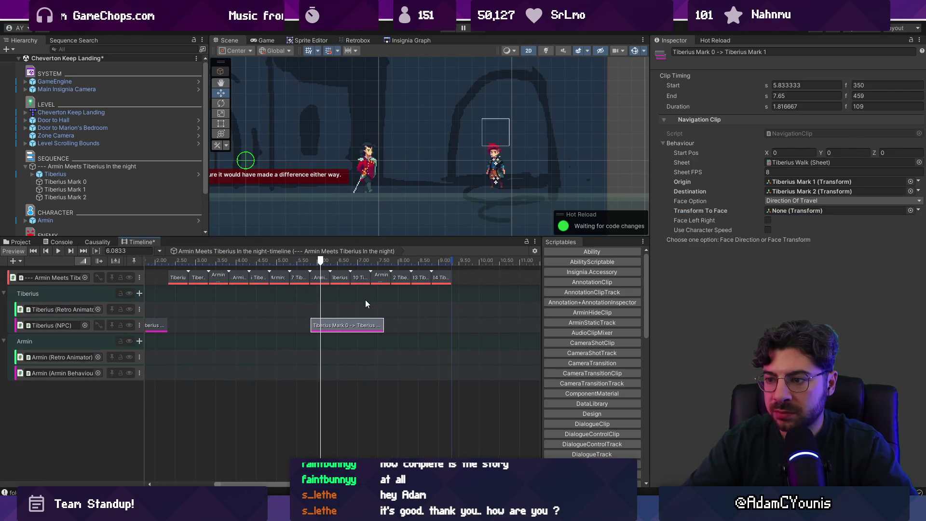
left_click_drag(354, 323, 537, 325)
scroll(445, 312, "up", 3)
Step: Add a Cutscene Camera to the Armin Meets Tiberius In the night sequence
scroll(343, 269, "down", 3)
scroll(343, 264, "down", 5)
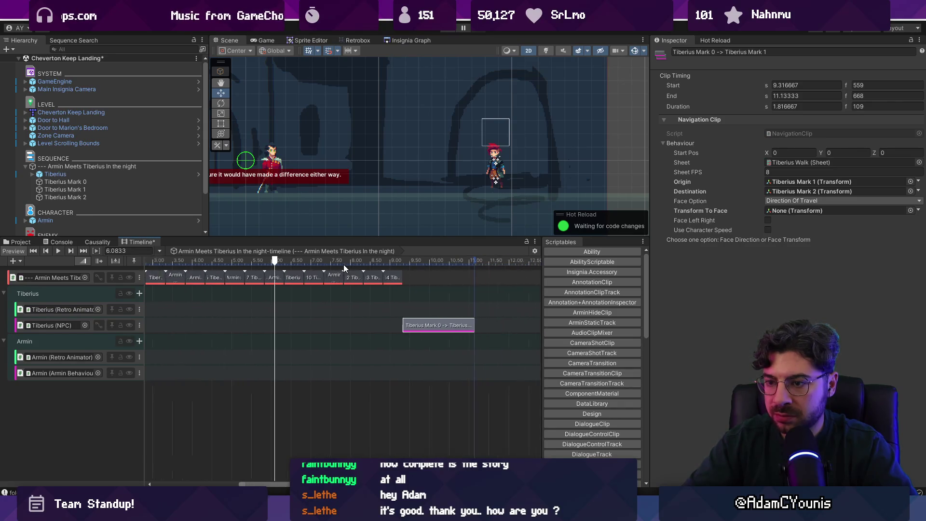
right_click(107, 405)
left_click(105, 408)
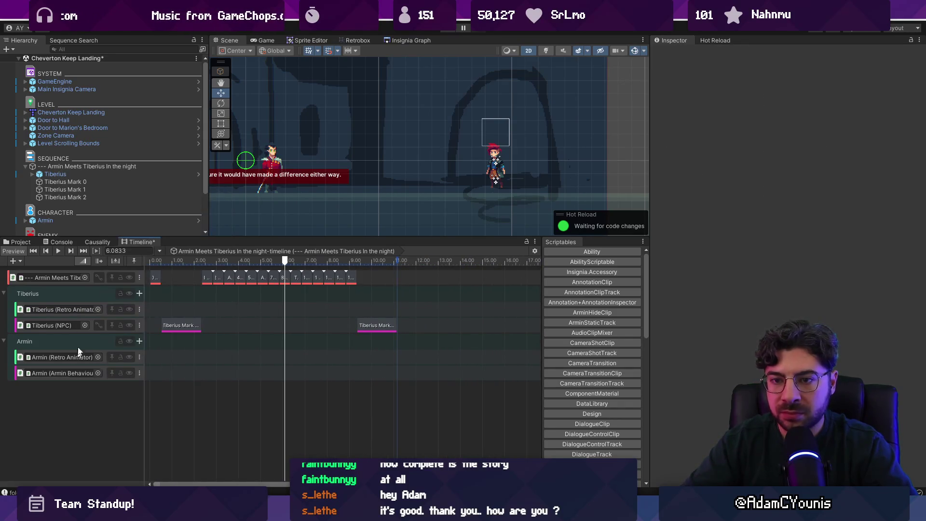
left_click(80, 165)
left_click(751, 164)
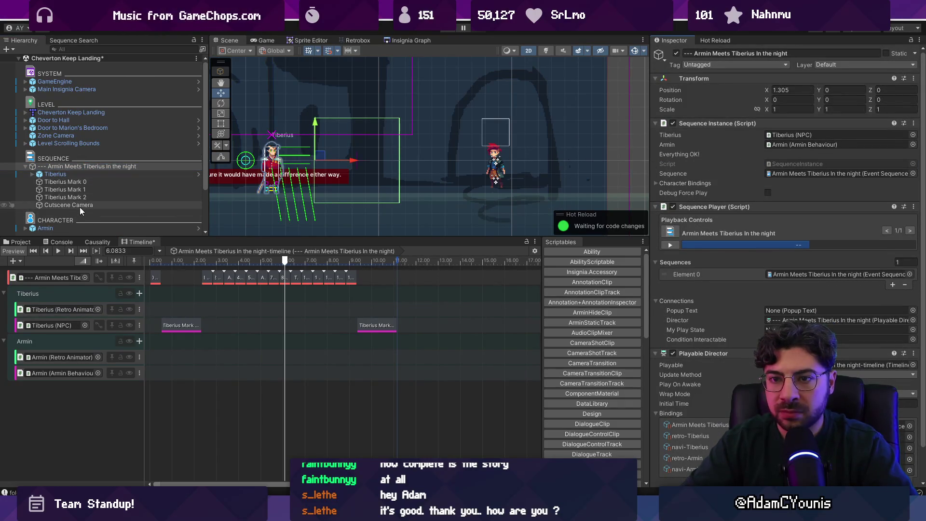
Step: Extend the camera transition clip to 11.13 s and set its out transition to Fade Between
left_click(76, 205)
left_click(80, 166)
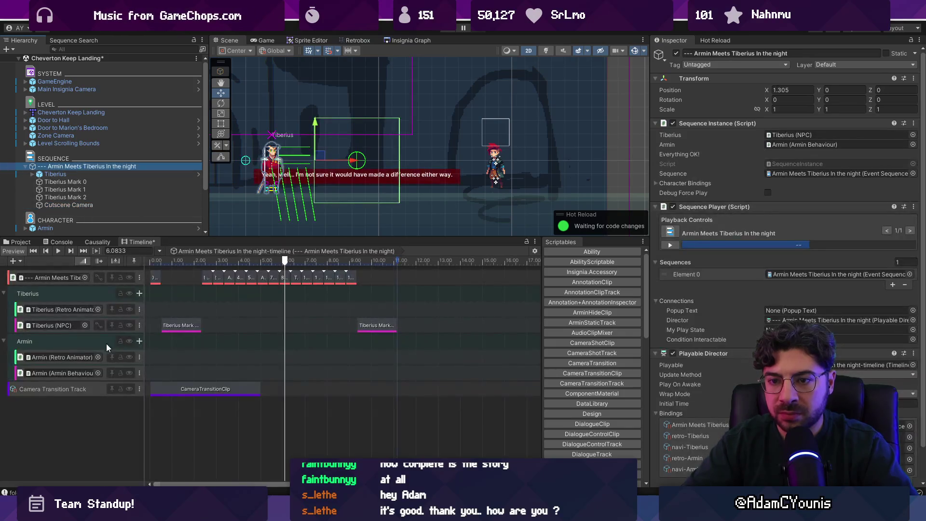
left_click(208, 389)
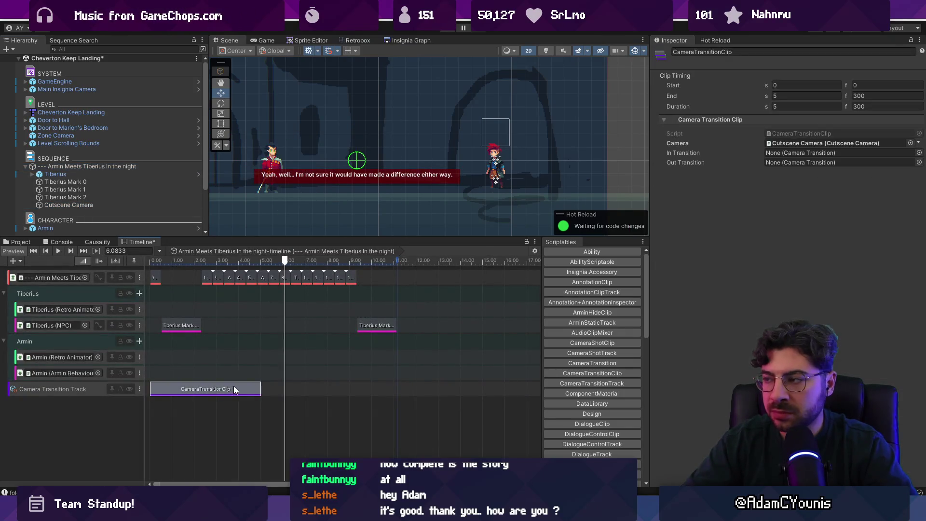
scroll(233, 386, "down", 3)
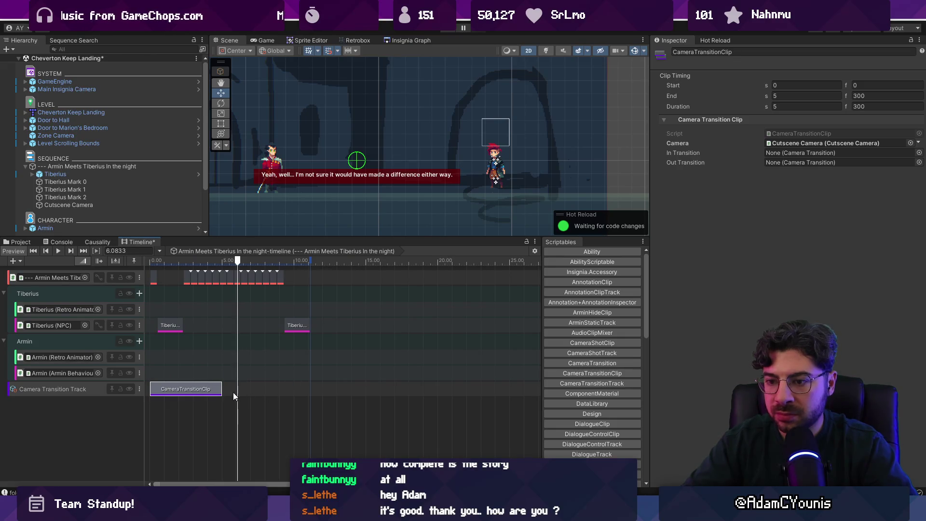
left_click_drag(222, 389, 310, 389)
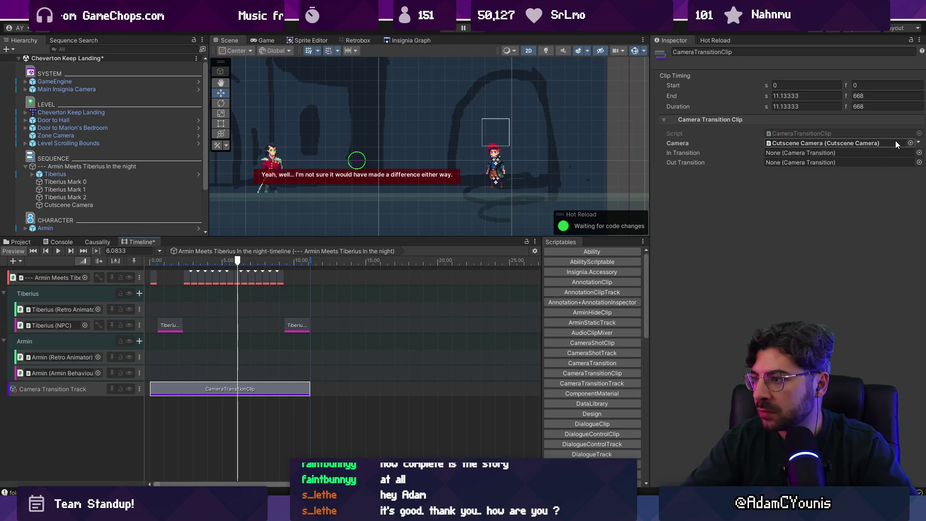
left_click(920, 155)
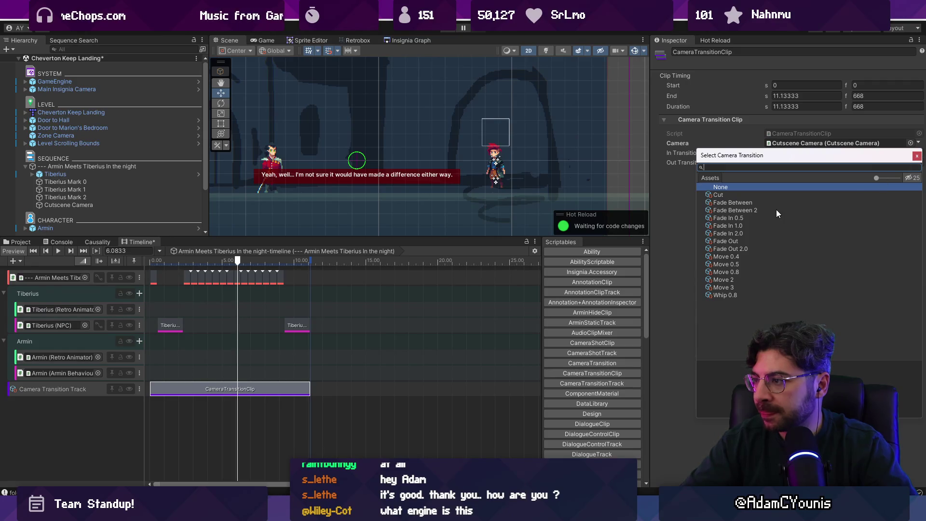
double_click(772, 203)
scroll(317, 386, "up", 3)
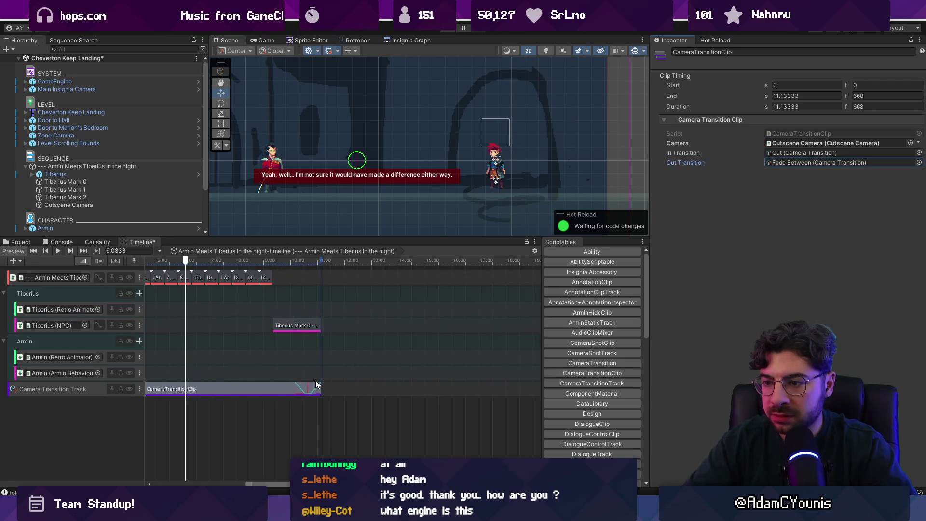
scroll(317, 386, "up", 5)
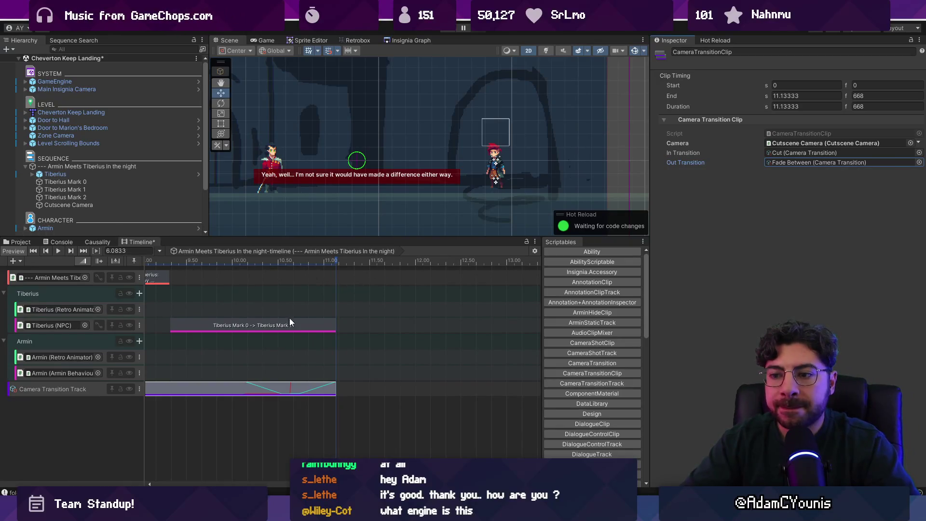
Step: Add an Activation Track to the night sequence's timeline
right_click(88, 415)
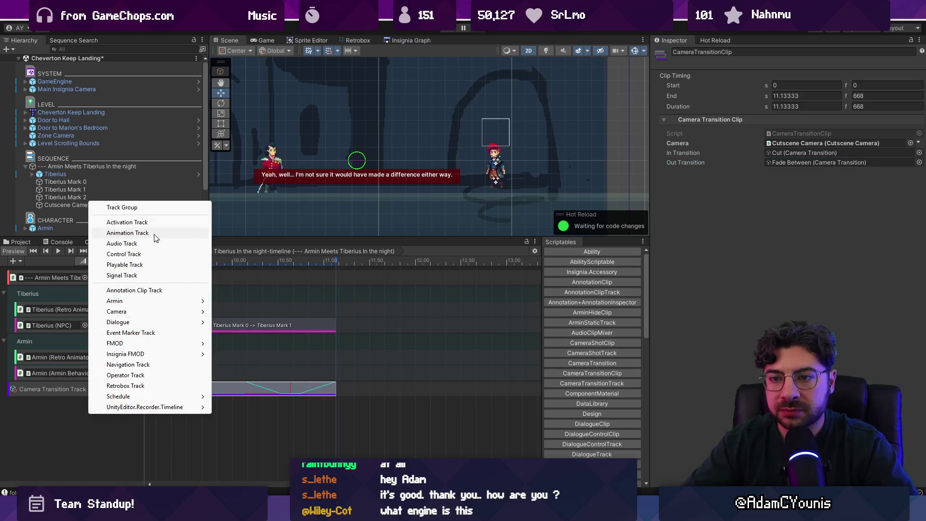
left_click(151, 223)
left_click(97, 405)
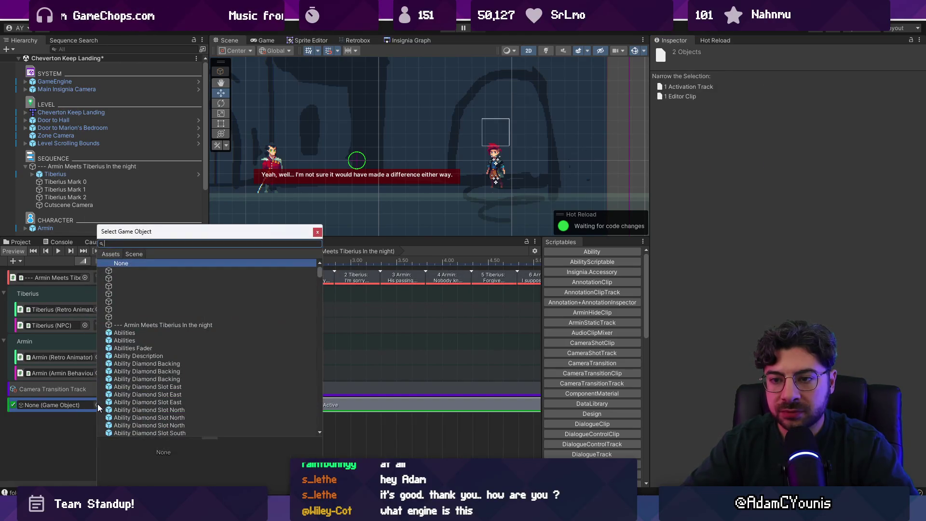
Step: Bind Tiberius to the activation track and extend its Active clip to about 10.67 s
type("tiberius")
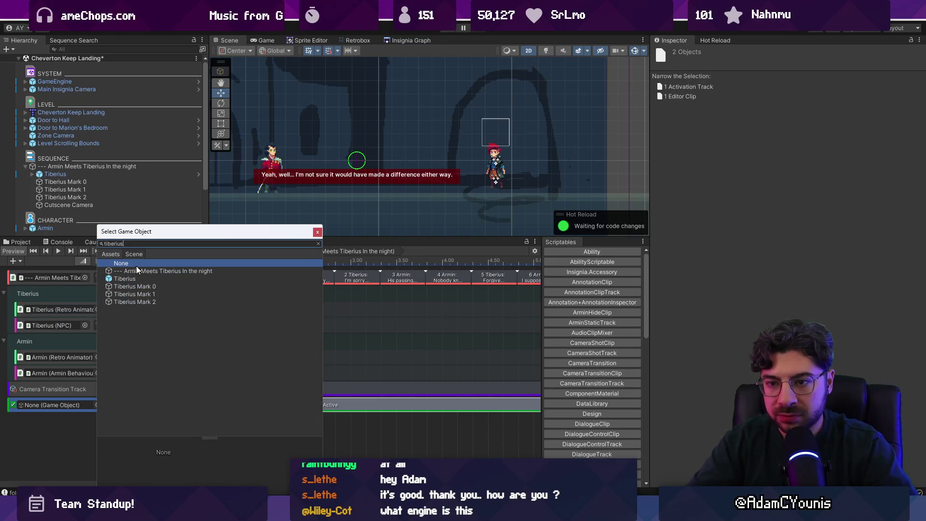
left_click(131, 281)
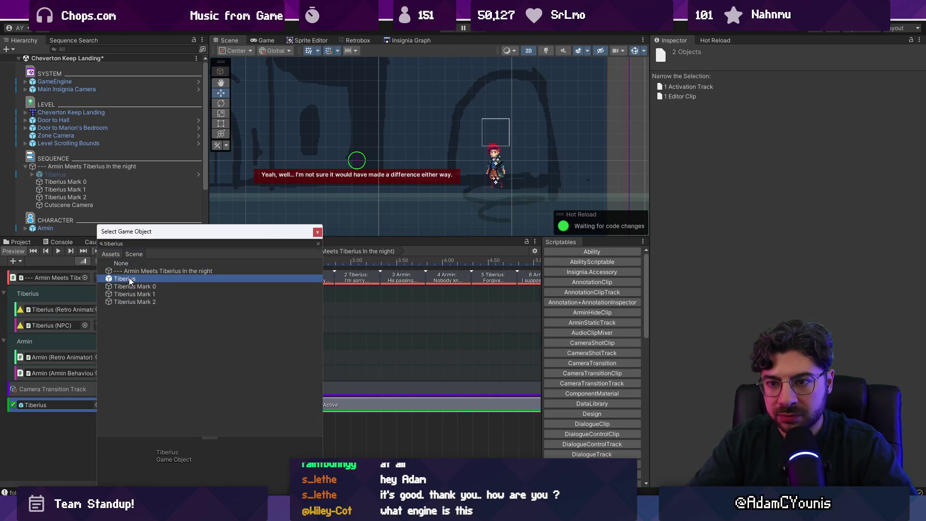
double_click(129, 280)
left_click(262, 406)
scroll(363, 384, "down", 3)
left_click_drag(298, 410, 431, 406)
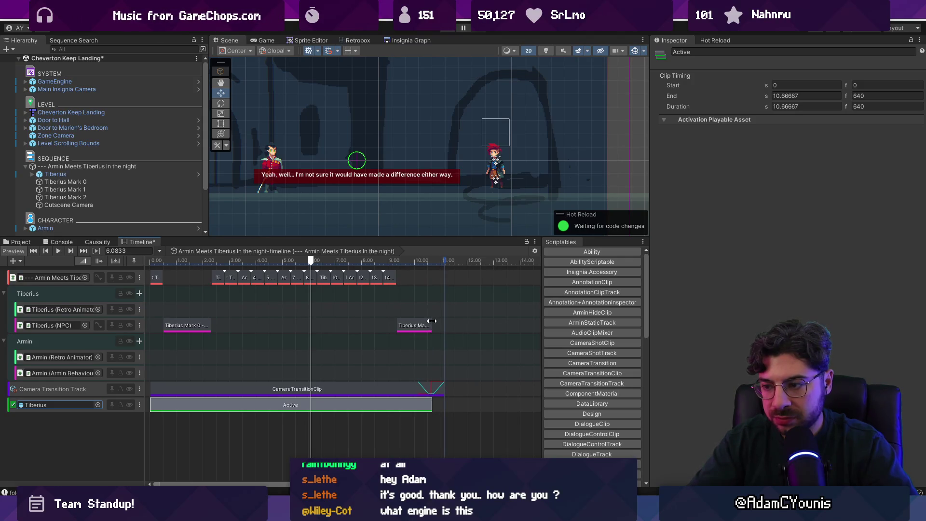
Step: Preview the cutscene at 10.5 s and 4.33 s, then run the game to test it
scroll(429, 344, "up", 3)
scroll(430, 347, "up", 3)
left_click(433, 261)
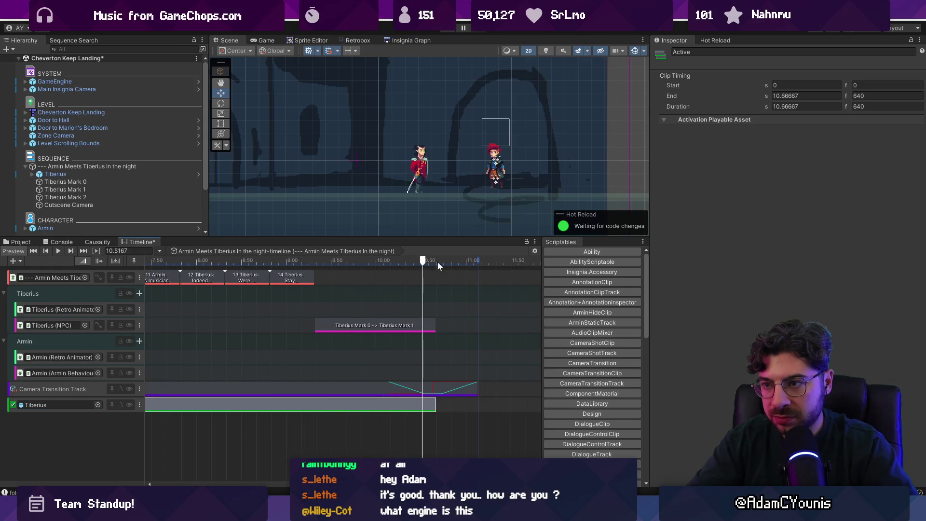
left_click(274, 260)
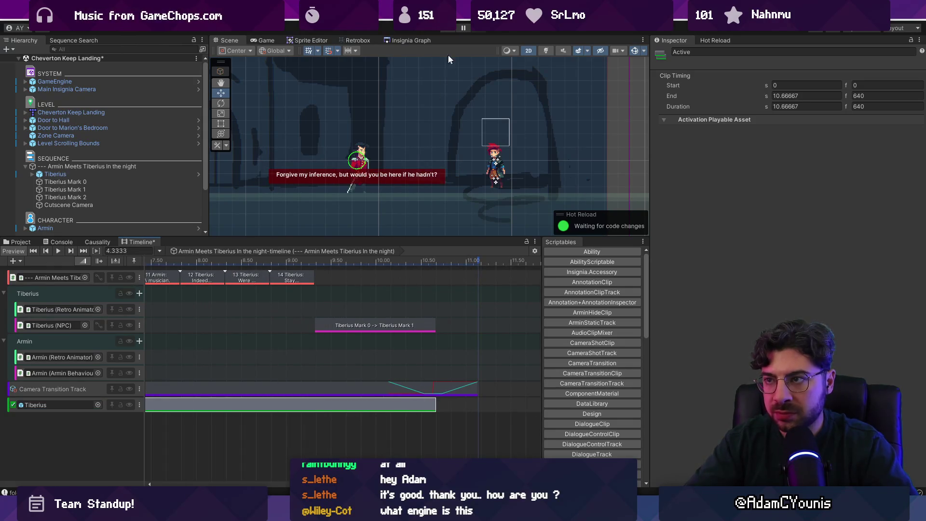
scroll(427, 300, "down", 8)
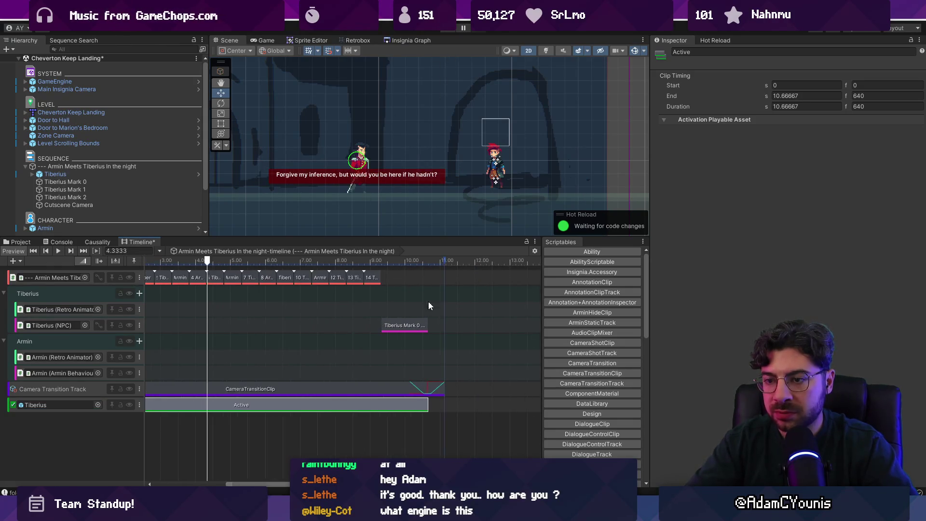
left_click(149, 406)
left_click(782, 76)
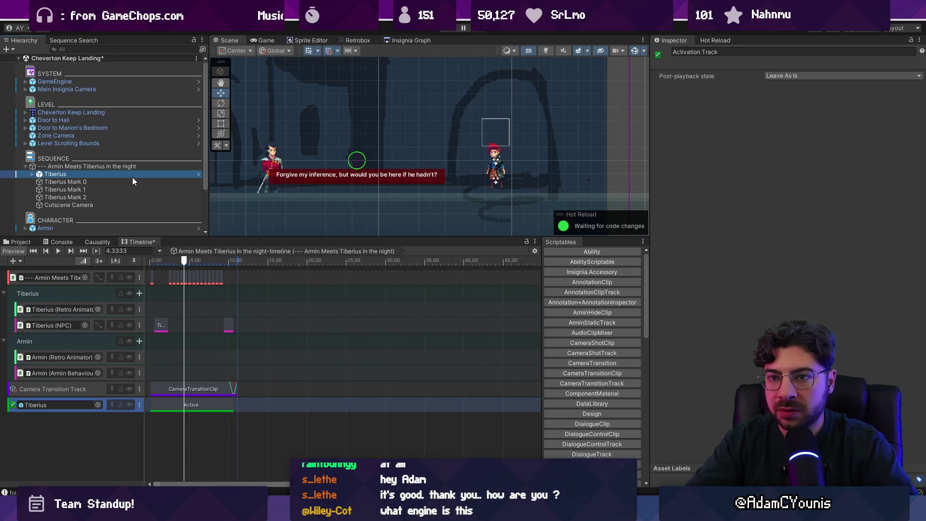
left_click(132, 175)
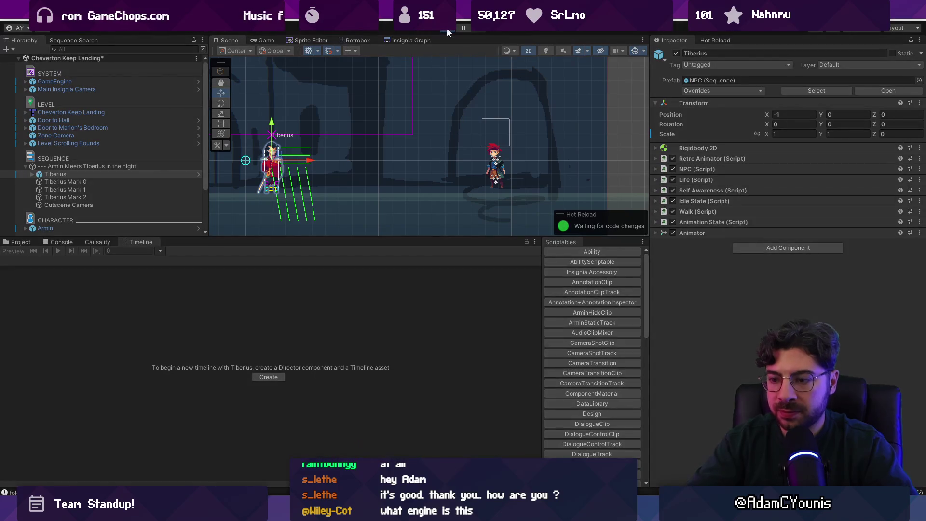
left_click(448, 29)
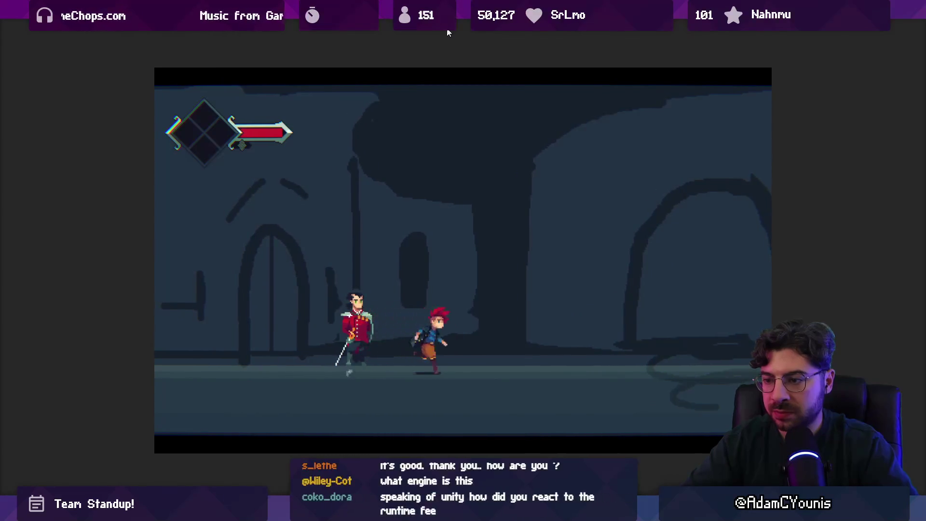
Step: Stop the game, select the Armin Meets Tiberius cutscene object, and save the scene
left_click(448, 29)
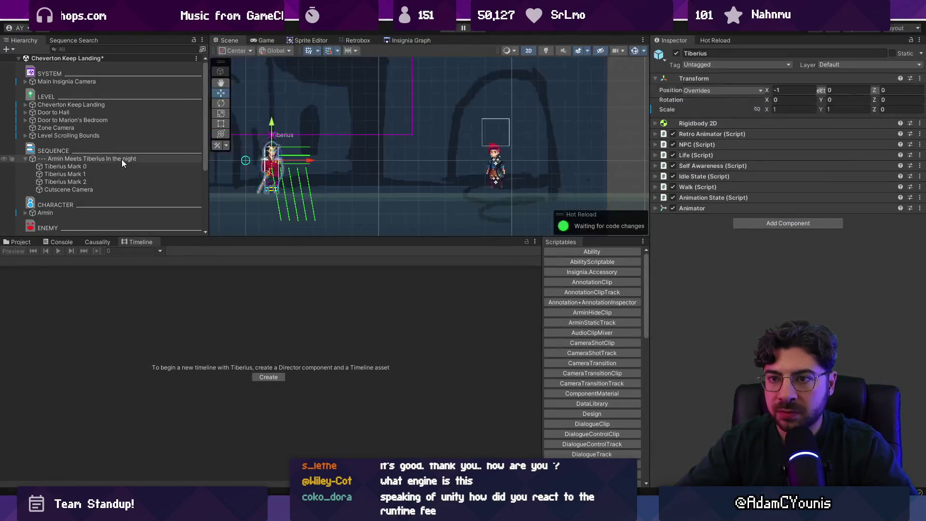
left_click(148, 166)
key("ctrl+s")
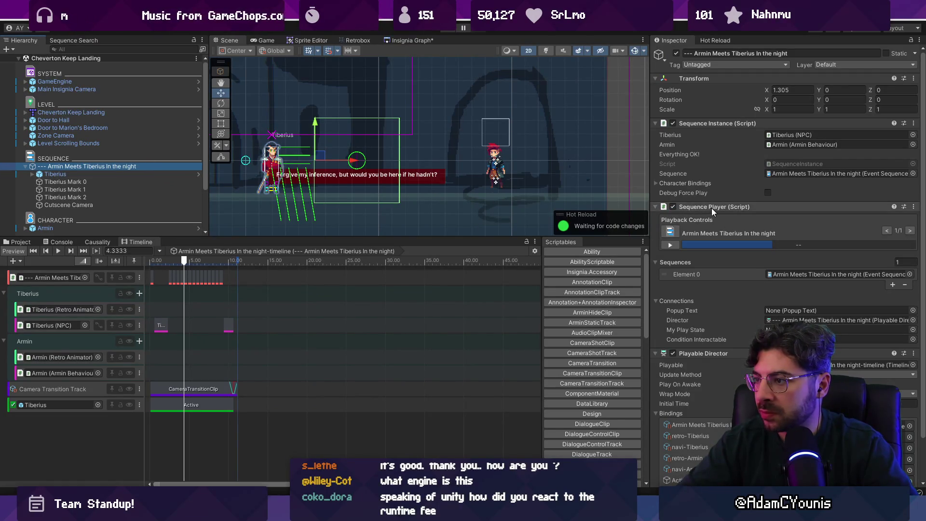
Step: Widen the Box Collider 2D trigger to the left, save, and open the Event Sequence asset
scroll(713, 207, "down", 1)
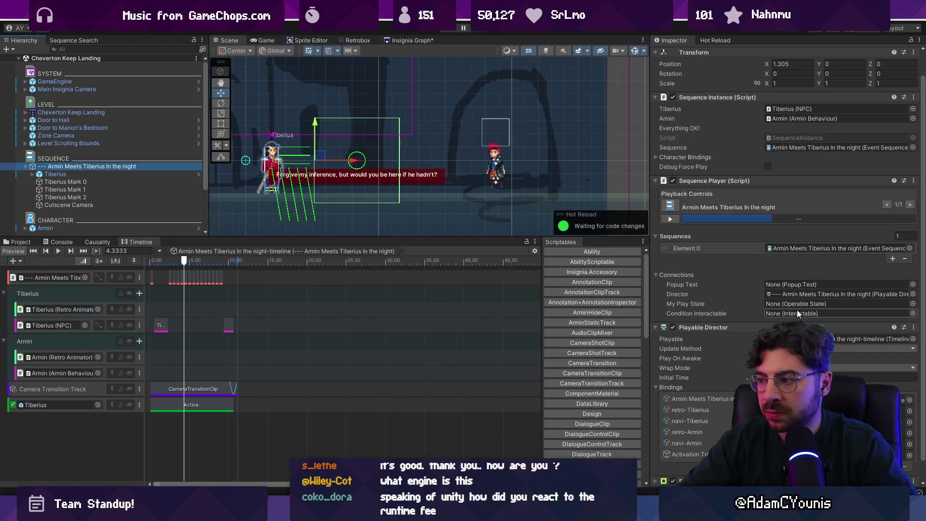
scroll(739, 313, "down", 1)
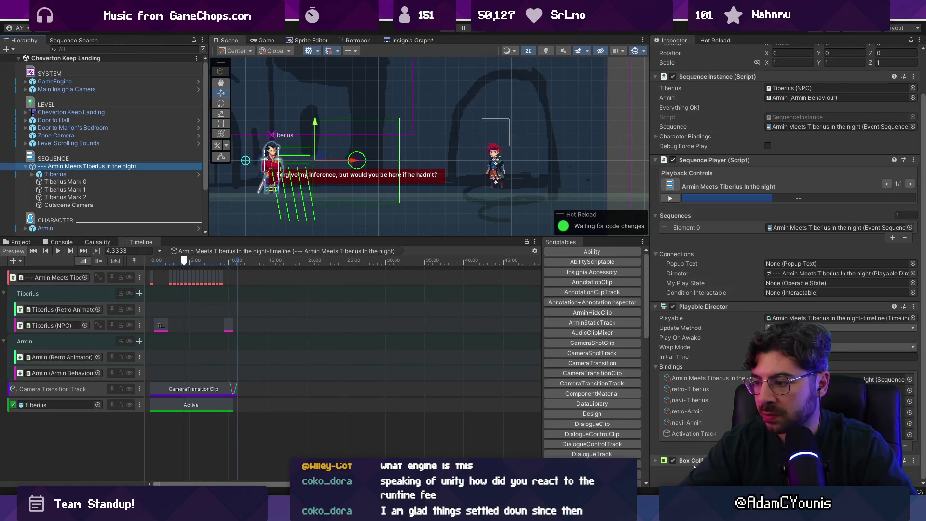
scroll(739, 314, "down", 4)
left_click(769, 368)
scroll(399, 163, "down", 2)
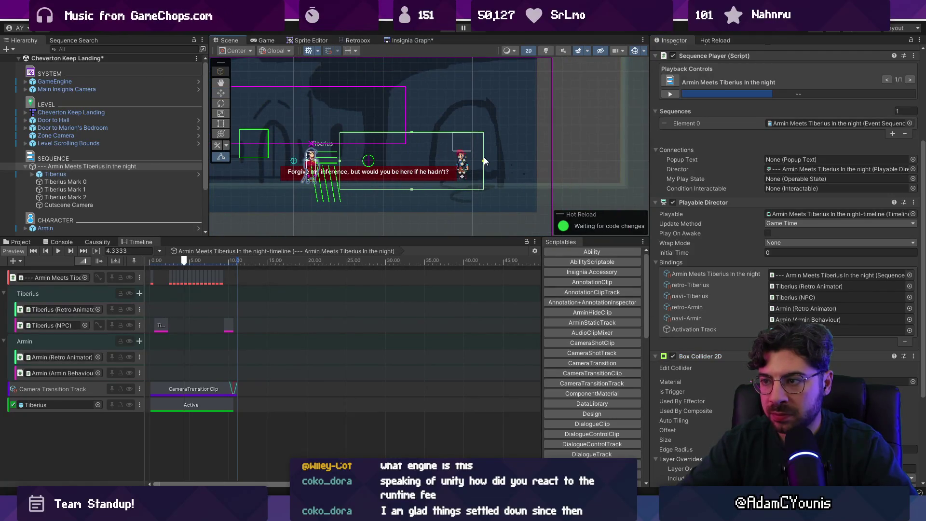
left_click_drag(341, 164, 218, 160)
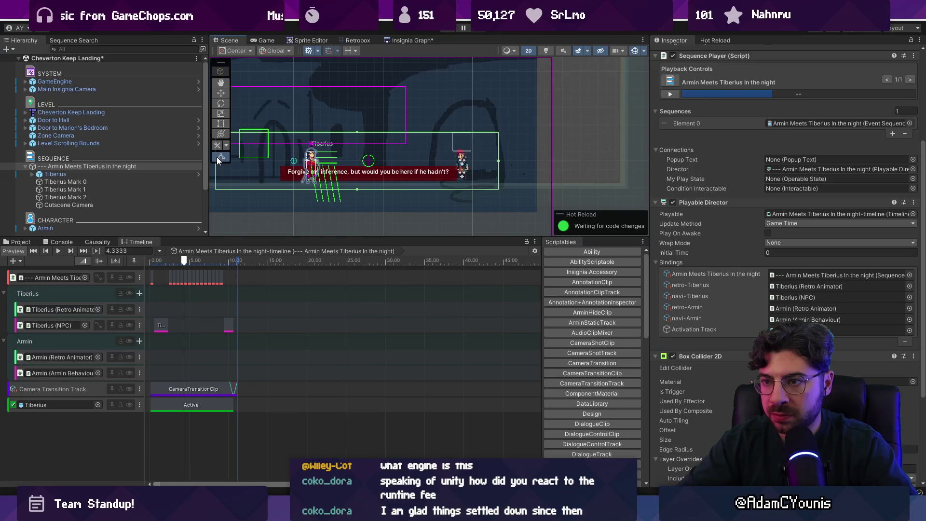
scroll(442, 176, "down", 1)
left_click_drag(484, 163, 487, 163)
key("ctrl+s")
scroll(774, 190, "up", 3)
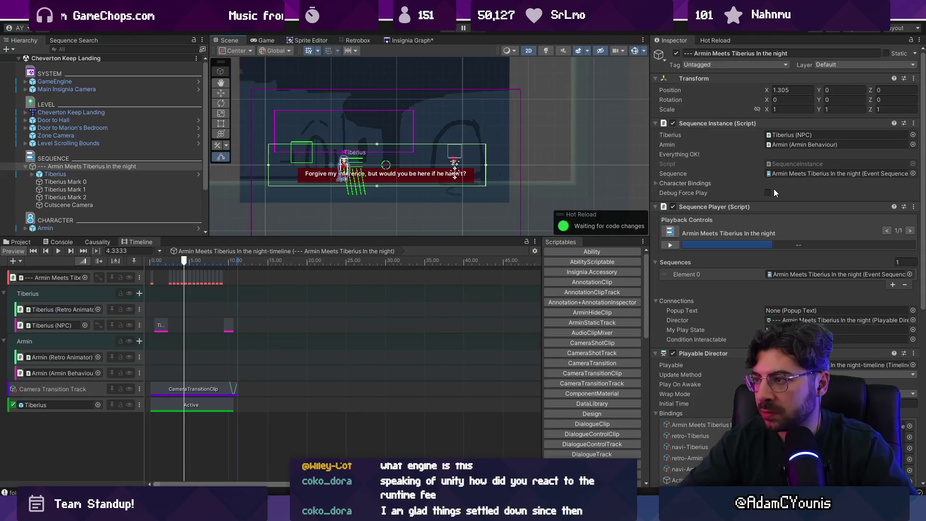
double_click(797, 173)
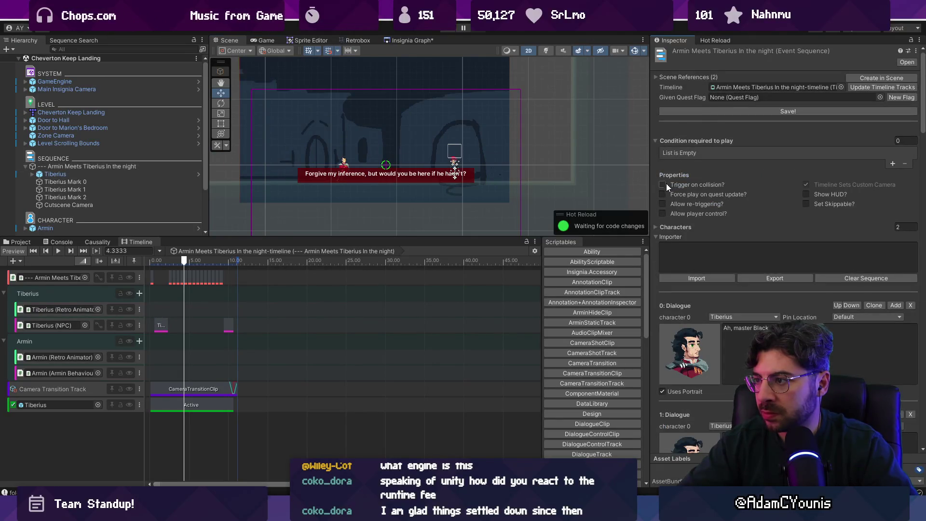
Step: Play-test the collision-triggered cutscene, then inspect Tiberius's Mark 0 to Mark 1 walk clip
left_click(449, 28)
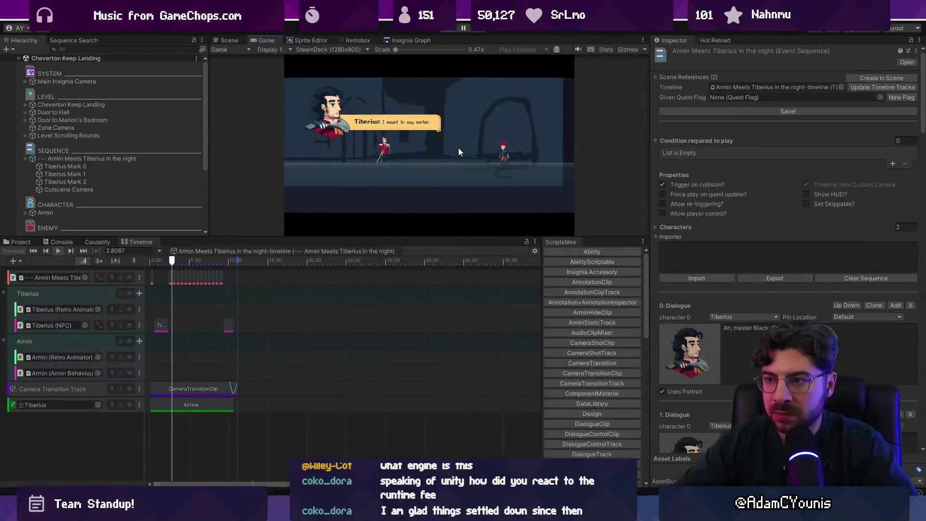
scroll(192, 309, "up", 5)
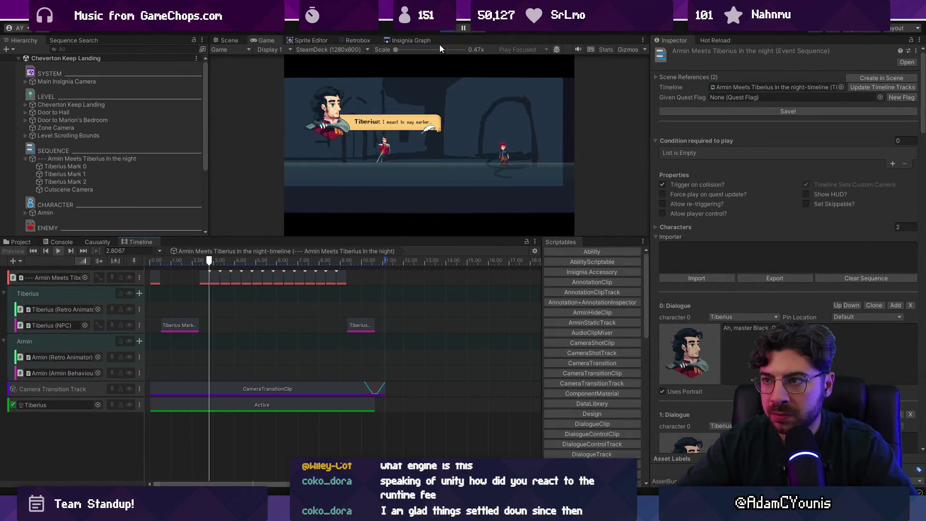
left_click(444, 33)
left_click(176, 323)
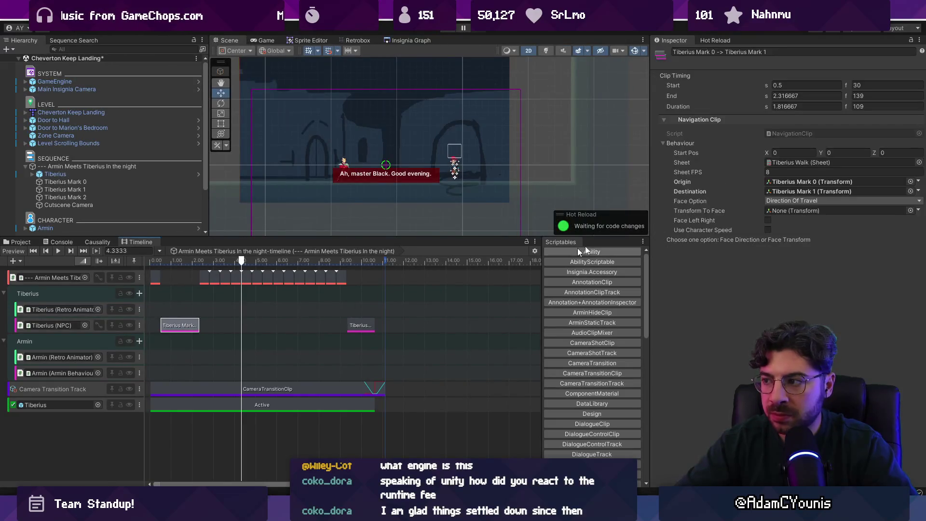
Step: Locate the walk's origin and destination marks and select the Cheverton Keep Landing level
left_click(791, 182)
left_click(794, 191)
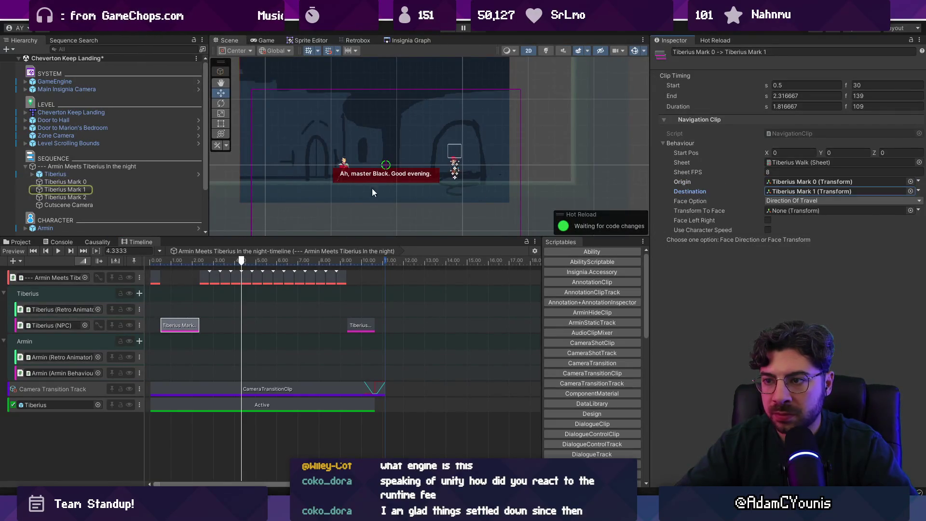
scroll(289, 187, "up", 4)
left_click(290, 188)
scroll(320, 187, "down", 2)
scroll(329, 181, "up", 4)
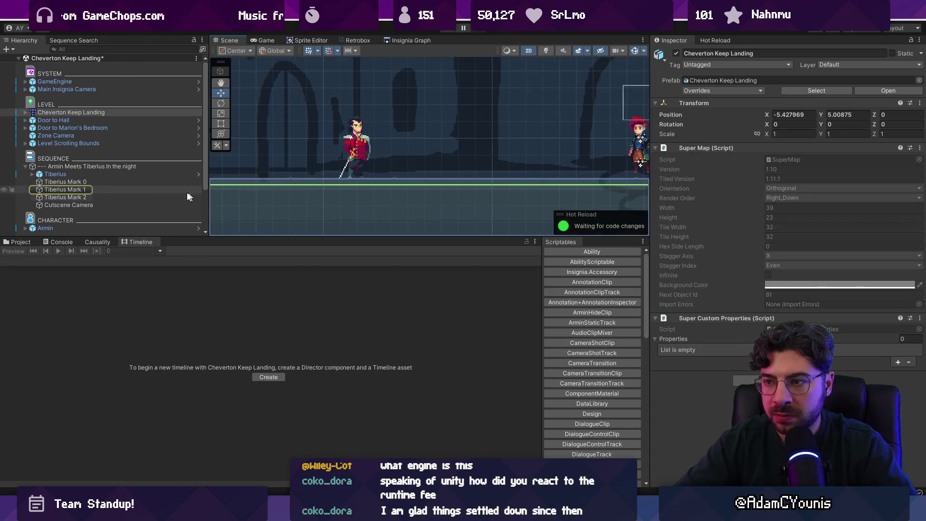
Step: Select Tiberius Mark 0 and Mark 1, raise the Cheverton Keep Landing level slightly, then stop
left_click(91, 182)
left_click(104, 173)
left_click(107, 182)
left_click(128, 192, "ctrl")
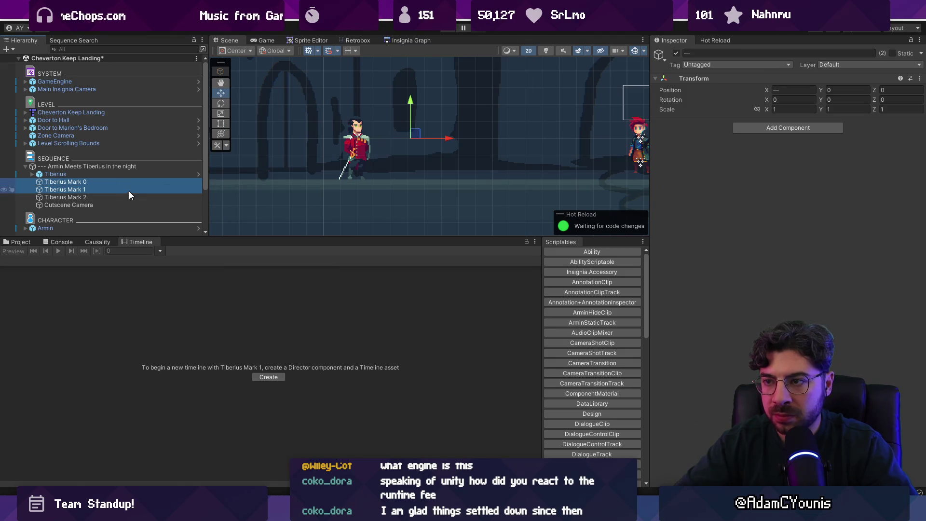
left_click(351, 189)
scroll(352, 193, "down", 3)
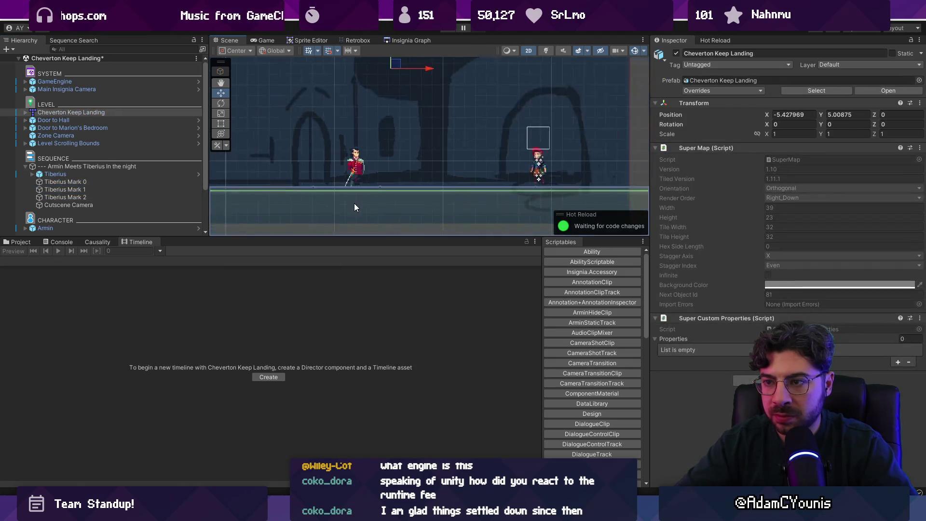
left_click_drag(379, 77, 379, 75)
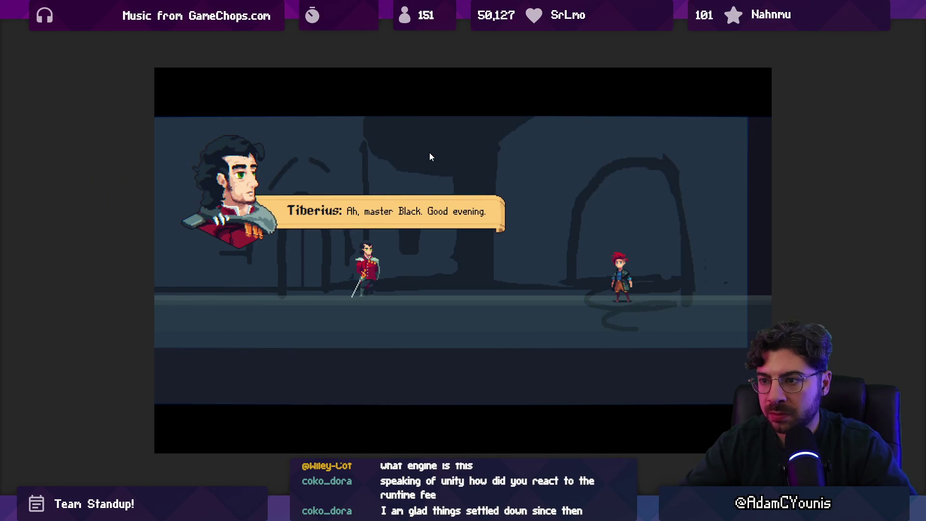
key("shift+space")
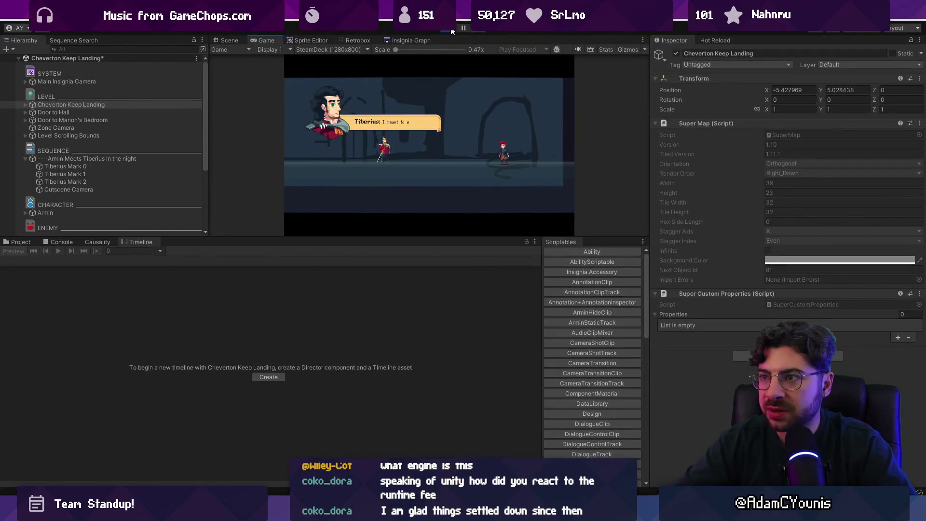
key("ctrl+p")
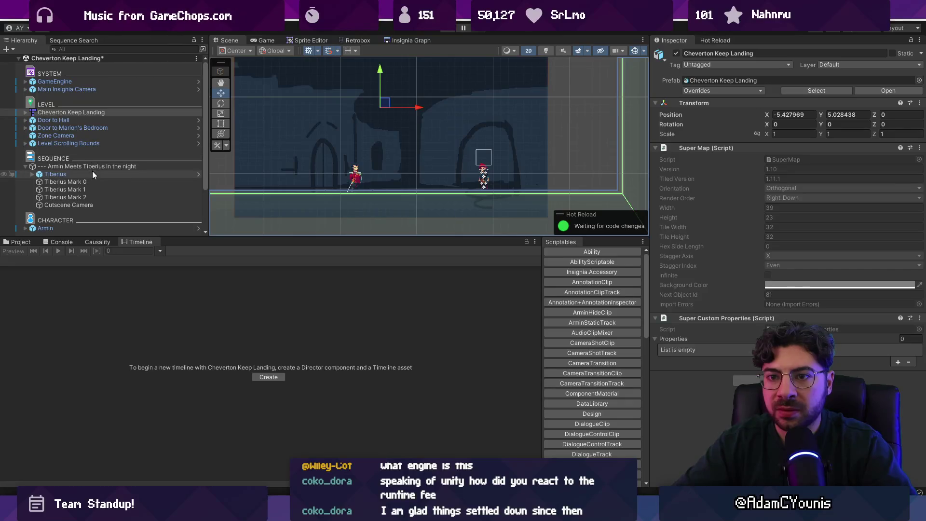
Step: Reselect the Cheverton Keep Landing level and raise it a little higher
left_click(92, 174)
scroll(386, 184, "up", 4)
scroll(337, 193, "up", 5)
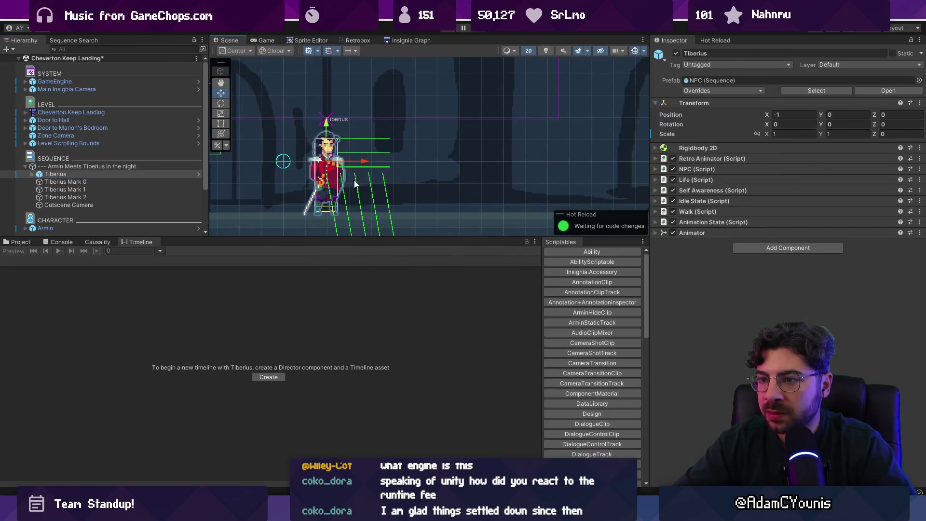
scroll(348, 195, "down", 3)
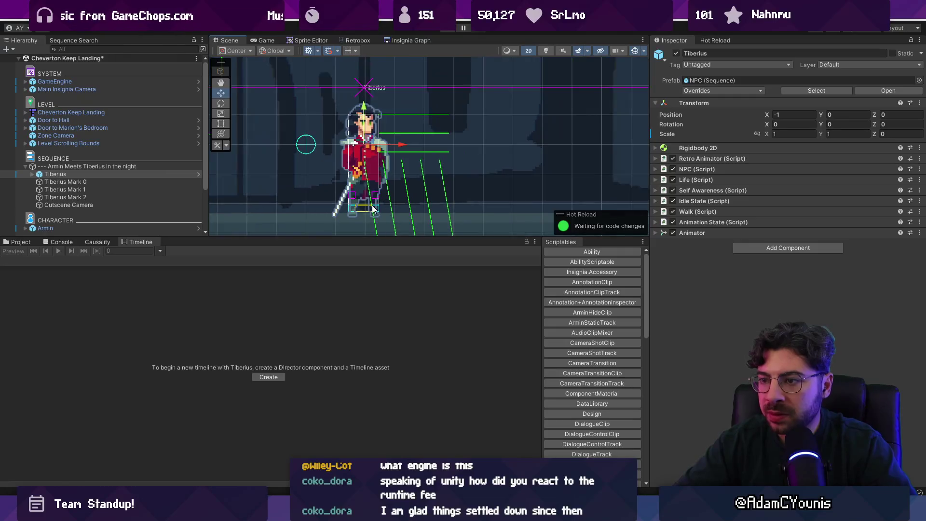
left_click(94, 113, "ctrl")
scroll(327, 186, "down", 3)
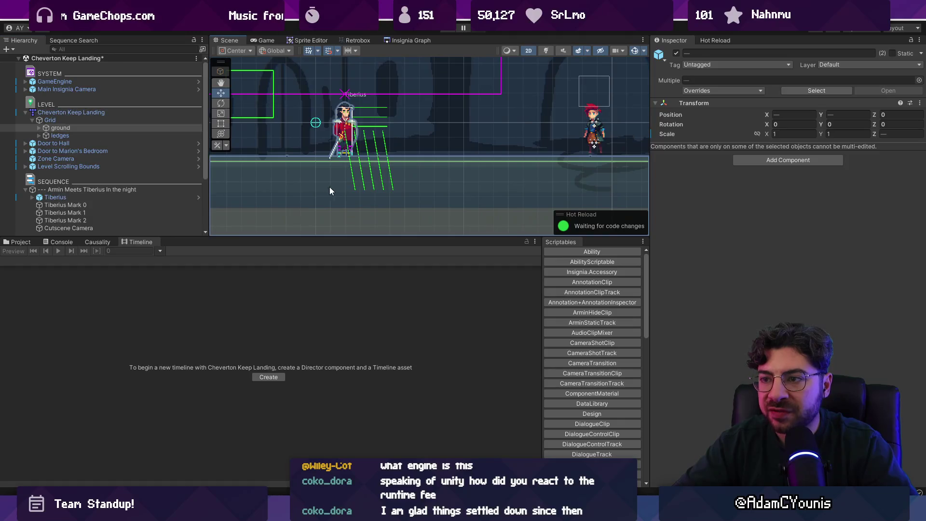
left_click(327, 187)
left_click(374, 75)
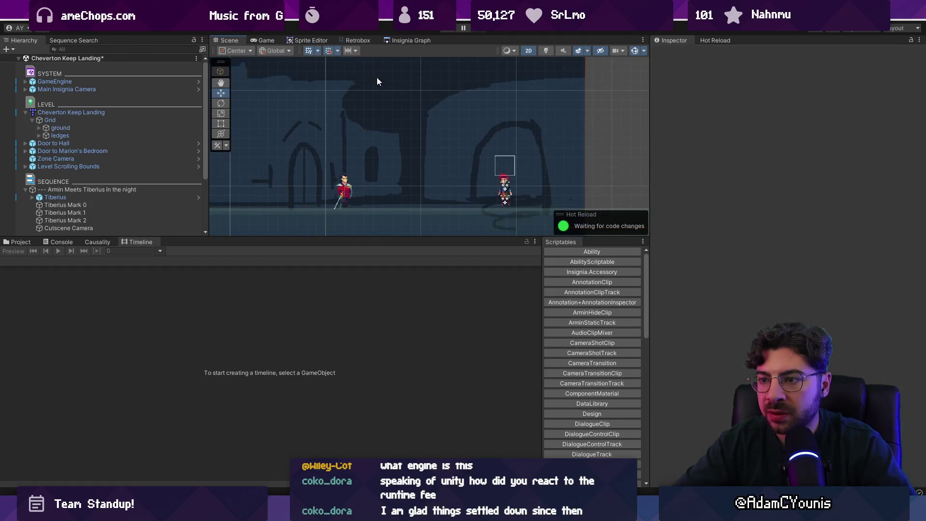
left_click_drag(376, 66, 375, 63)
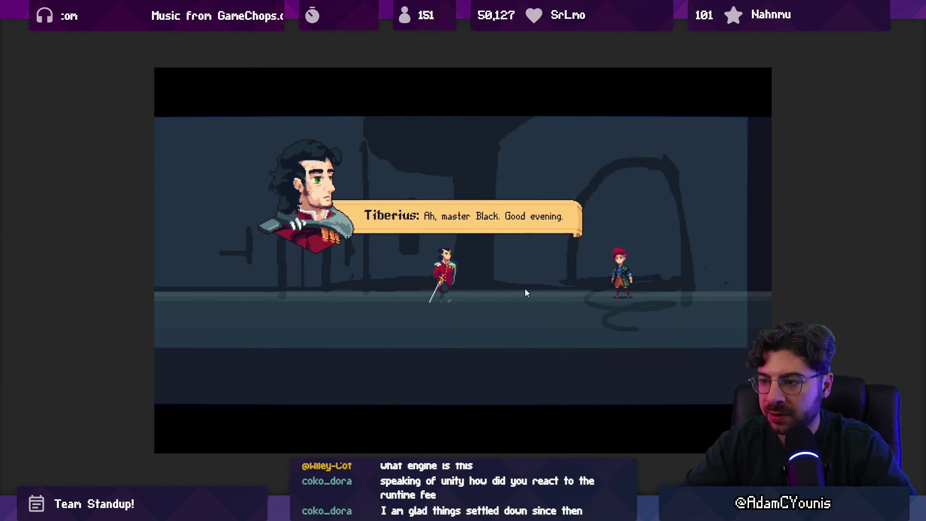
Step: Advance the dialogue through Tiberius's greeting and Armin's replies, then stop the preview
key("space")
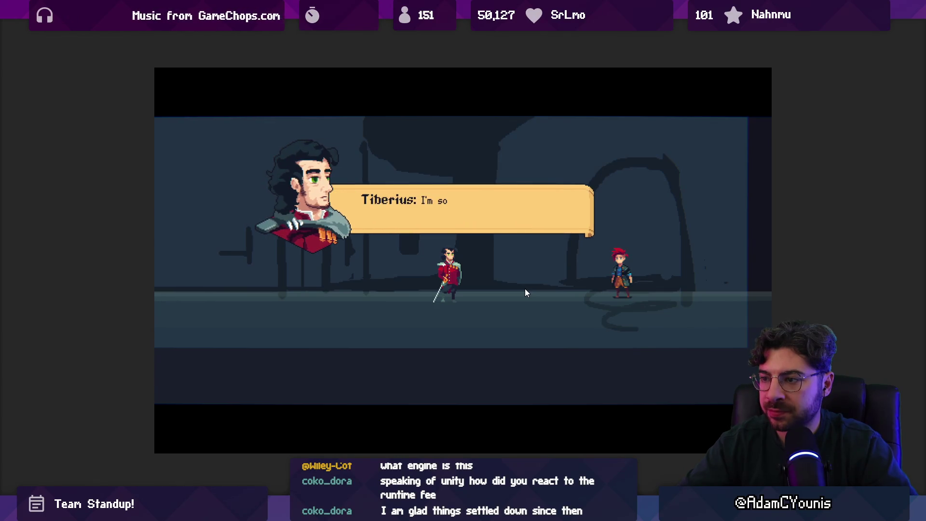
key("space")
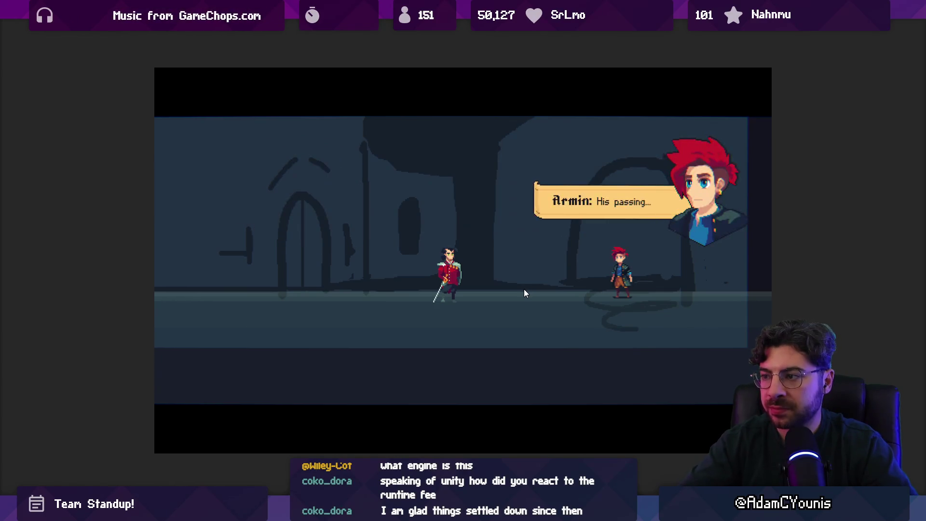
key("space")
key("space")
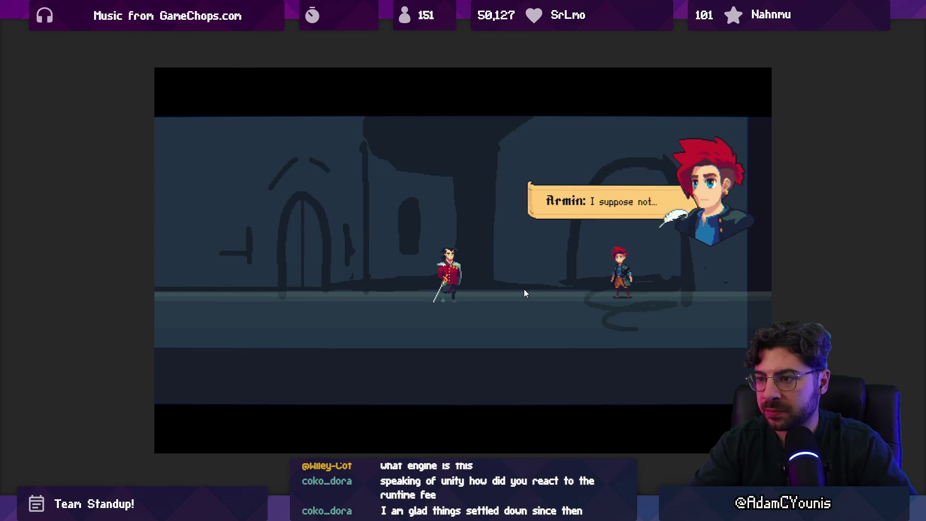
key("space")
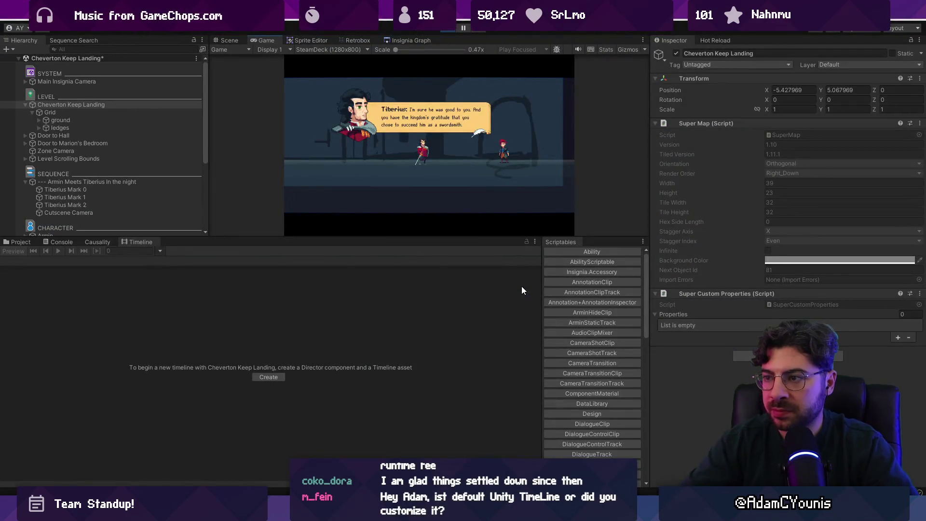
key("ctrl+p")
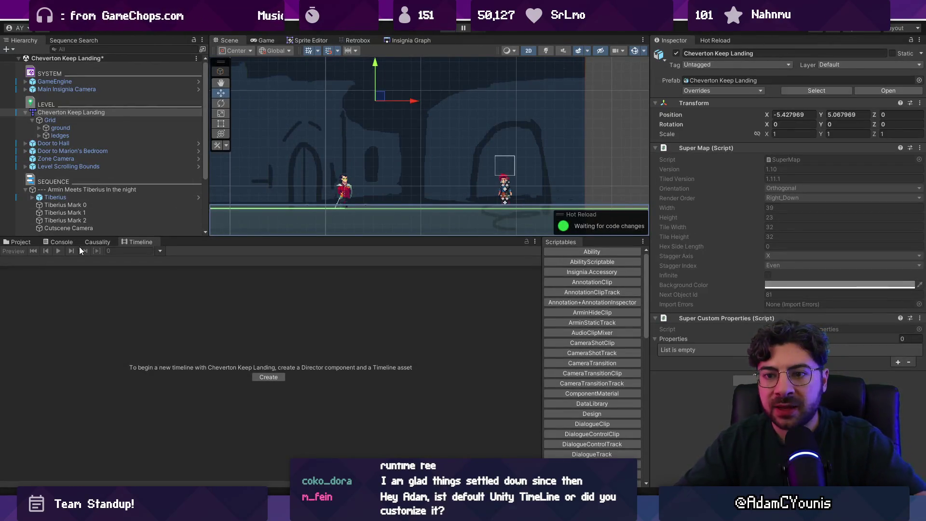
Step: Give the Cutscene Camera ortho size 1.3 and place it at X 0.26, Y 0.21
left_click(134, 189)
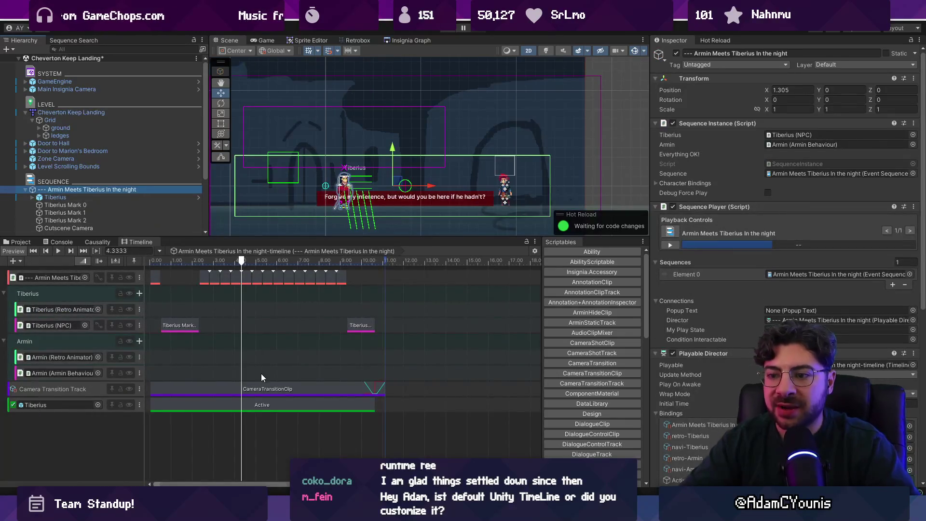
left_click(227, 389)
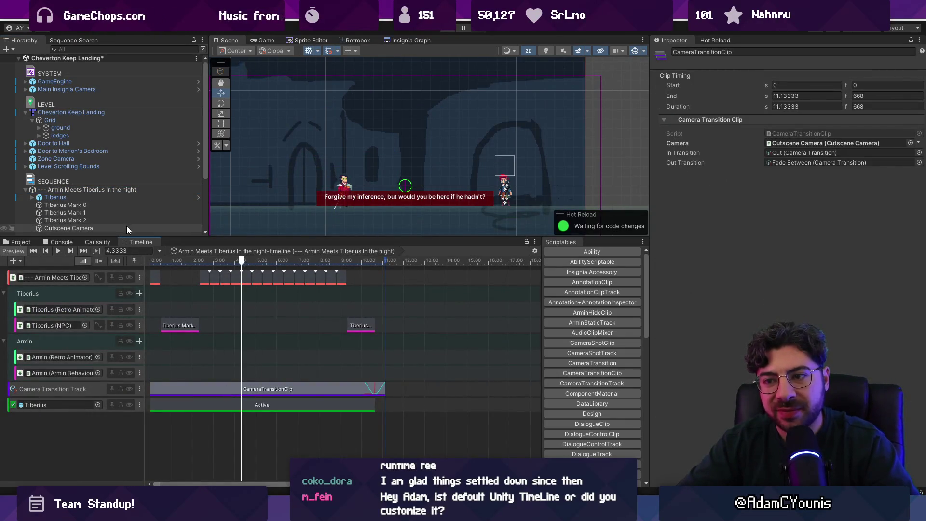
left_click(126, 227)
left_click(780, 154)
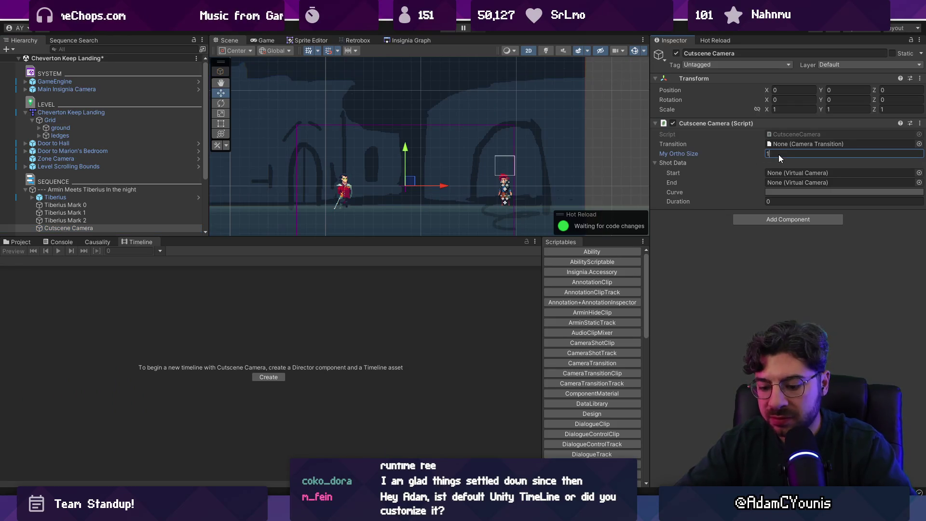
type("3")
scroll(497, 98, "down", 2)
mouse_move(413, 143)
left_mouse_down()
mouse_move(410, 117)
mouse_move(414, 126)
left_mouse_up()
left_click_drag(455, 158, 457, 159)
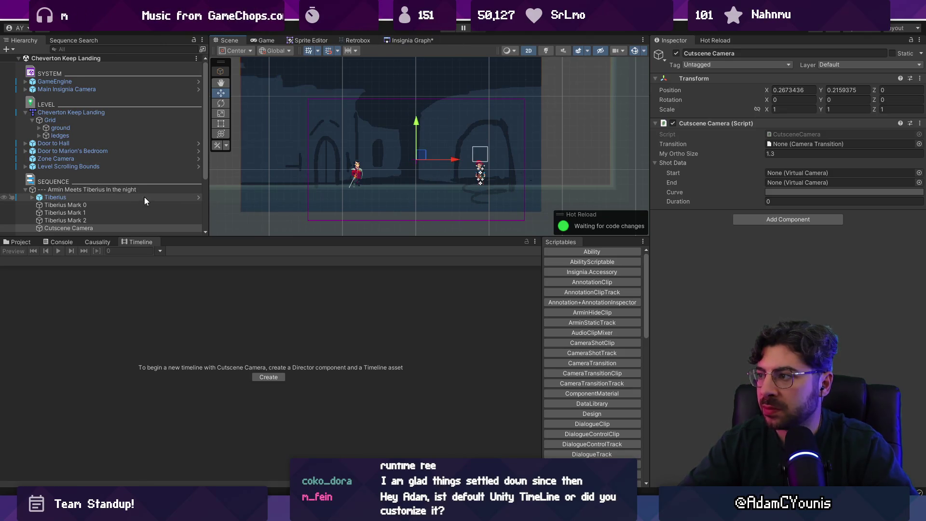
key("BackSpace")
left_click(854, 91)
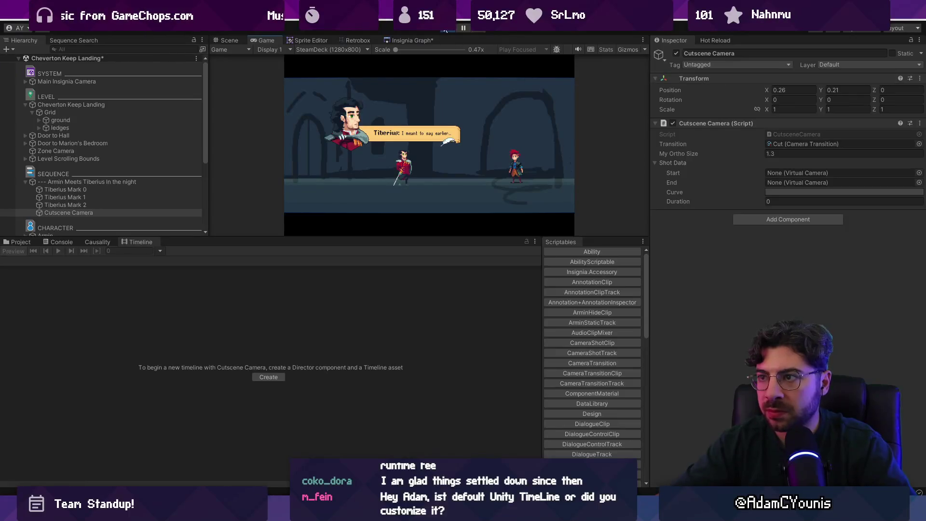
Step: Stop the preview and bring up the add-clip options on the sequence's dialogue track
key("ctrl+p")
left_click(122, 186)
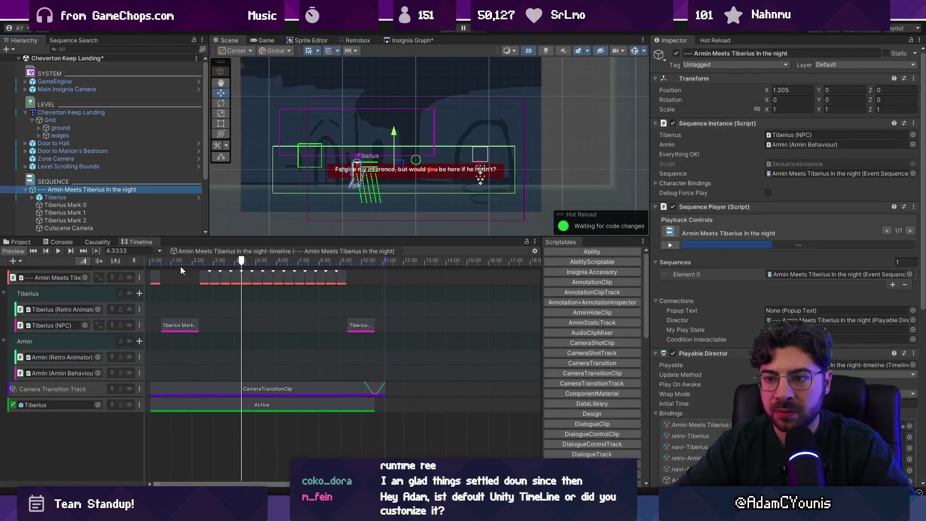
left_click(169, 276)
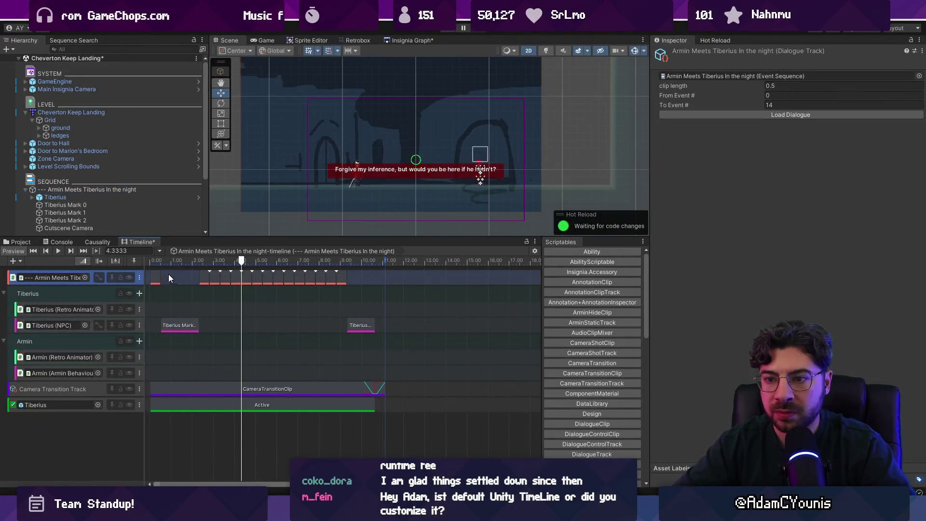
right_click(353, 279)
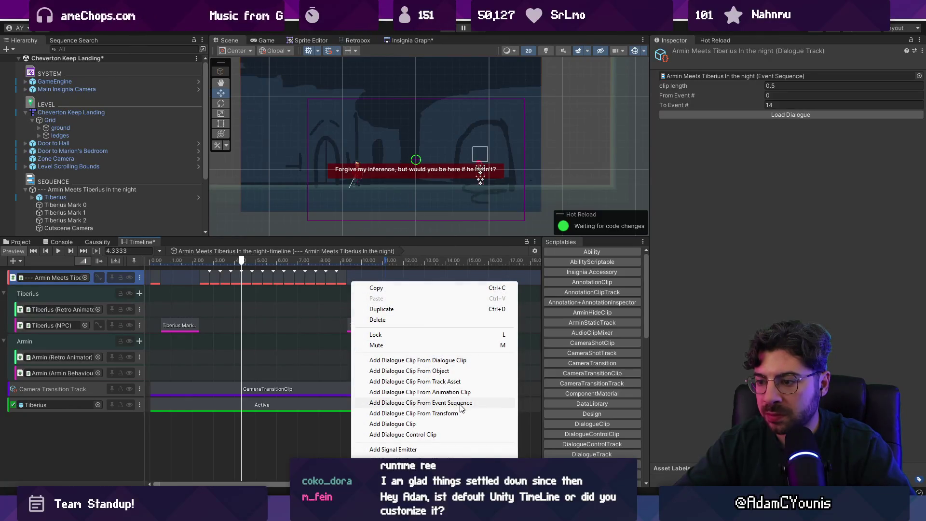
Step: Add a Hide Dialogue clip spanning 0.5–1.65 s and play-test the cutscene
left_click(458, 434)
left_click_drag(446, 277, 181, 277)
left_click(446, 29)
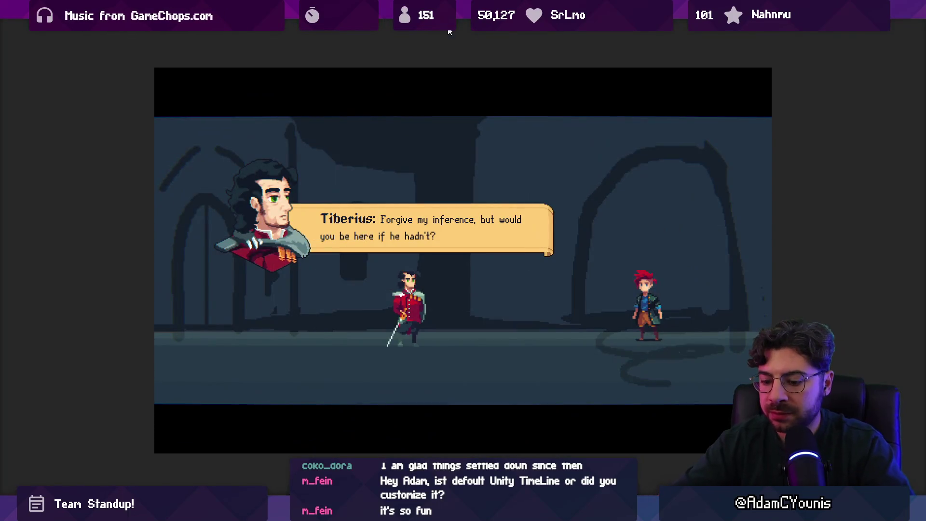
left_click(449, 32)
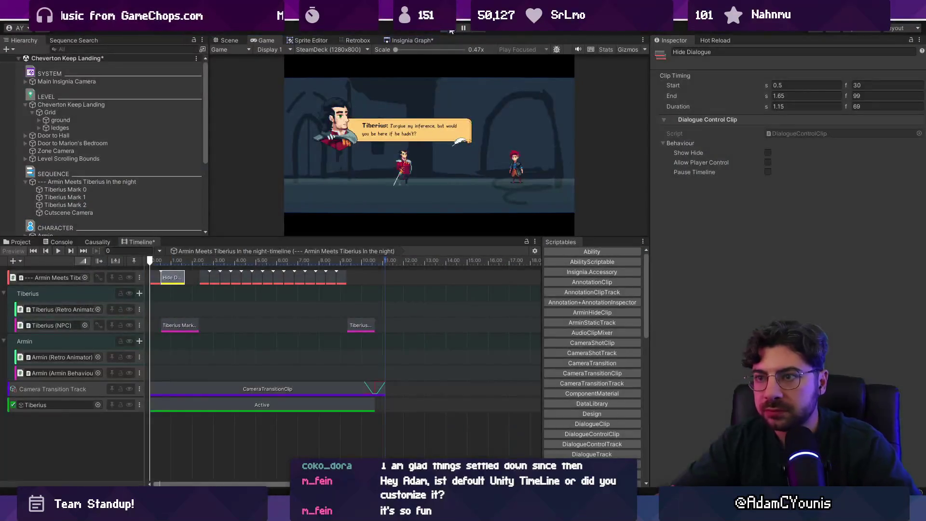
left_click(92, 198)
Step: Duplicate Tiberius Mark 0 and Mark 1 and rename the copies Armin Mark 0 and Armin Mark 1
left_click(94, 205)
left_click(96, 212, "shift")
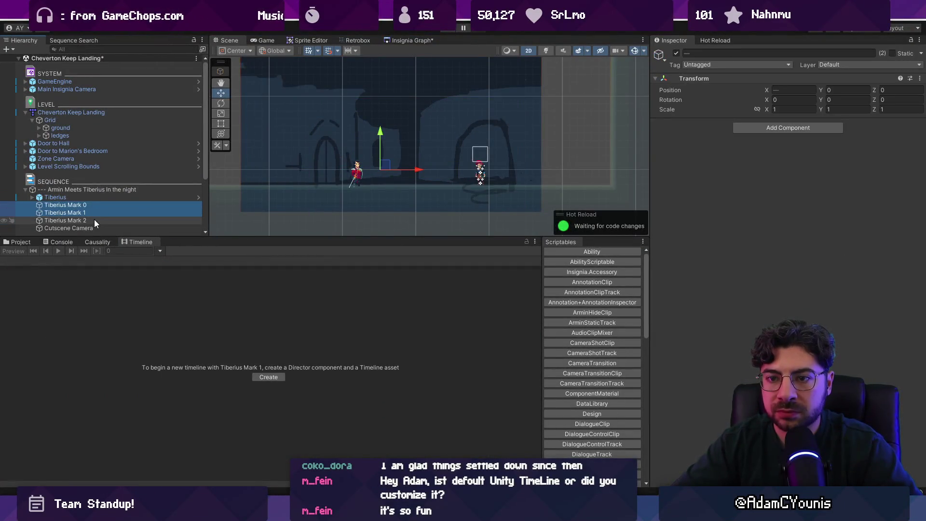
key("ctrl+d")
left_click(93, 224)
key("F2")
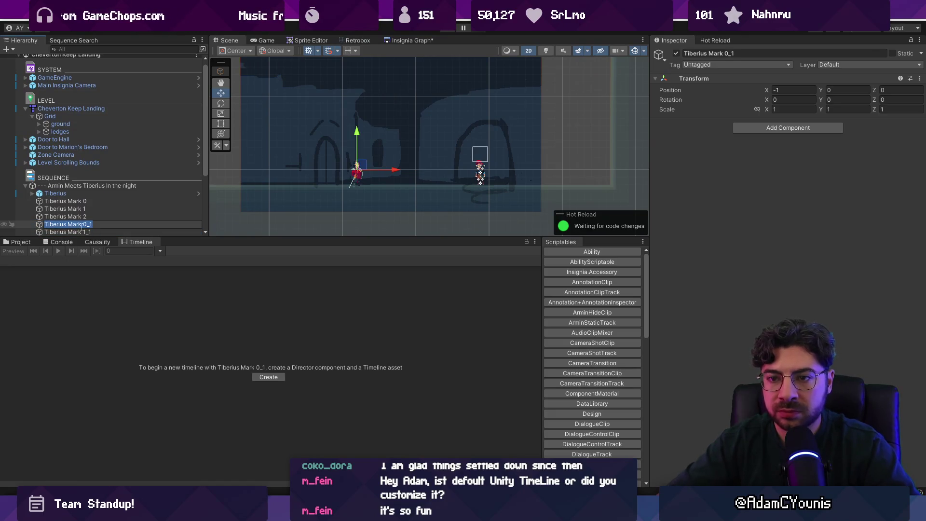
type("Armin Mark")
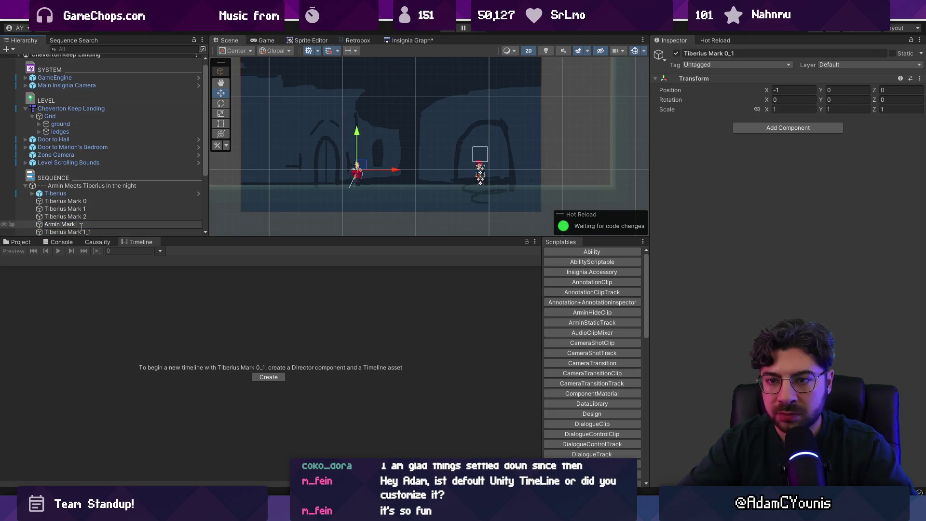
key("Return")
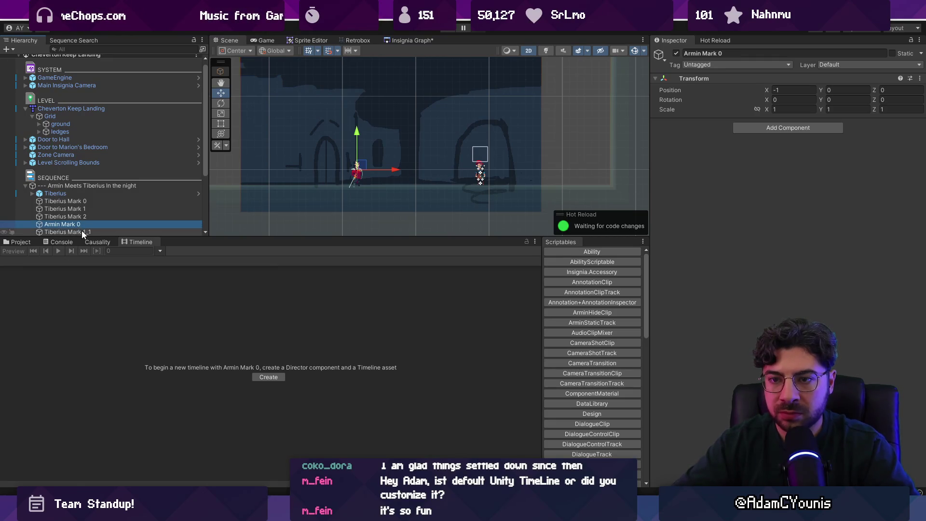
left_click(79, 231)
key("F2")
type("Armin Ma")
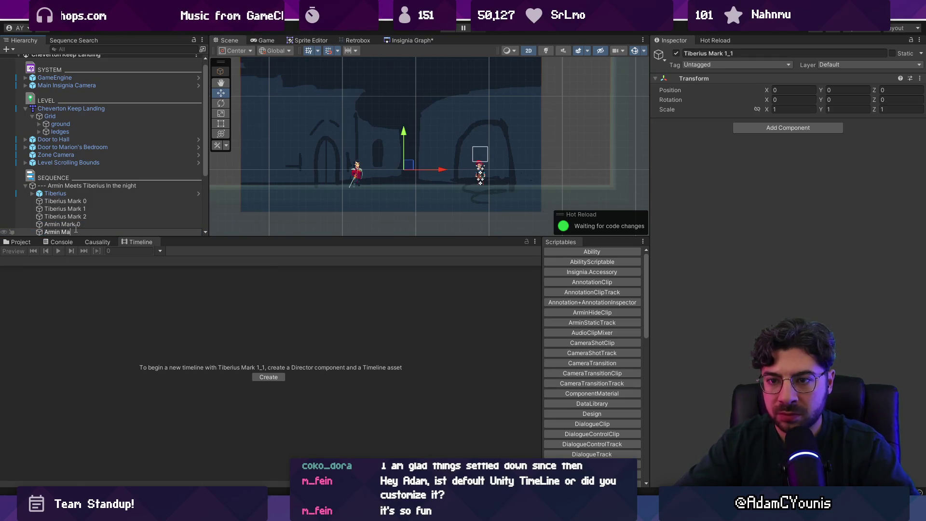
type(" 1")
key("Return")
Step: Move Armin Mark 0 and Armin Mark 1 into position near Armin
mouse_move(338, 183)
left_mouse_down()
mouse_move(280, 167)
mouse_move(270, 183)
mouse_move(500, 175)
left_mouse_up()
left_click(109, 224)
scroll(347, 159, "up", 3)
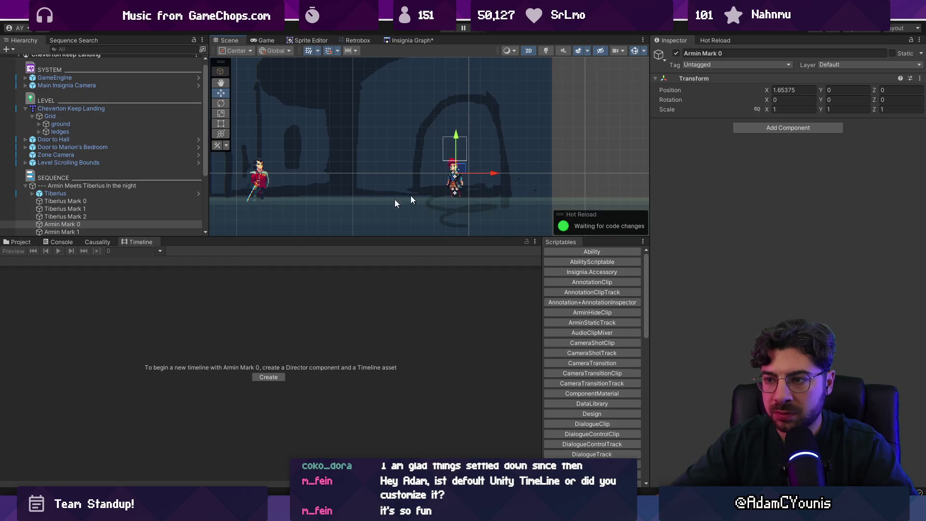
left_click(101, 231)
left_click_drag(369, 173, 423, 174)
scroll(330, 198, "down", 1)
scroll(121, 207, "down", 4)
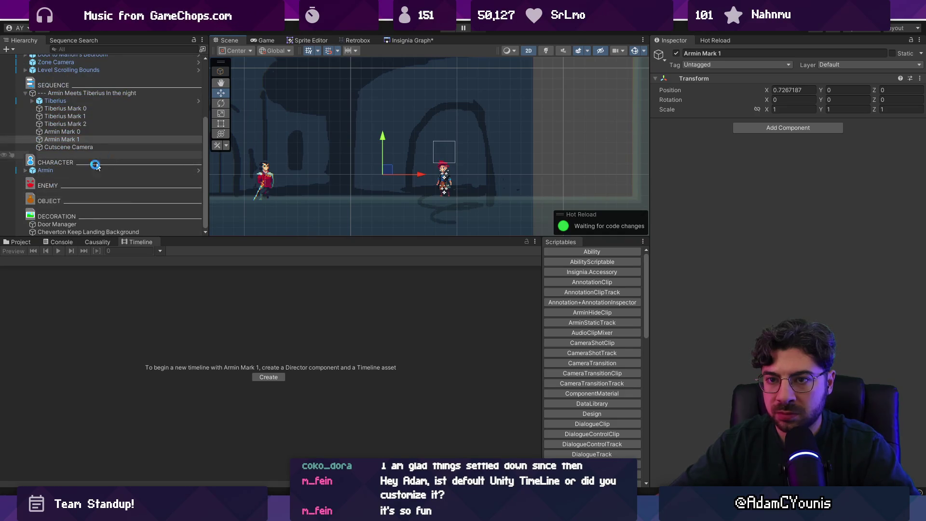
left_click(77, 93)
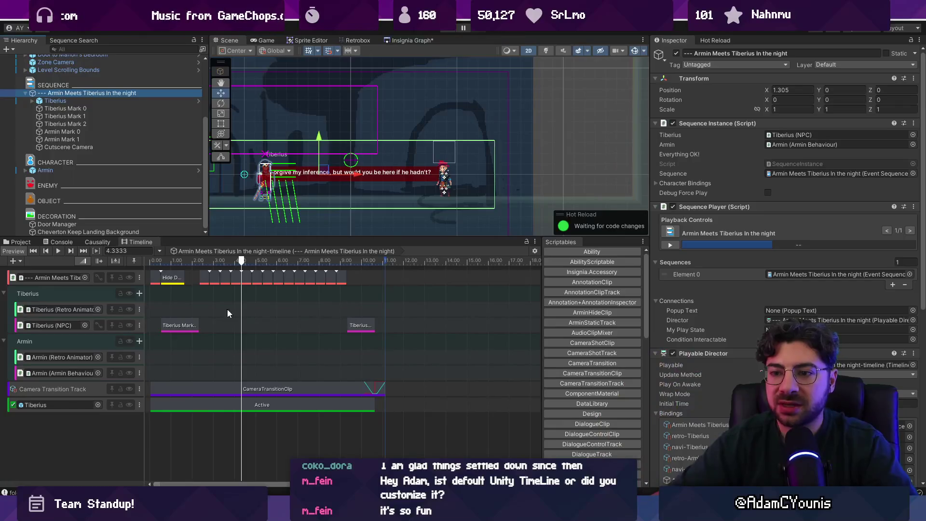
Step: Drag the Scene/Timeline divider down to make the scene panel taller
scroll(508, 157, "down", 3)
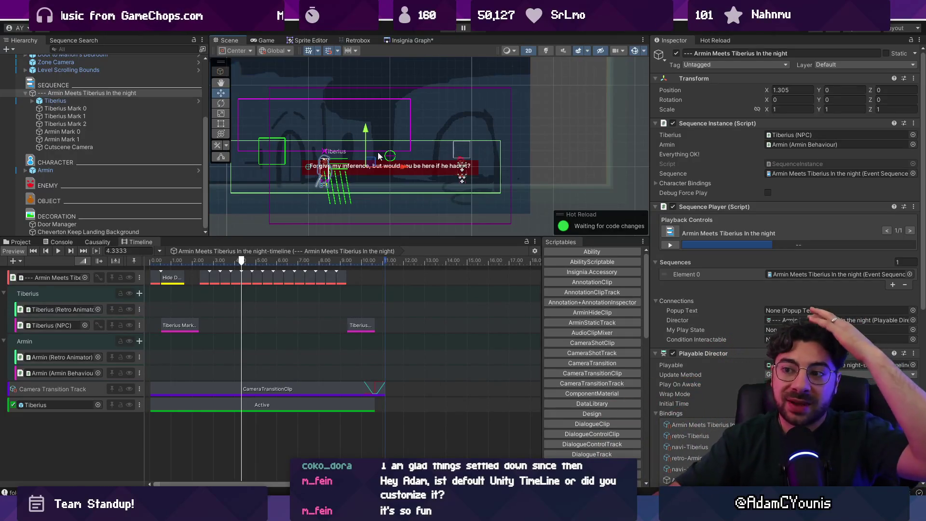
scroll(437, 193, "down", 3)
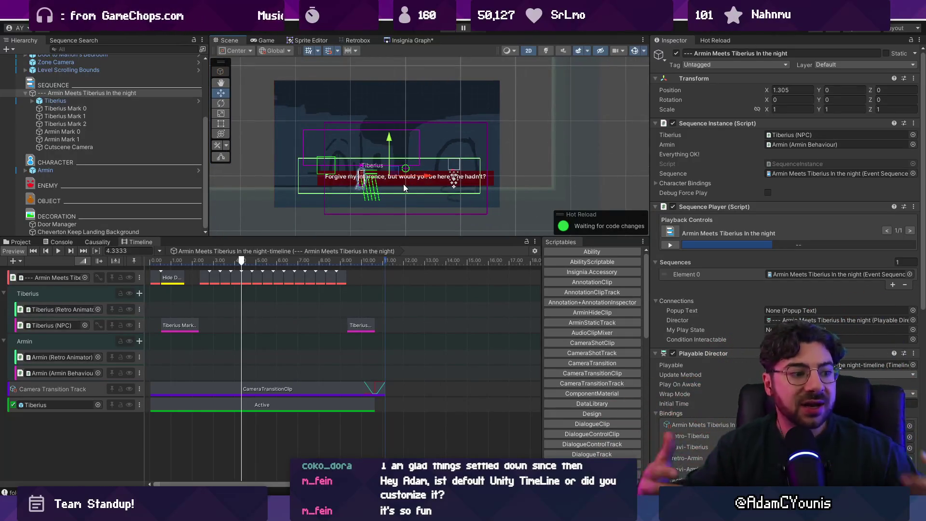
left_click_drag(368, 243, 368, 293)
scroll(384, 193, "down", 1)
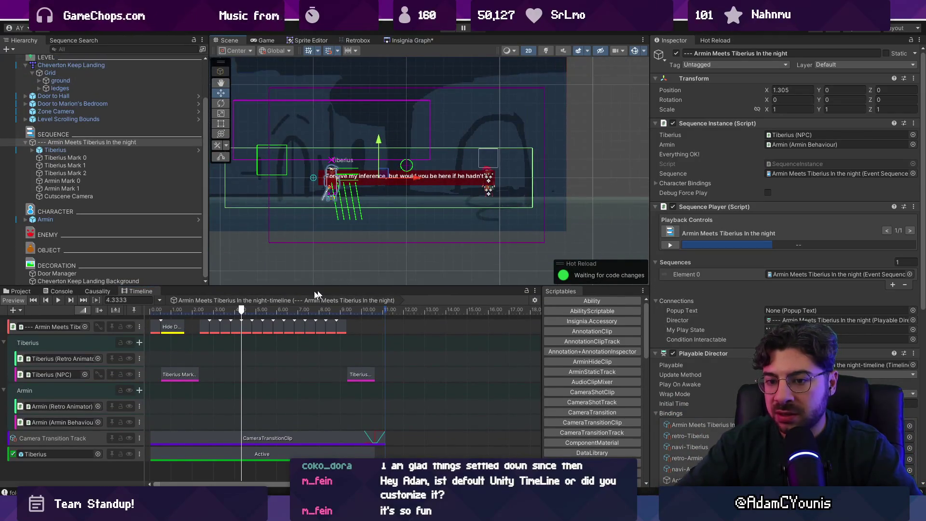
Step: Collapse and re-expand the Tiberius and Armin track groups, then box-select all 20 clips
left_click(4, 343)
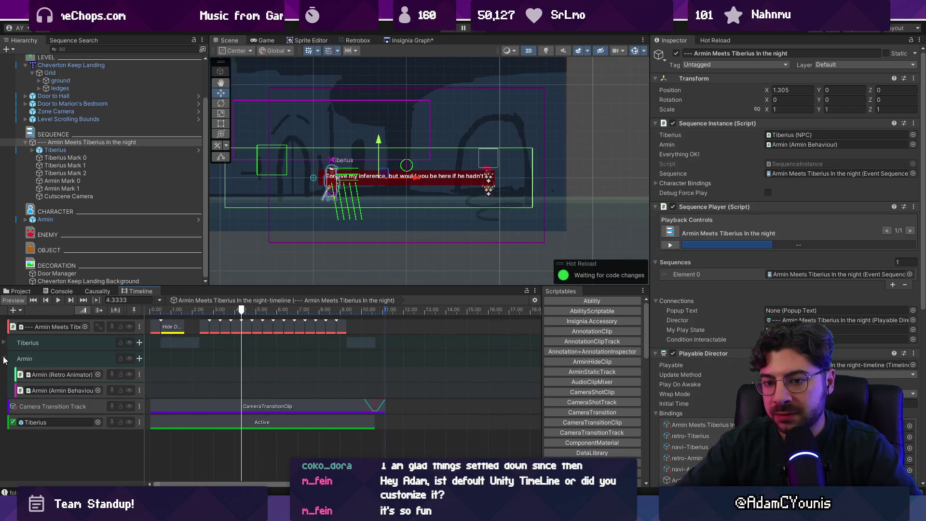
left_click(4, 359)
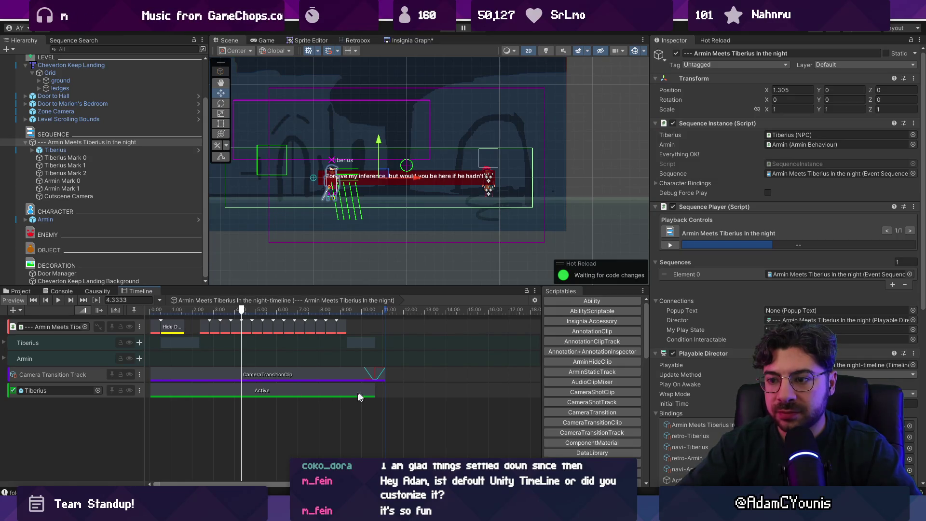
left_click(4, 343)
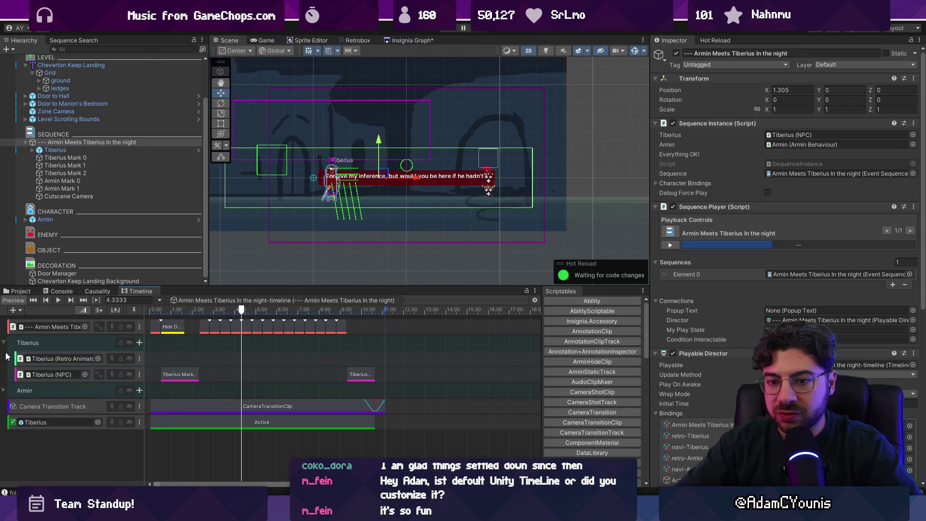
left_click(4, 391)
mouse_move(408, 456)
left_mouse_down()
mouse_move(151, 318)
mouse_move(155, 331)
mouse_move(201, 331)
left_mouse_up()
Step: Extend Tiberius's Active clip and the CameraTransitionClip back so both begin at time 0
scroll(537, 173, "up", 3)
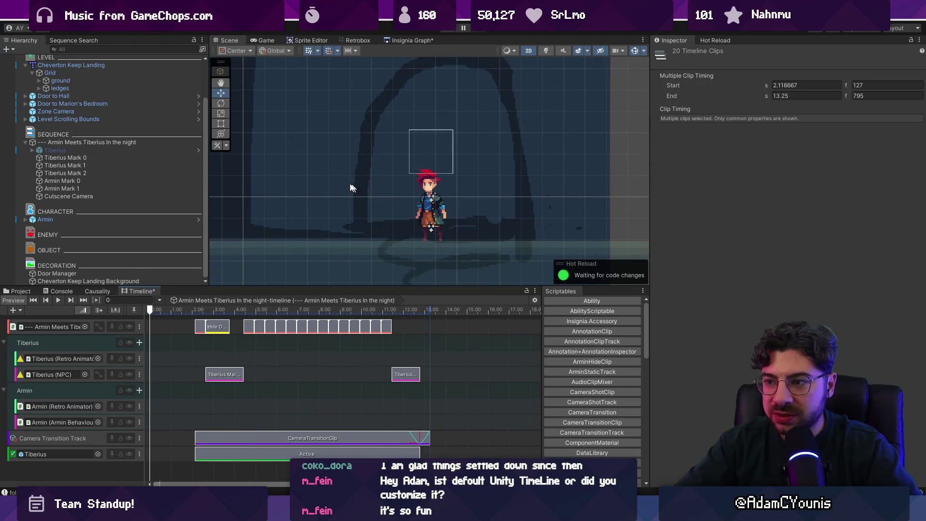
scroll(360, 187, "up", 5)
left_click_drag(353, 207, 451, 205)
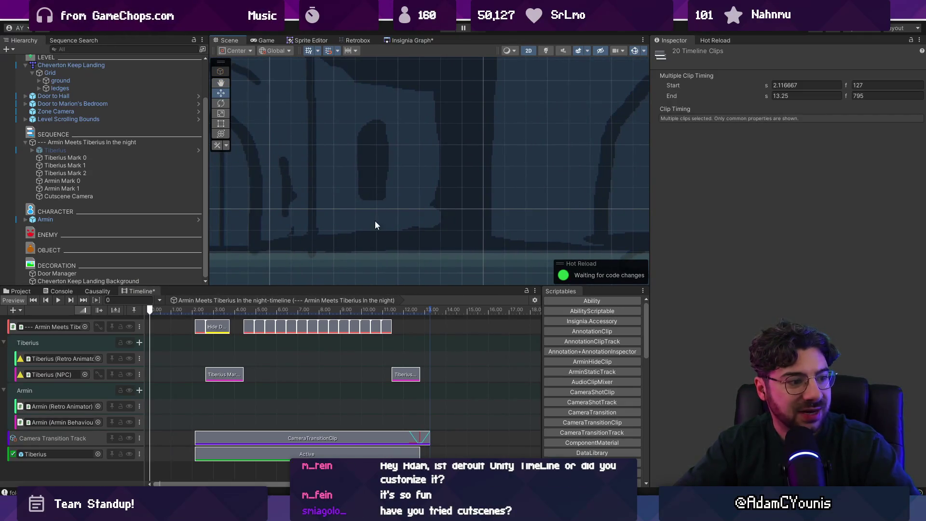
scroll(370, 210, "down", 4)
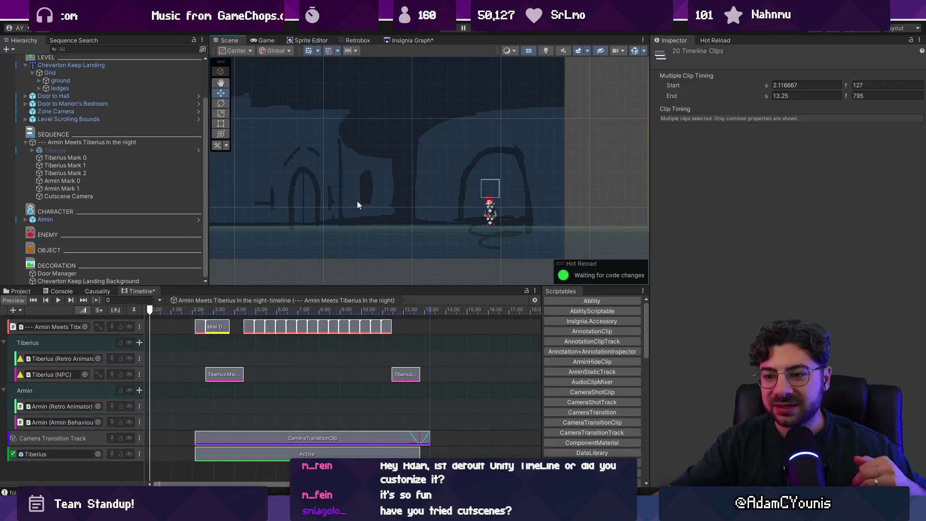
left_click(199, 453)
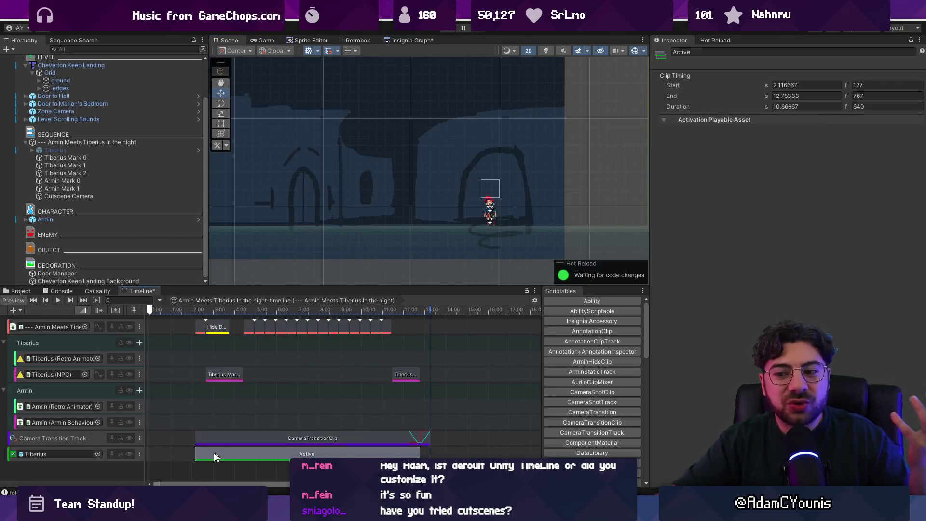
mouse_move(196, 451)
left_mouse_down()
mouse_move(129, 456)
mouse_move(190, 465)
mouse_move(155, 467)
left_mouse_up()
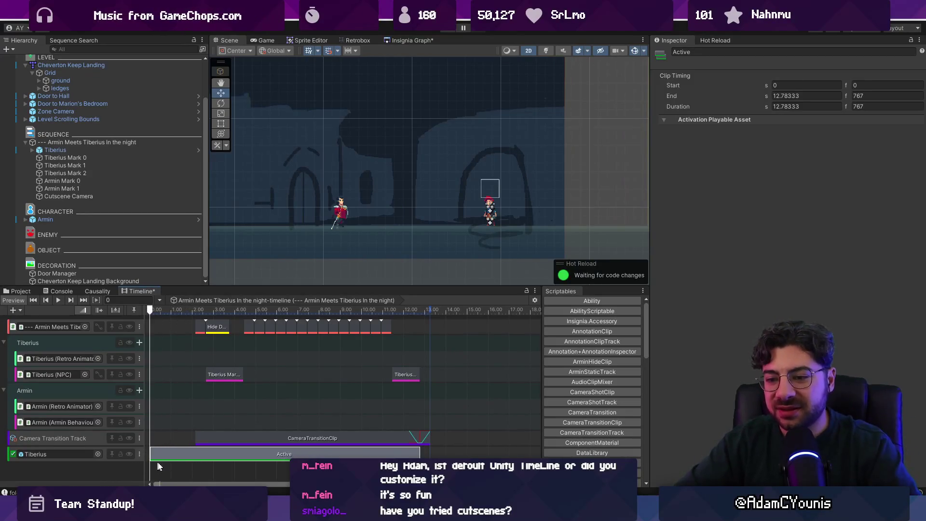
left_click_drag(195, 439, 139, 441)
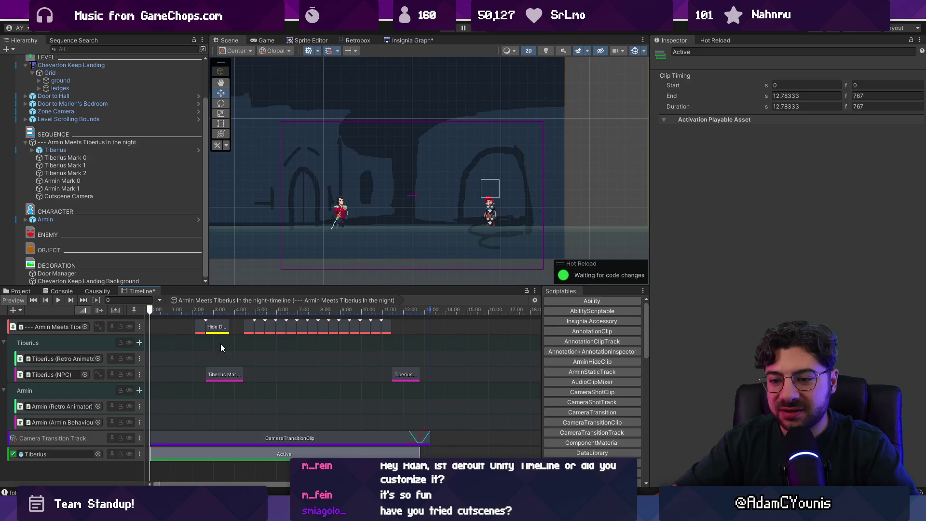
right_click(119, 469)
mouse_move(209, 366)
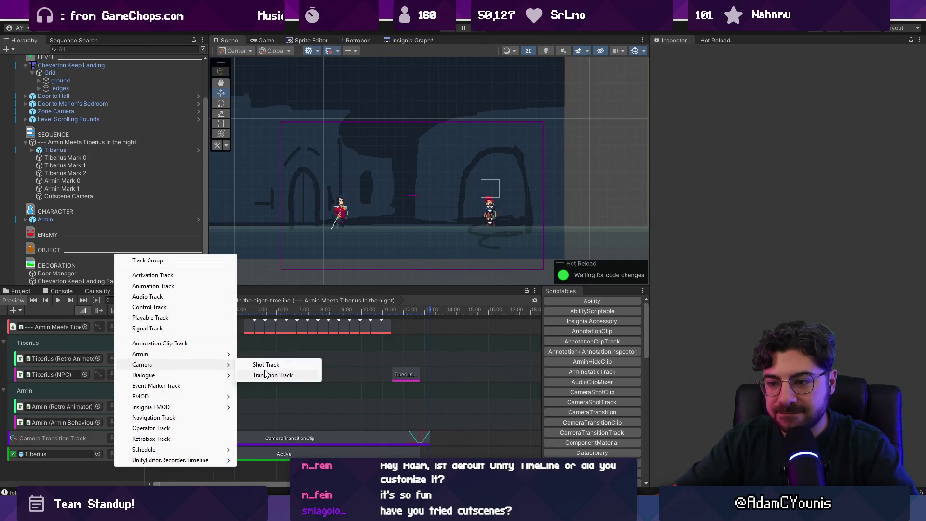
Step: Add a Camera Shot Track bound to Cutscene Camera and move Tiberius's activation track into the Tiberius group
left_click(266, 369)
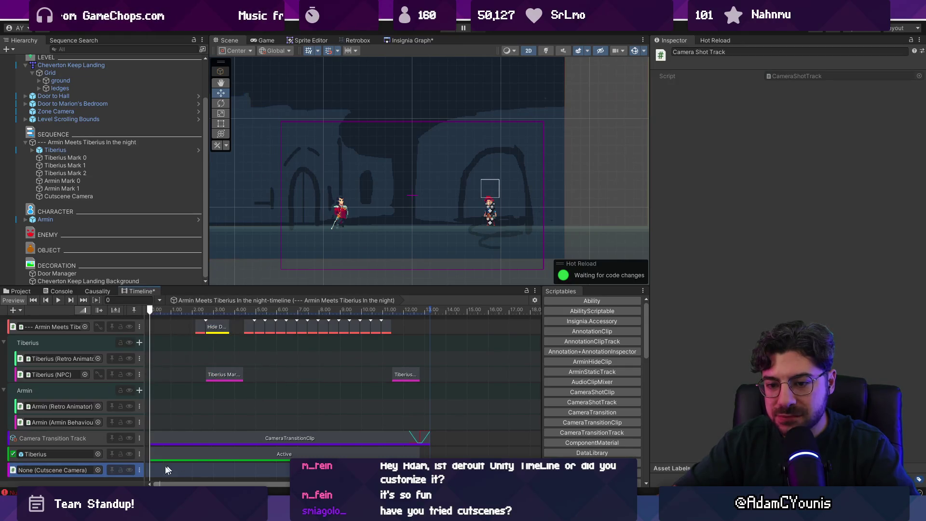
left_click_drag(91, 198, 87, 470)
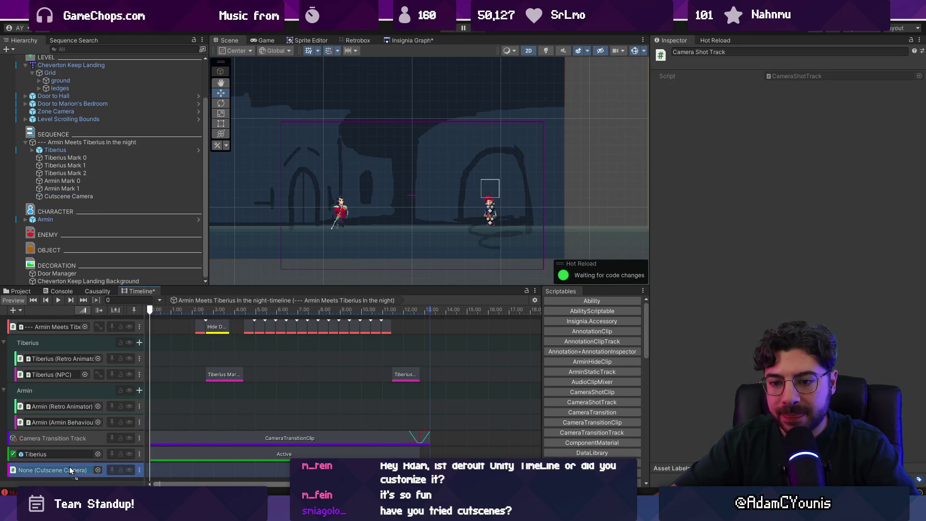
left_click_drag(11, 459, 20, 386)
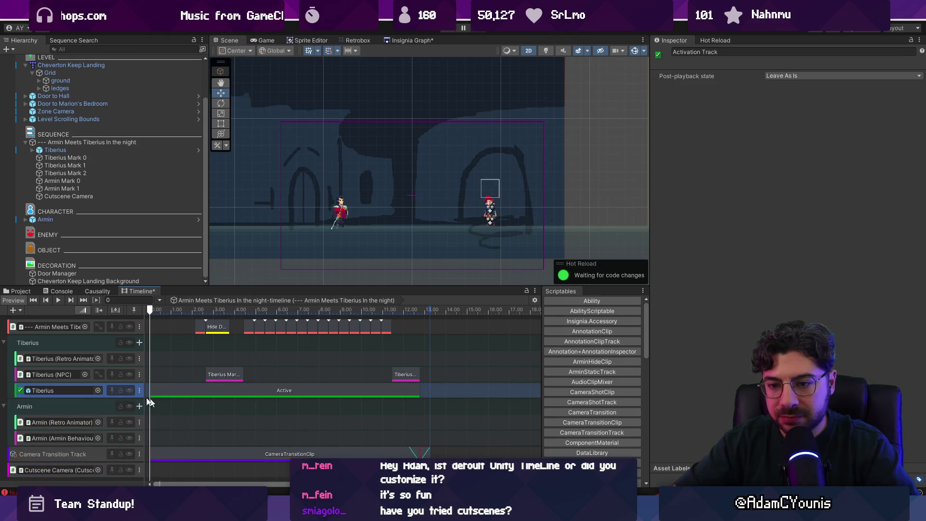
Step: Add a 0–5 s Camera Shot Clip to the Cutscene Camera track
scroll(182, 448, "up", 3)
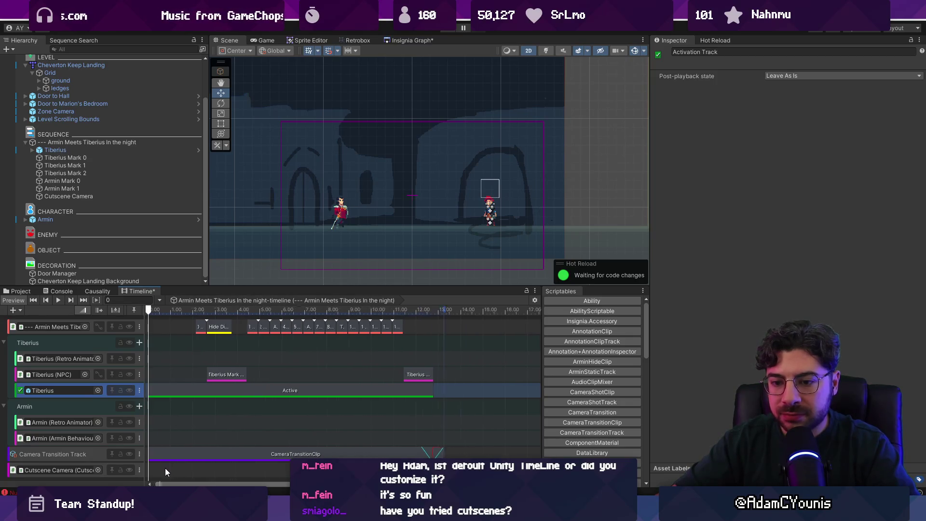
right_click(193, 470)
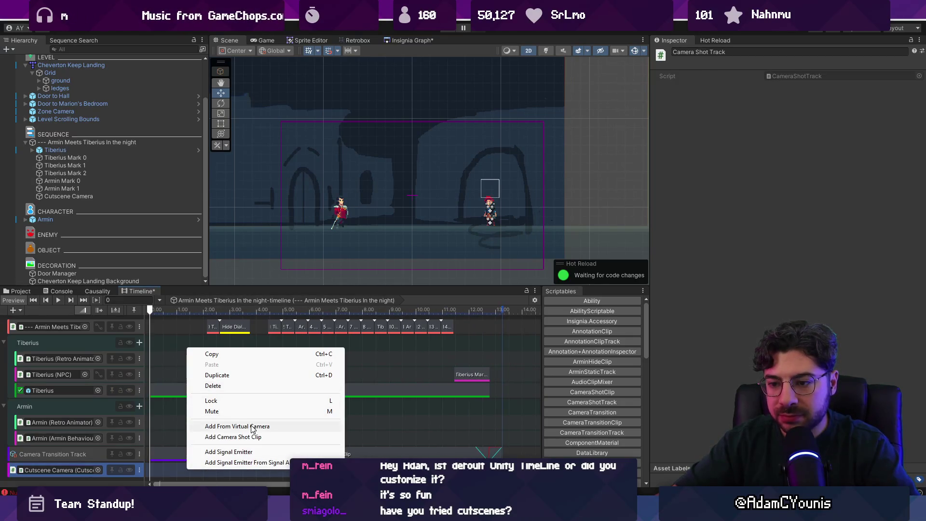
left_click(255, 438)
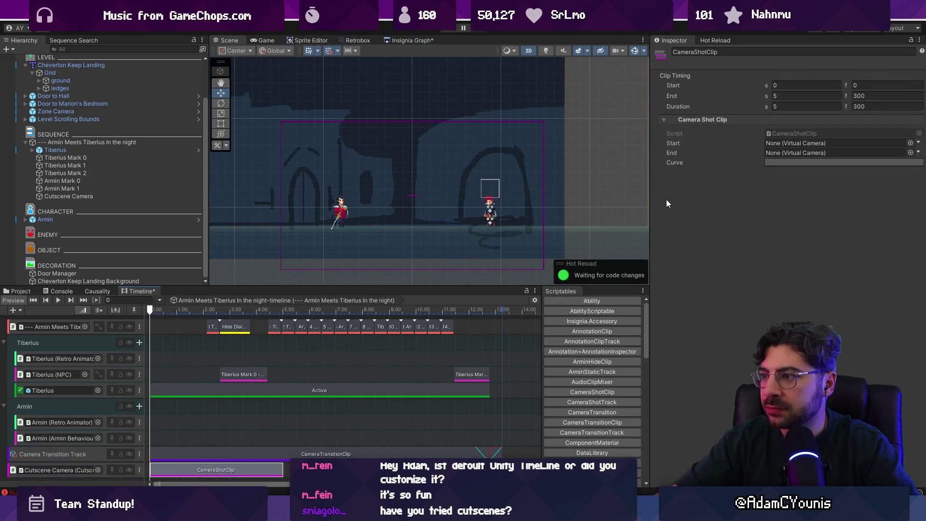
left_click(128, 201)
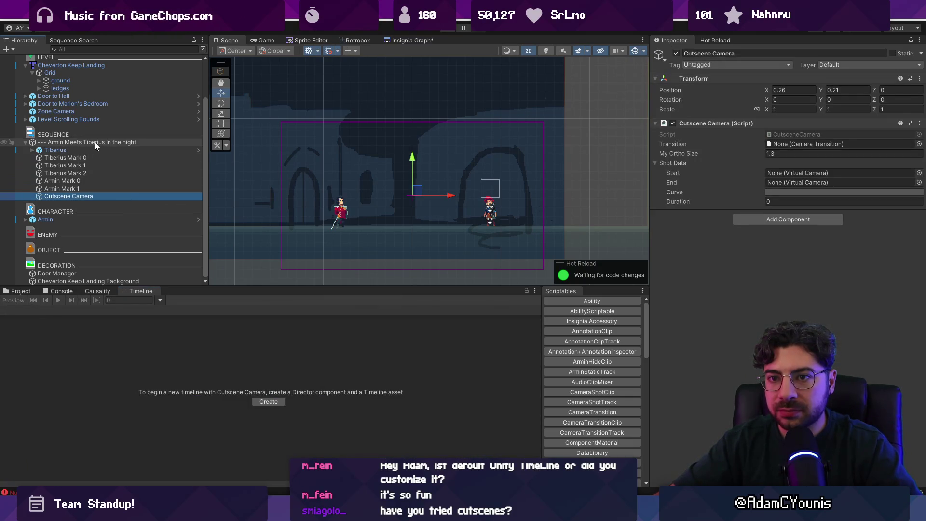
Step: Create an empty 'Camera Mark 1' below Cutscene Camera in the sequence and duplicate it as 'Camera Mark 2'
left_click(122, 142)
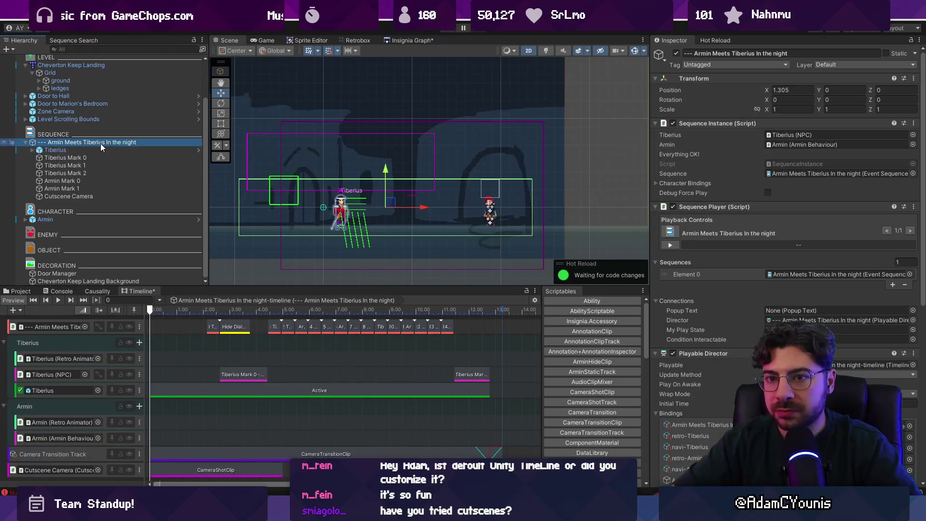
left_click(7, 49)
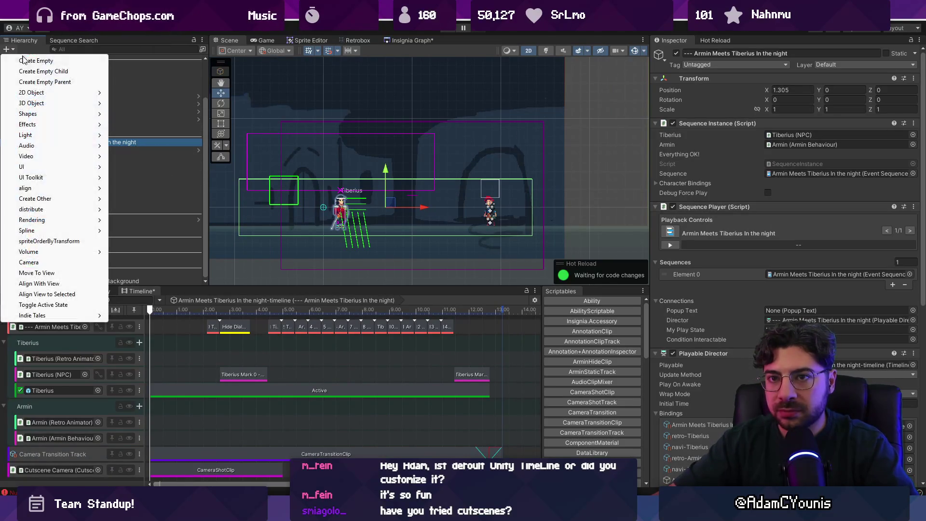
left_click(29, 58)
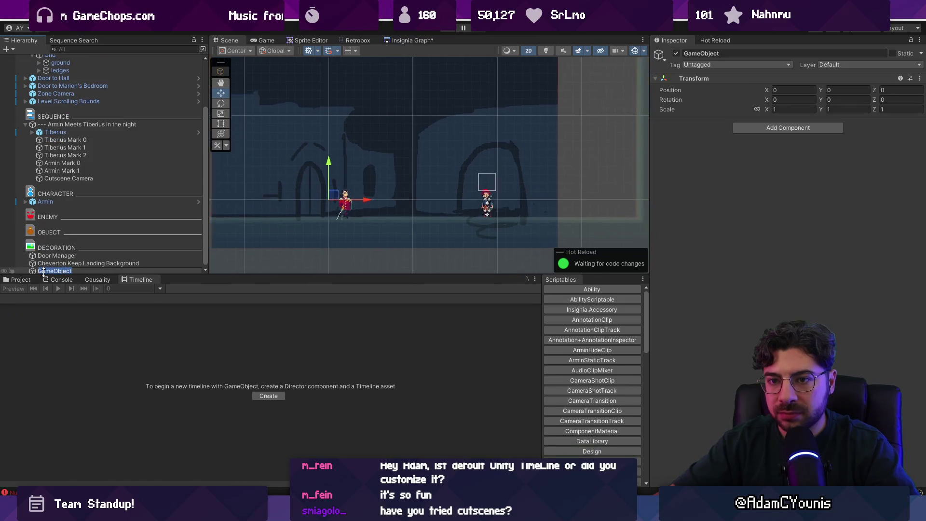
mouse_move(36, 283)
left_mouse_down()
mouse_move(43, 198)
mouse_move(70, 202)
left_mouse_up()
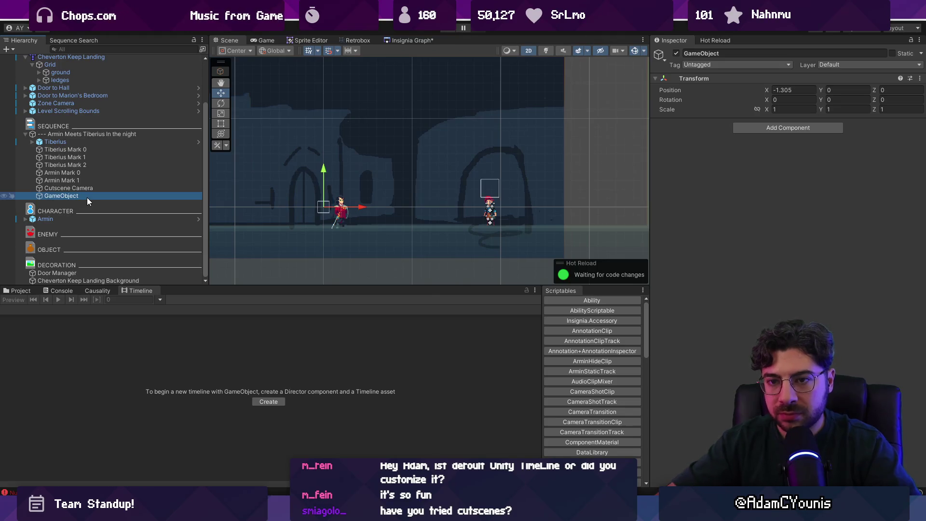
key("F2")
type("Camera ")
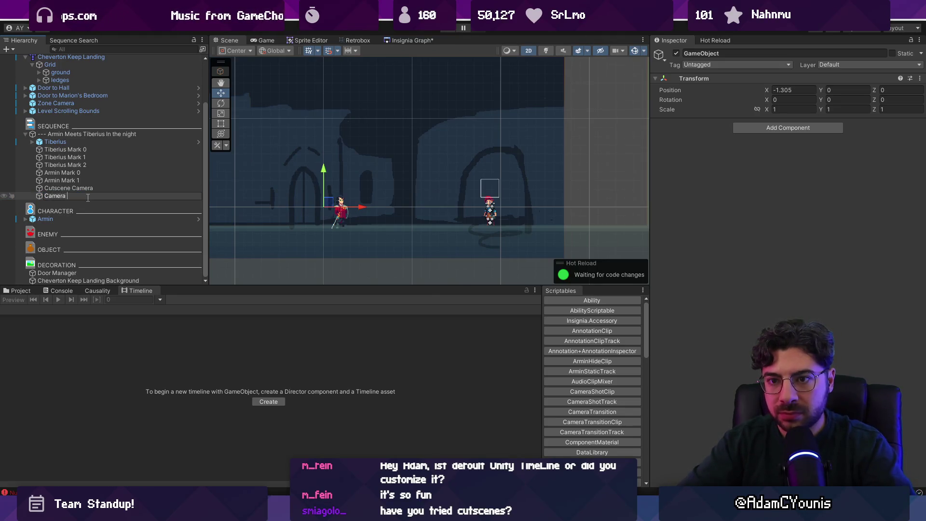
type("Mark 1")
key("Return")
key("ctrl+d")
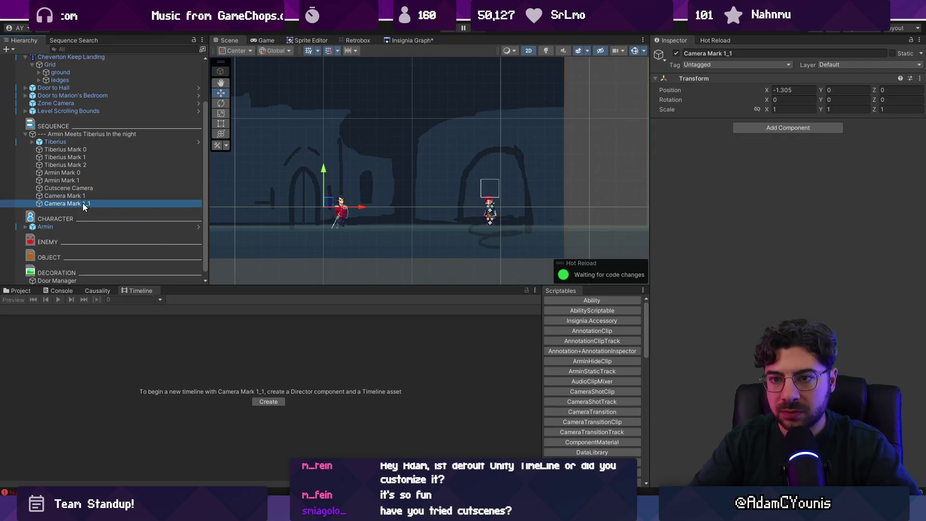
key("F2")
key("BackSpace")
type("2")
key("Return")
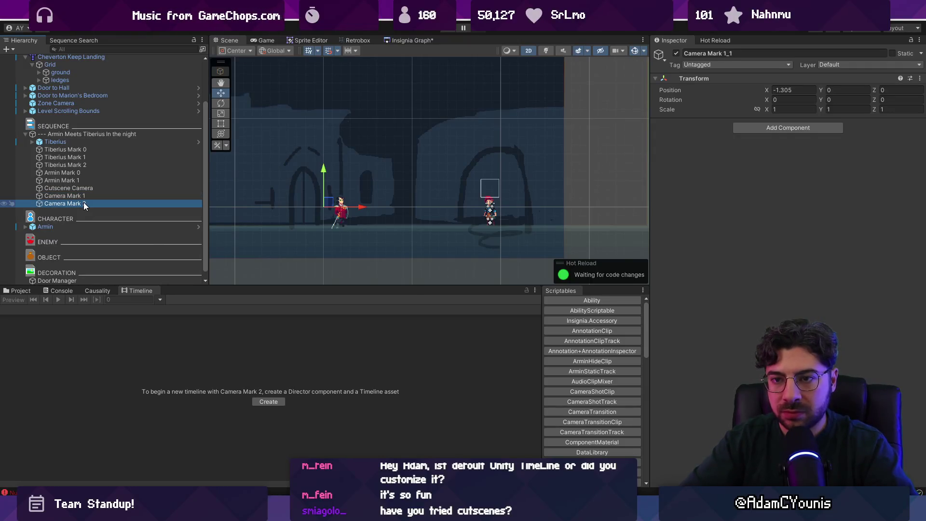
Step: Add the Camera Mark component to Camera Mark 1 and Camera Mark 2
left_click(94, 196)
left_click(792, 128)
type("camera mark")
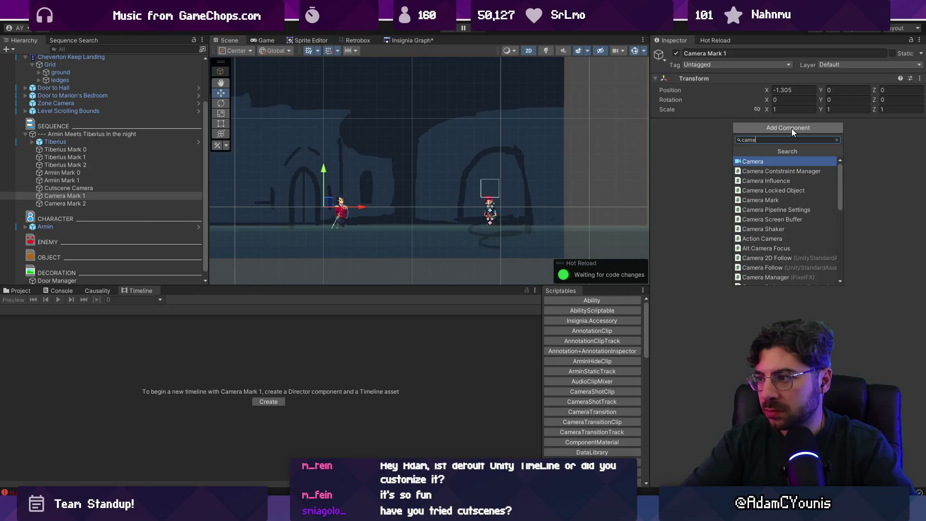
key("Return")
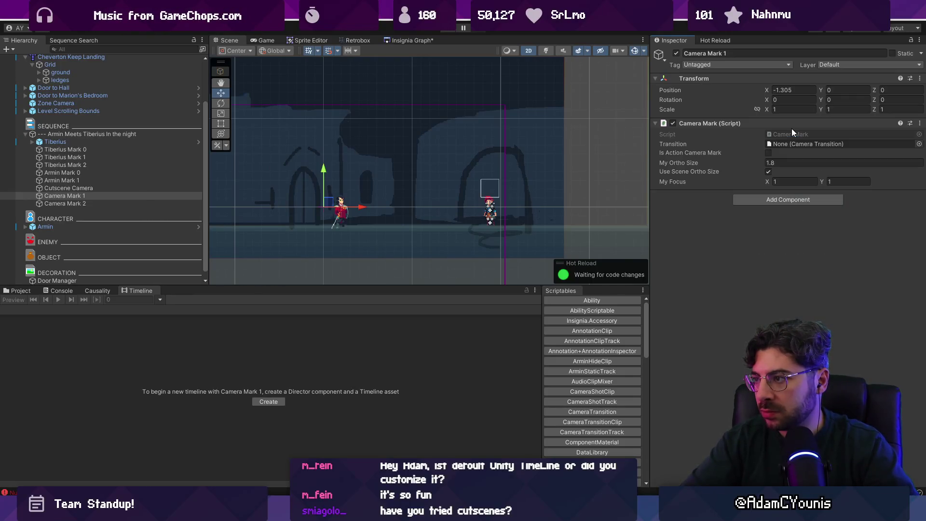
left_click(108, 202)
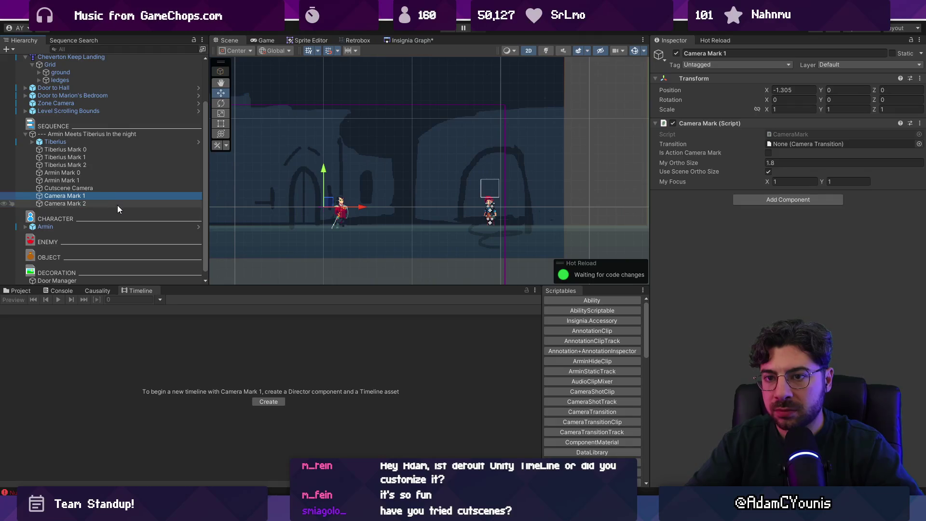
left_click(743, 128)
type("camera mark")
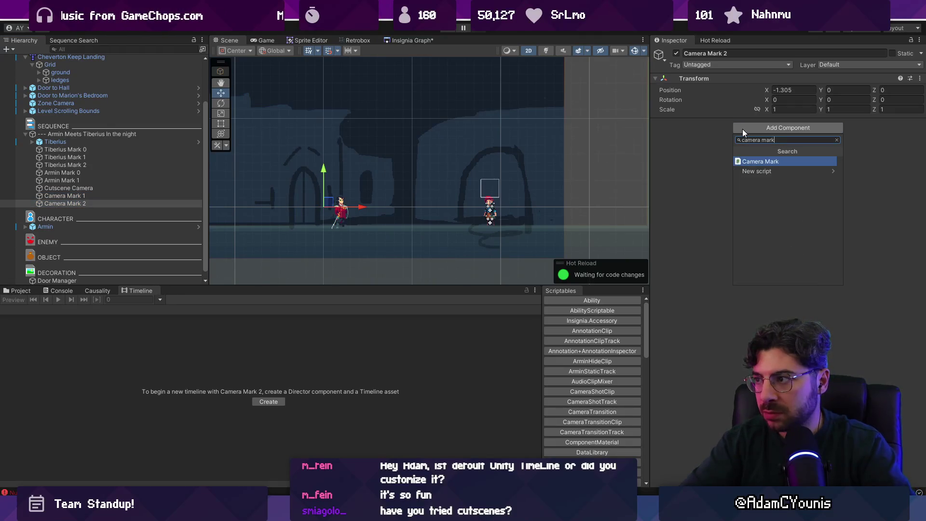
key("Return")
Step: Move Camera Mark 1 toward the NPC and give both marks ortho size 1.3, not the scene's
scroll(439, 165, "down", 2)
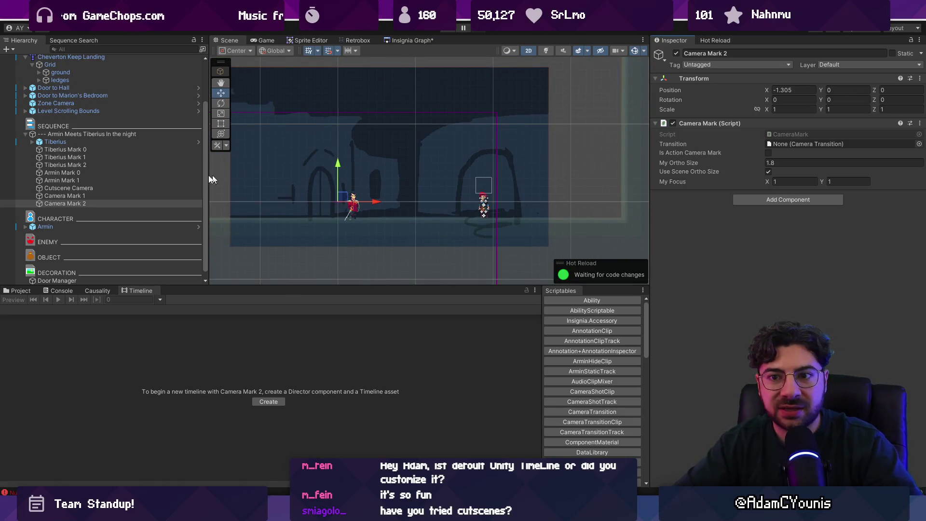
left_click(94, 196)
left_click_drag(380, 204, 520, 196)
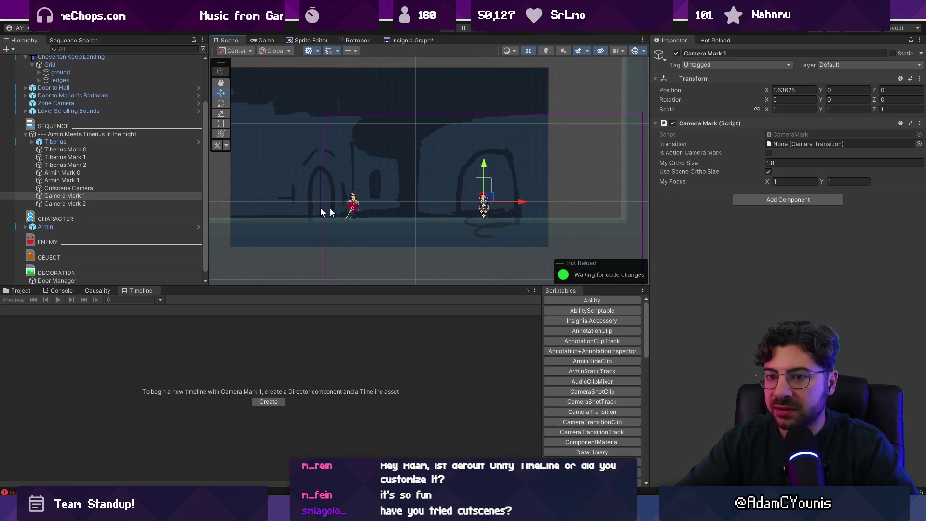
left_click(65, 204, "ctrl")
left_click(776, 163)
type(".3")
scroll(434, 157, "down", 3)
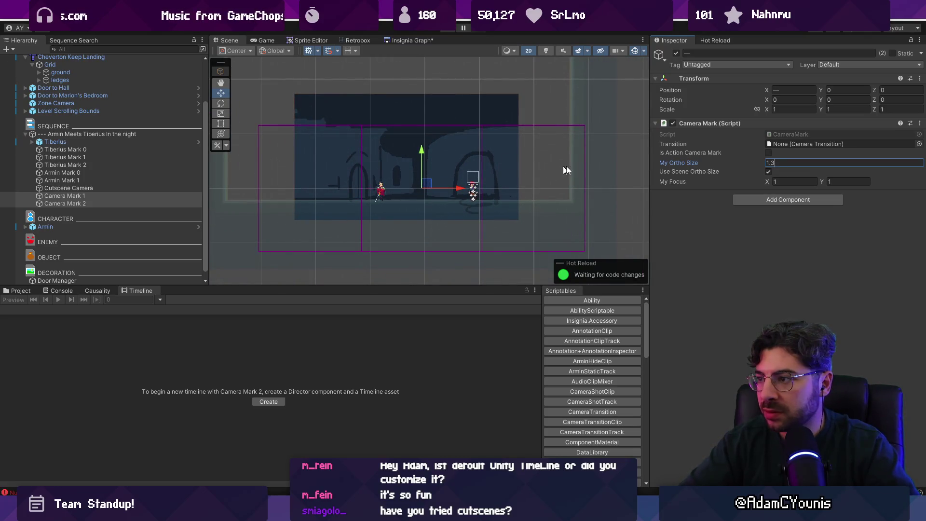
left_click(769, 172)
scroll(439, 172, "up", 3)
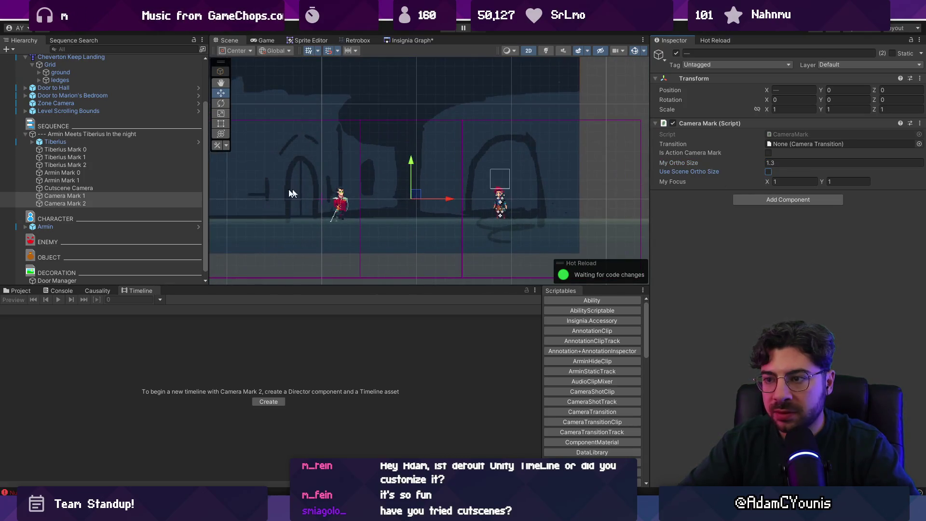
Step: Raise Camera Mark 1 slightly and trim its X position to 1.85
left_click(103, 194)
mouse_move(509, 192)
left_mouse_down()
mouse_move(452, 188)
mouse_move(499, 191)
left_mouse_up()
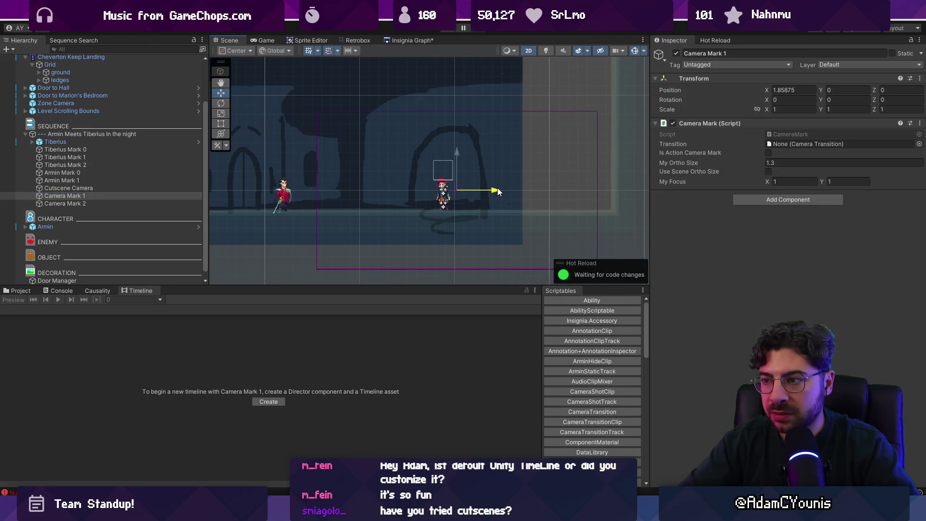
left_click_drag(461, 157, 461, 133)
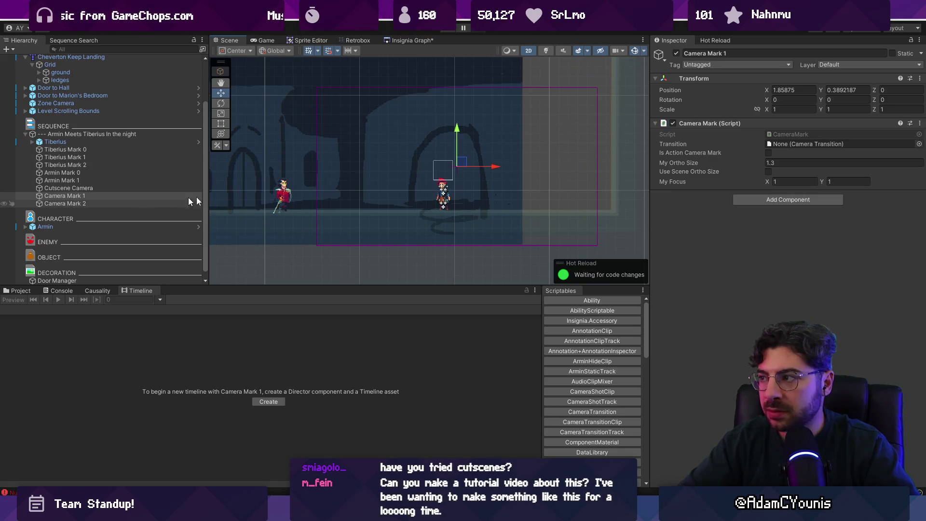
left_click_drag(782, 92, 854, 87)
key("BackSpace")
left_click(854, 89)
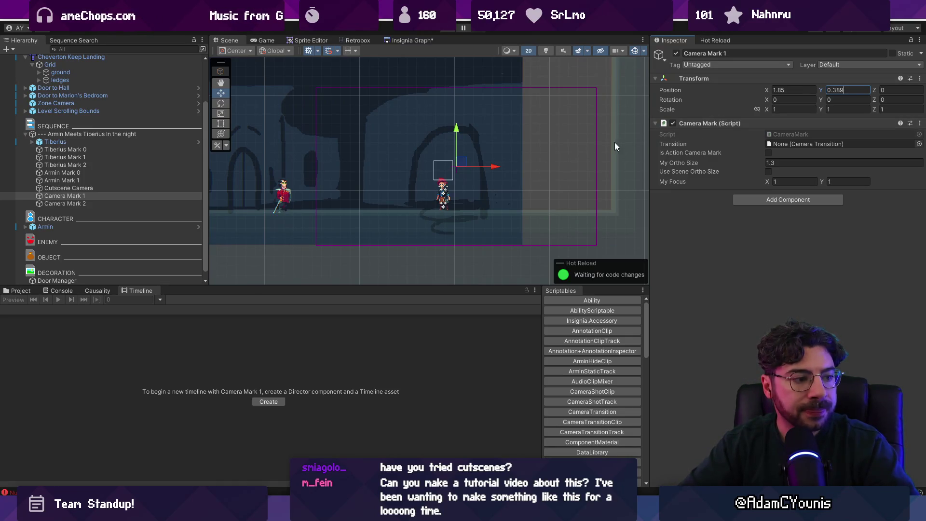
left_click_drag(383, 155, 396, 153)
Step: Replace the old Camera Mark 2 with a fresh copy of Camera Mark 1, moved left
left_click(143, 203)
key("Delete")
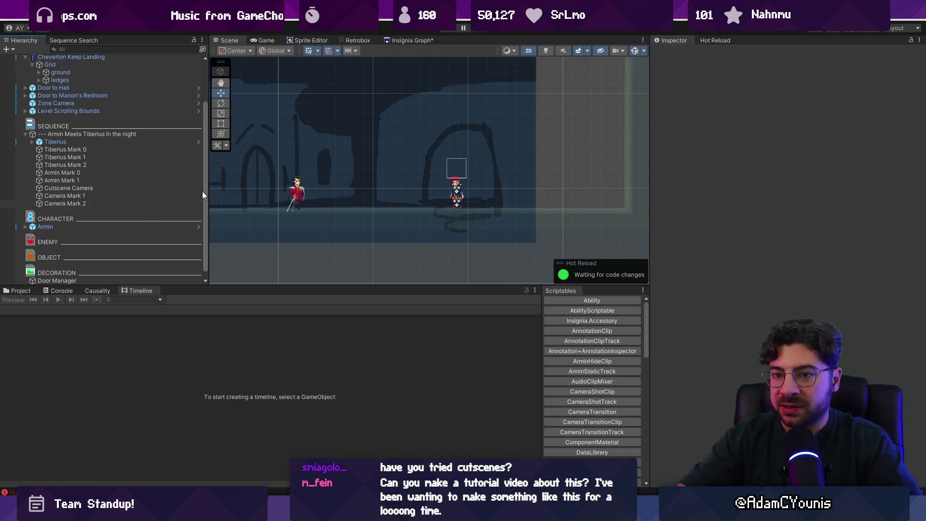
left_click(178, 196)
key("ctrl+d")
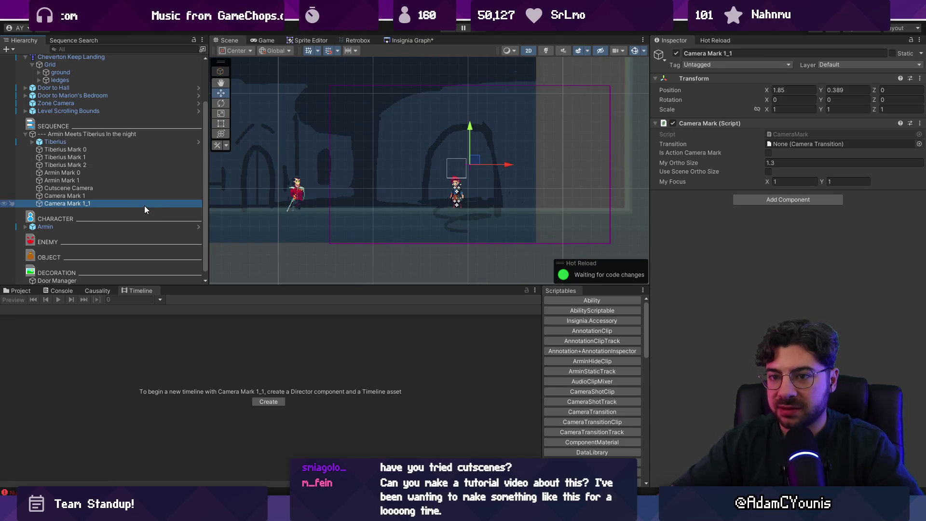
left_click(144, 206)
key("BackSpace")
key("BackSpace")
key("BackSpace")
type("2")
key("Return")
mouse_move(510, 165)
left_mouse_down()
mouse_move(380, 164)
mouse_move(528, 165)
mouse_move(493, 165)
left_mouse_up()
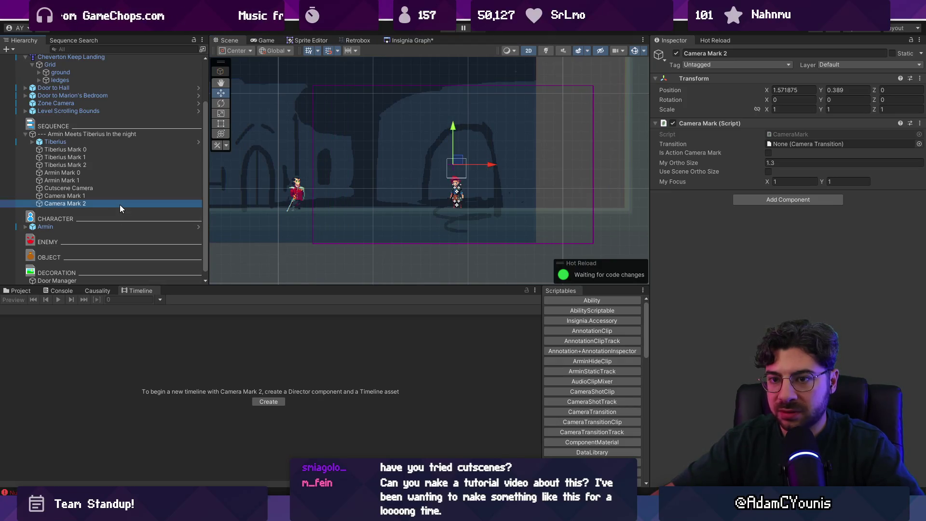
Step: Duplicate it as Camera Mark 3 and move it further left to X 0.253
key("ctrl+d")
key("F2")
key("End")
key("BackSpace")
key("BackSpace")
key("BackSpace")
type("3")
key("Return")
left_click_drag(493, 166, 414, 169)
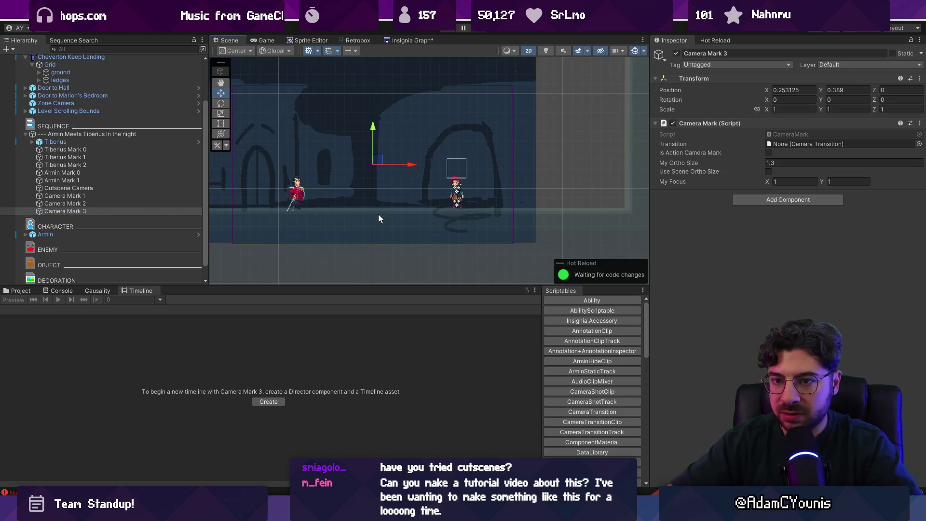
Step: Set the opening camera shot to run from Camera Mark 1 to Camera Mark 2 and preview it
left_click(82, 135)
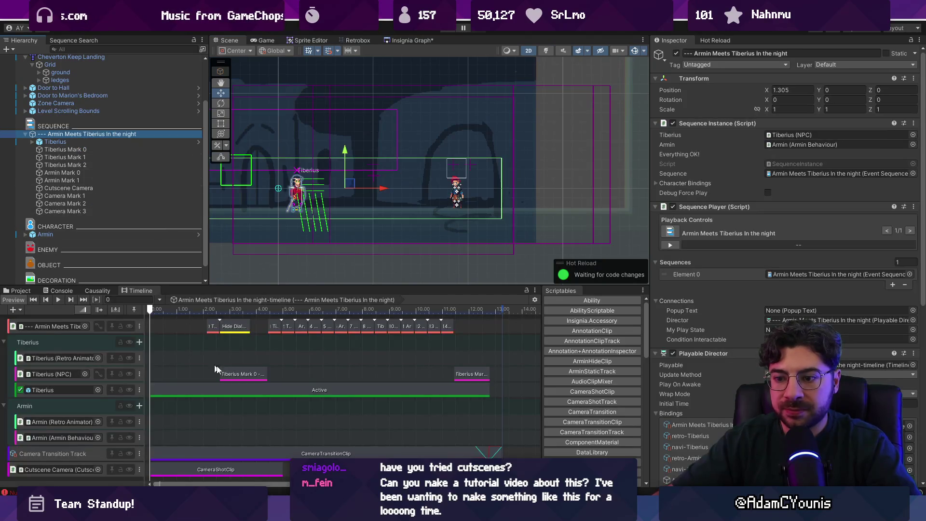
left_click(207, 469)
left_click_drag(91, 196, 791, 144)
mouse_move(101, 207)
left_mouse_down()
mouse_move(772, 145)
mouse_move(796, 152)
left_mouse_up()
left_click(788, 162)
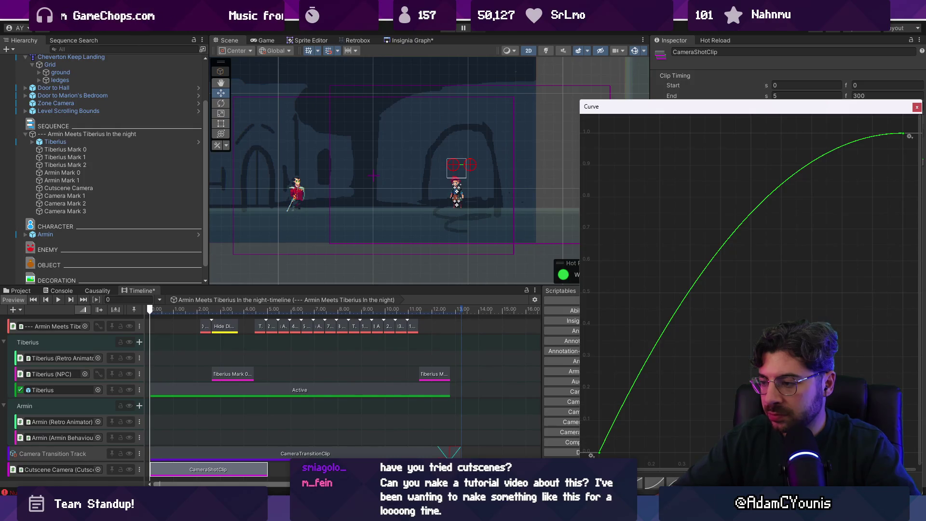
left_click(917, 108)
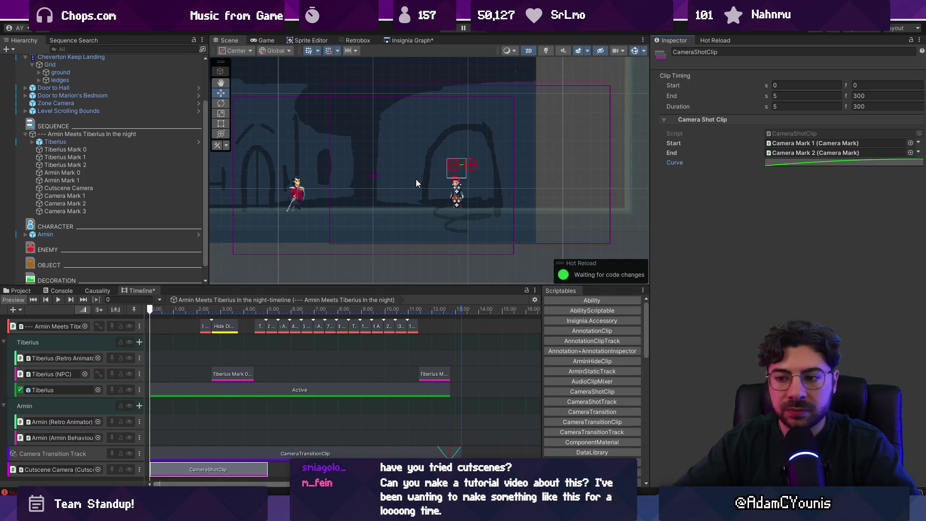
key("space")
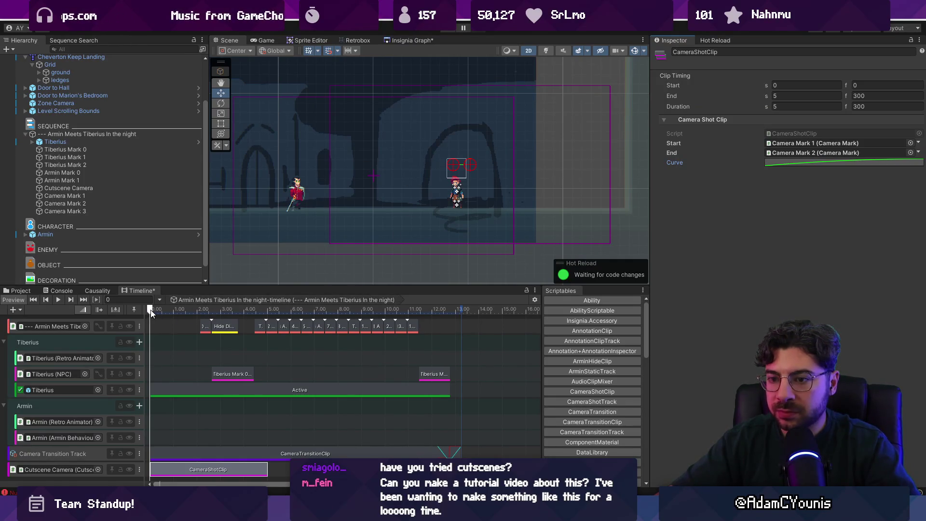
Step: Trim the opening shot to 1.87 s, shift all later clips 1.87 s, and paste a second shot after it
mouse_move(267, 470)
left_mouse_down()
mouse_move(181, 454)
mouse_move(192, 442)
left_mouse_up()
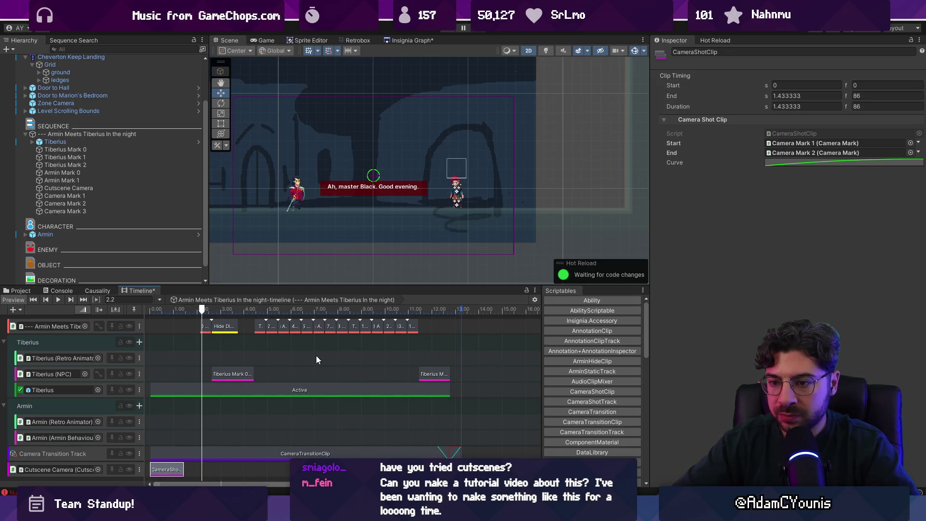
left_click(153, 310)
key("space")
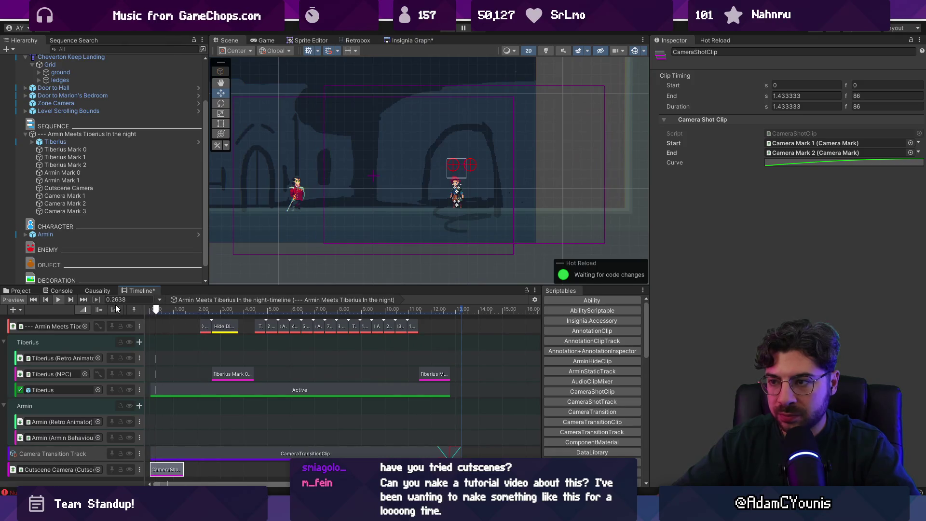
mouse_move(477, 454)
left_mouse_down()
mouse_move(215, 318)
mouse_move(148, 317)
left_mouse_up()
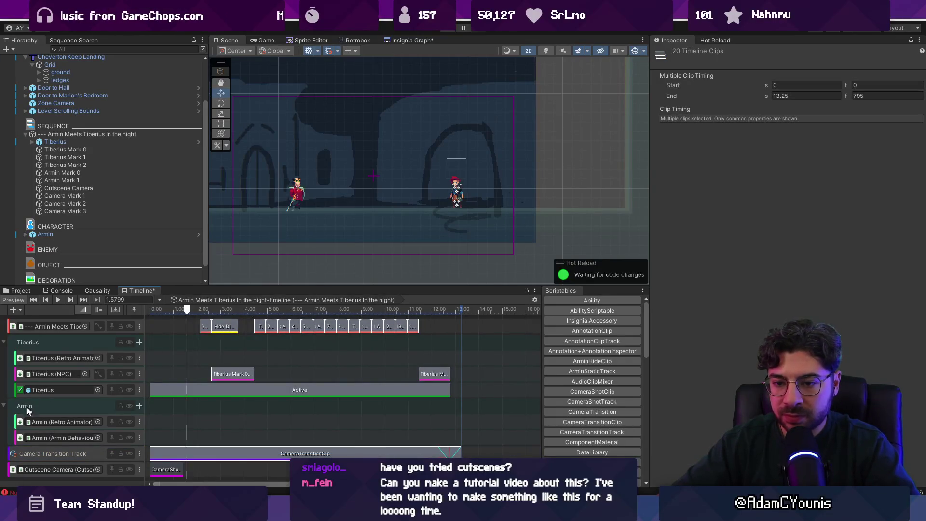
left_click_drag(178, 389, 198, 406)
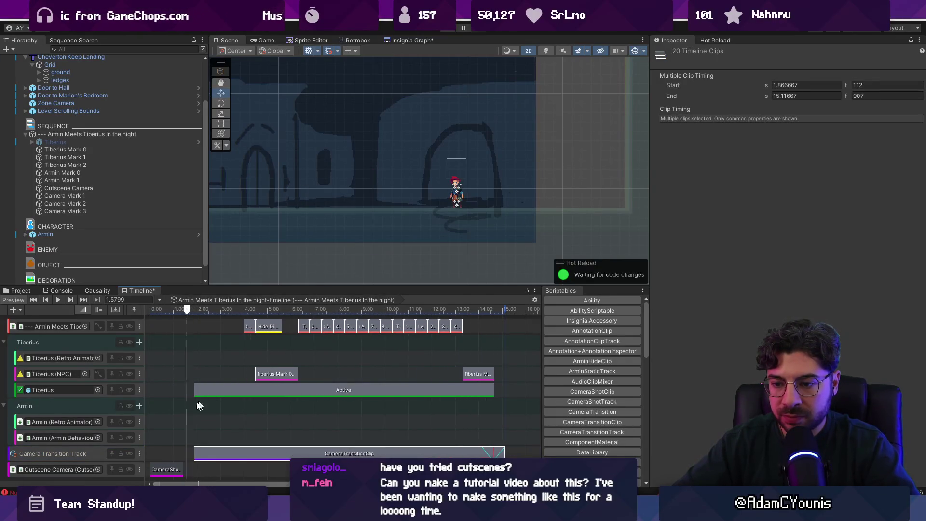
left_click(175, 472)
left_click_drag(183, 469, 193, 468)
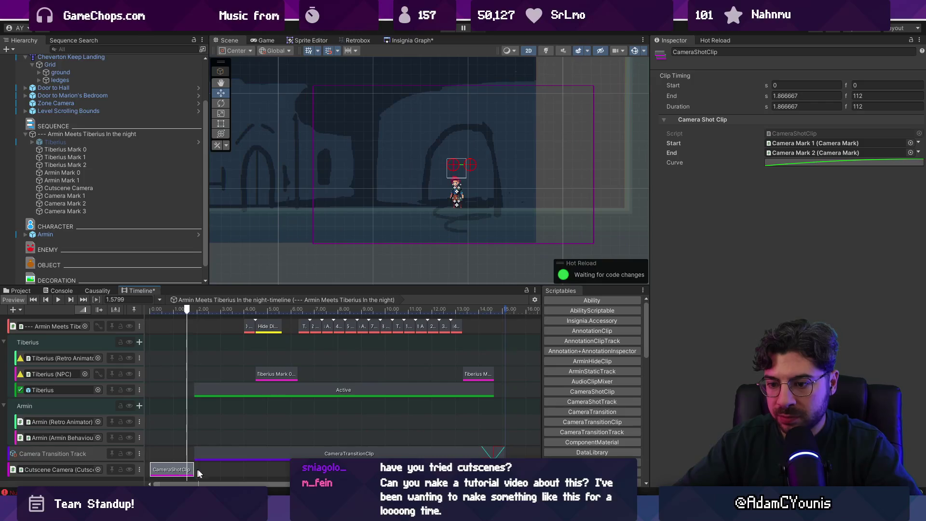
left_click(195, 313)
key("ctrl+v")
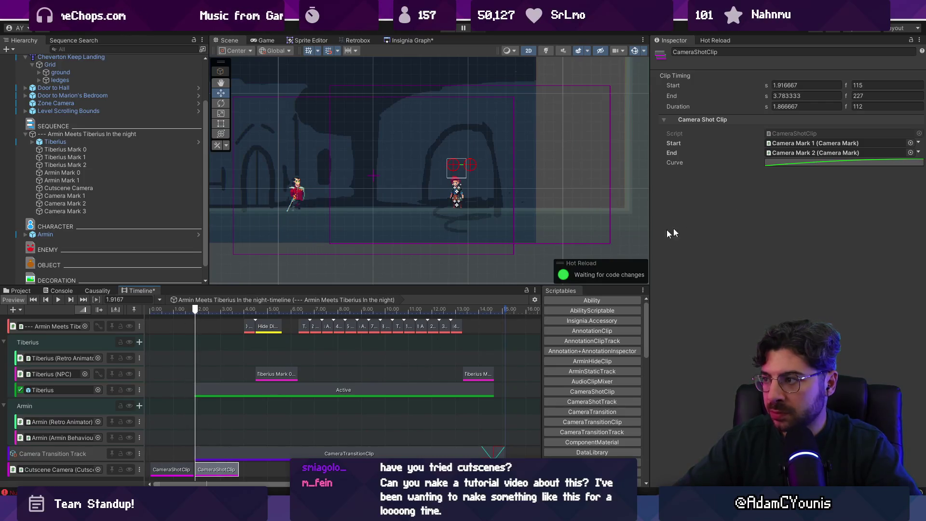
Step: Make the second shot run Camera Mark 2 → Camera Mark 3 and push the twenty later clips about 5 s
left_click(899, 144)
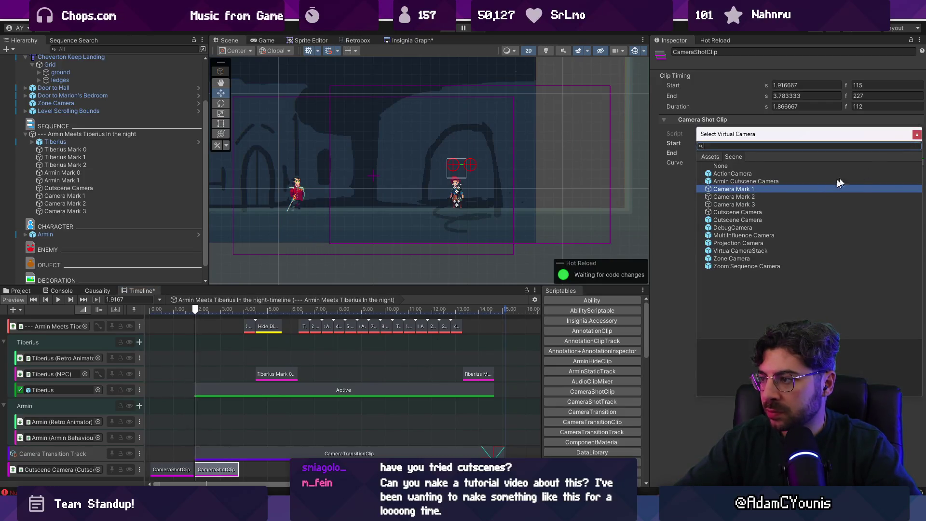
left_click(820, 198)
left_click(918, 153)
left_click(765, 215)
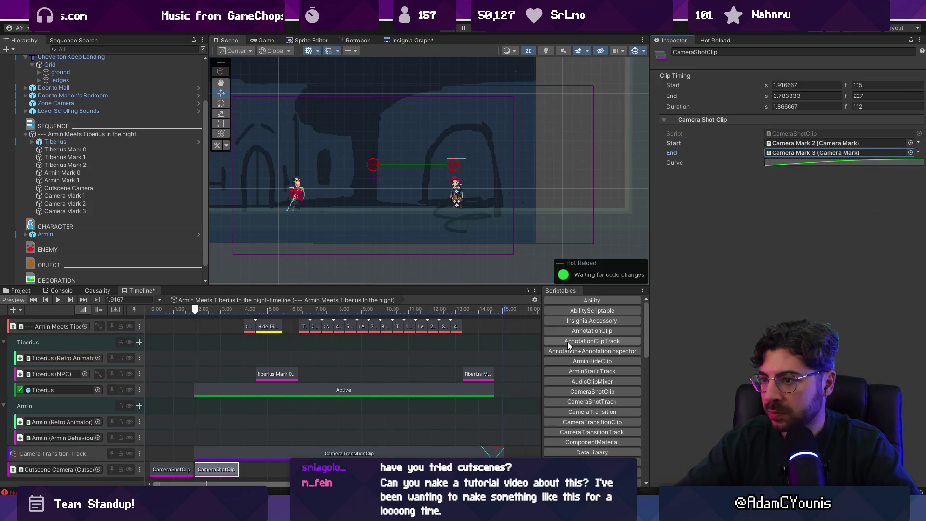
left_click_drag(535, 461, 205, 318)
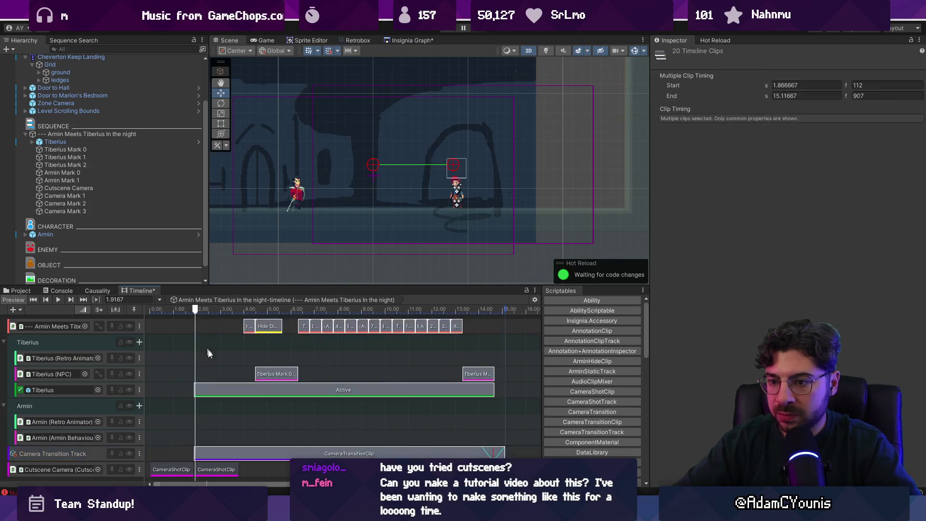
left_click_drag(225, 388, 346, 390)
Step: Move the second camera shot to start at 3.43 s, previewing the cutscene
left_click(215, 469)
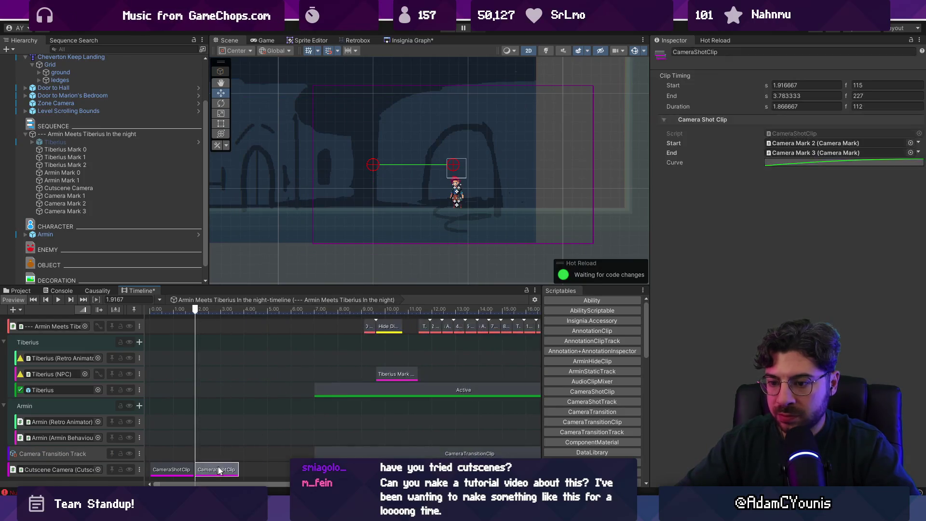
left_click(160, 309)
key("space")
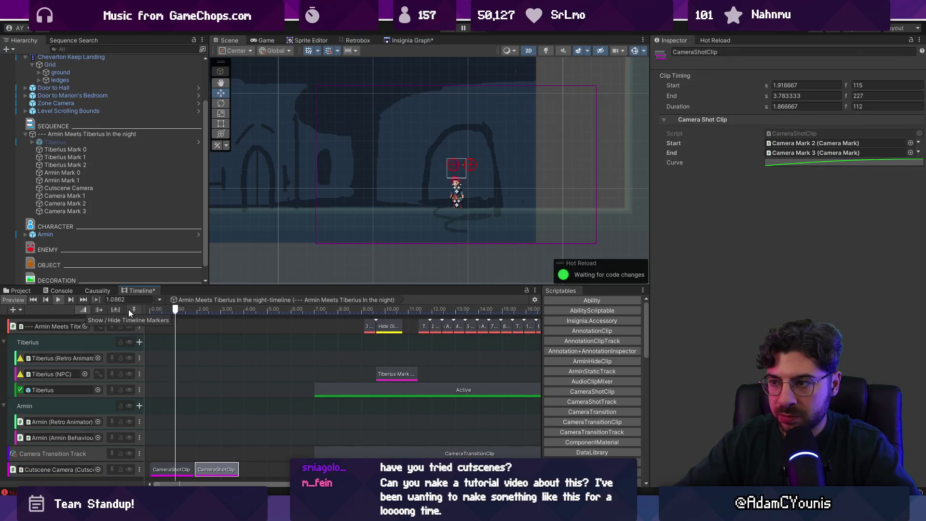
left_click(182, 471)
mouse_move(161, 309)
left_mouse_down()
mouse_move(130, 310)
mouse_move(239, 312)
mouse_move(232, 315)
left_mouse_up()
left_click_drag(216, 469, 249, 469)
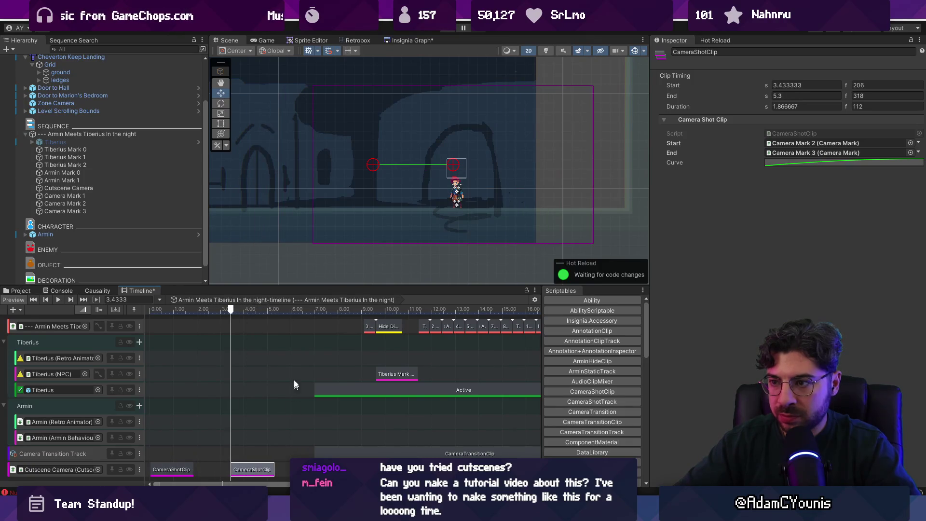
left_click_drag(231, 312, 201, 313)
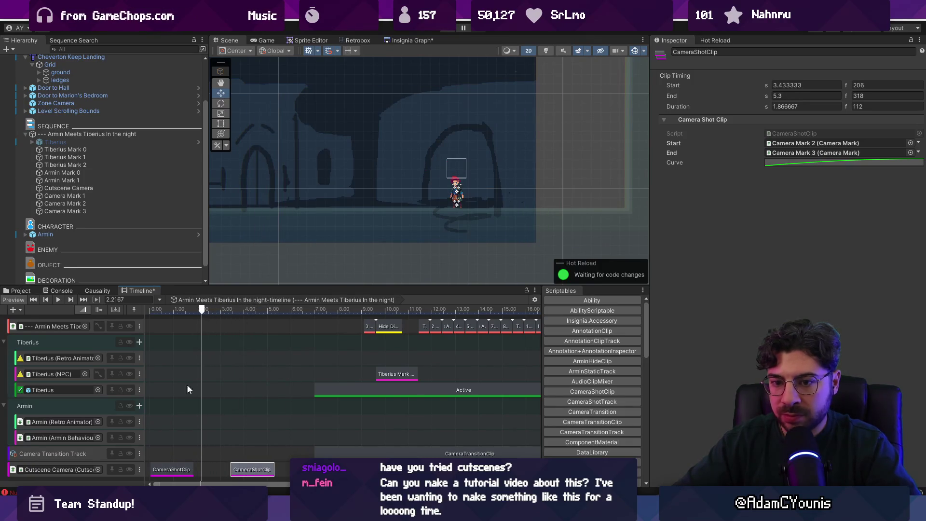
right_click(221, 421)
Step: Add a Retrobox clip to Armin's animator track and a Navigation clip starting at 0.3 s
left_click(244, 389)
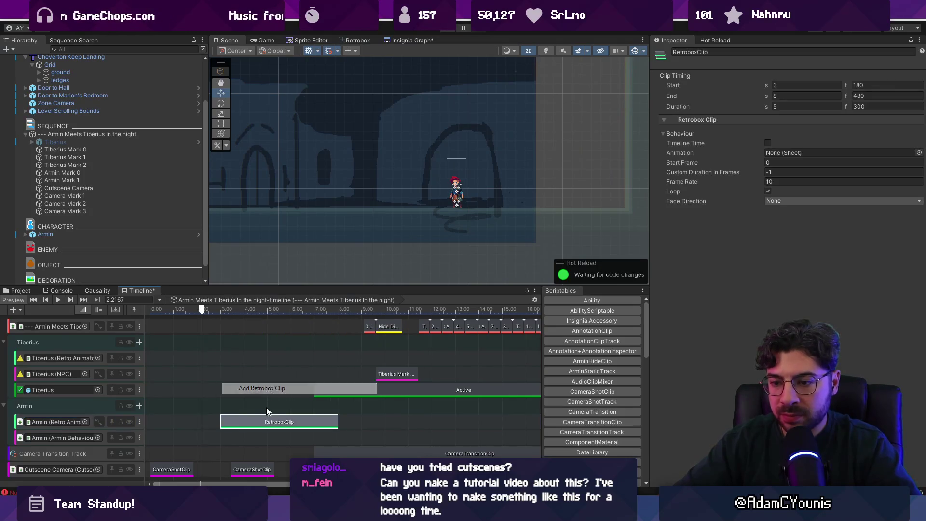
left_click_drag(243, 418, 239, 419)
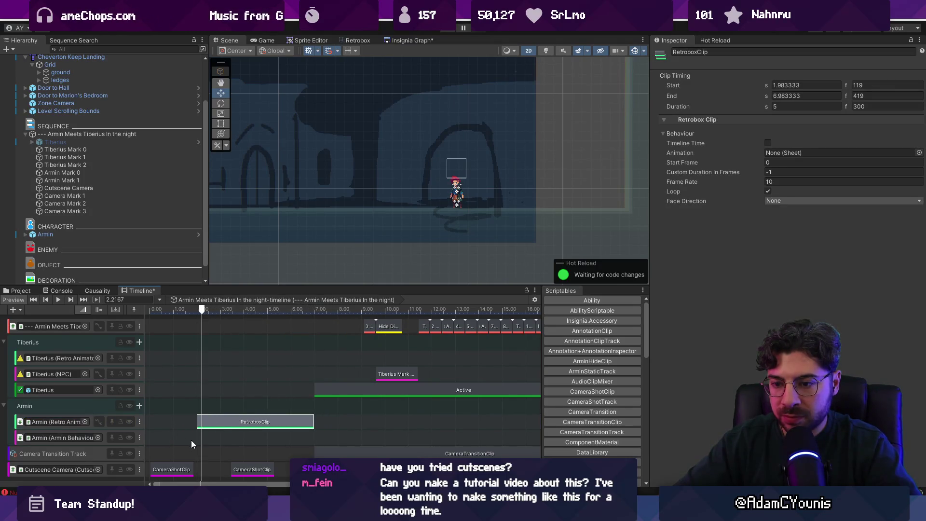
right_click(190, 439)
left_click(233, 408)
left_click_drag(225, 437, 176, 438)
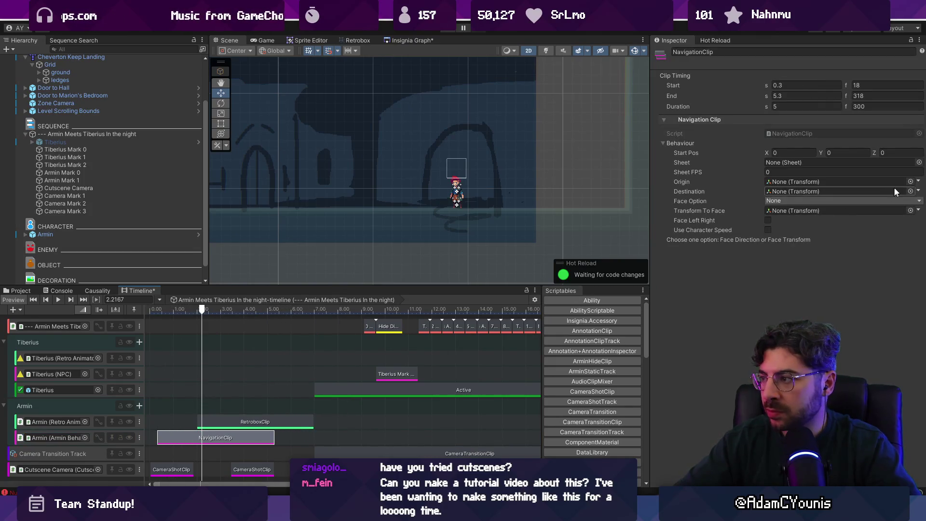
Step: Make the navigation clip go from Armin Mark 0 to Armin Mark 1, save, and scrub the preview
left_click(911, 190)
type("armin mark 0")
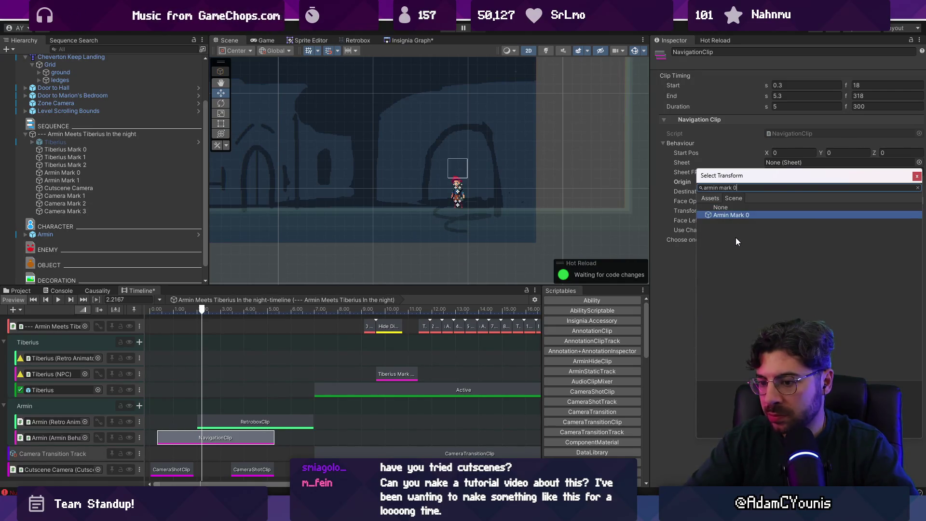
key("Return")
left_click_drag(144, 181, 796, 192)
key("ctrl+s")
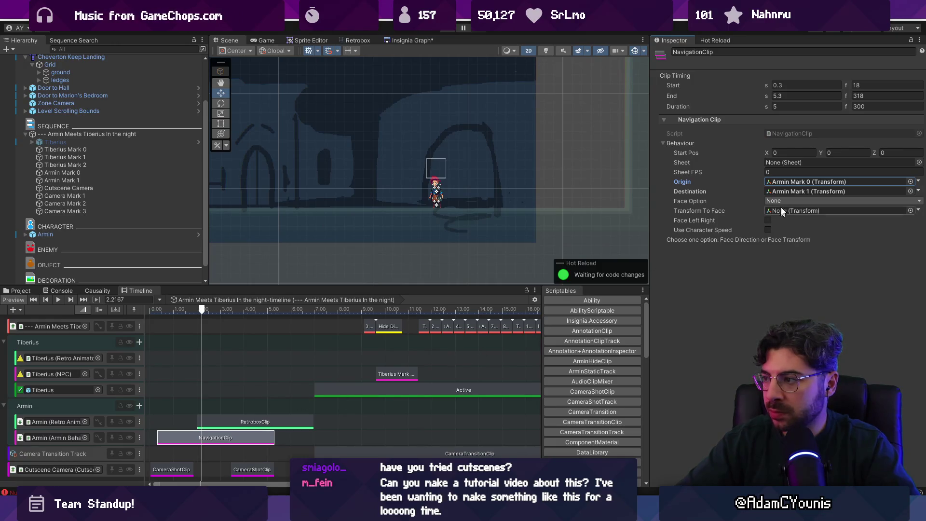
left_click(184, 310)
left_click_drag(184, 310, 205, 310)
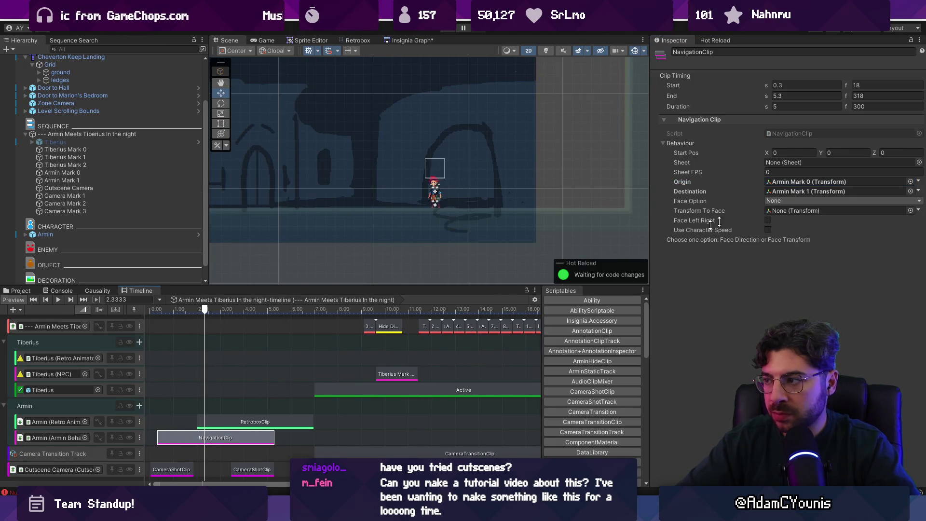
Step: Give the navigation clip the Armin_Run sheet at 10 FPS
left_click(919, 162)
type("armin run")
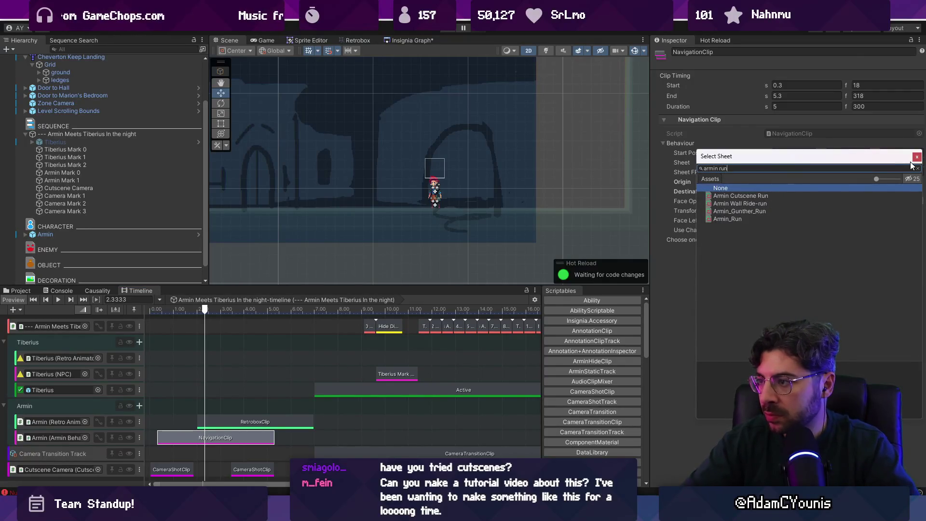
key("Down")
key("Down")
key("Down")
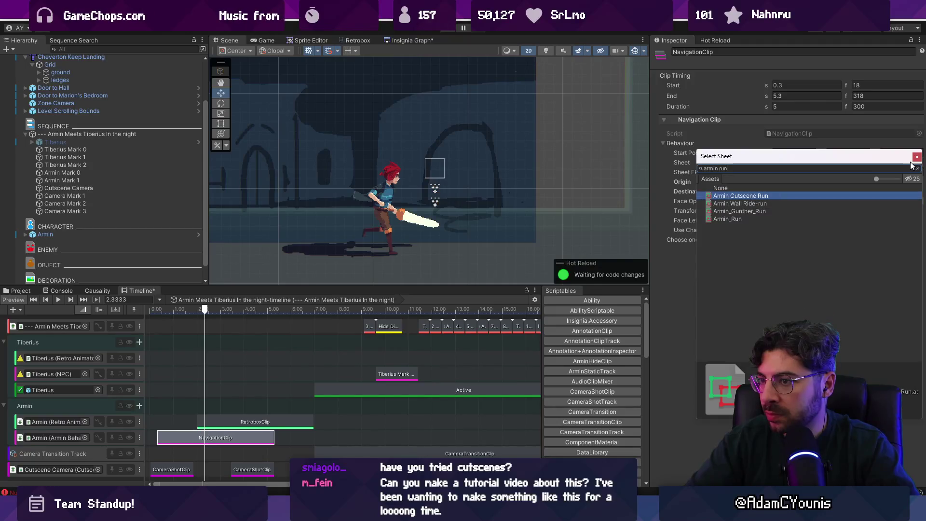
key("Down")
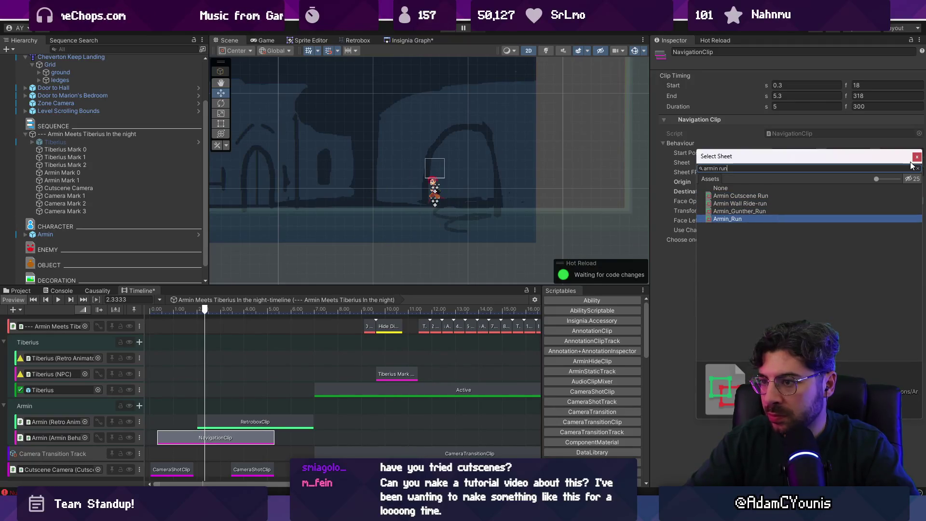
key("Return")
mouse_move(167, 310)
left_mouse_down()
mouse_move(156, 309)
mouse_move(218, 309)
left_mouse_up()
left_click(796, 172)
type("12")
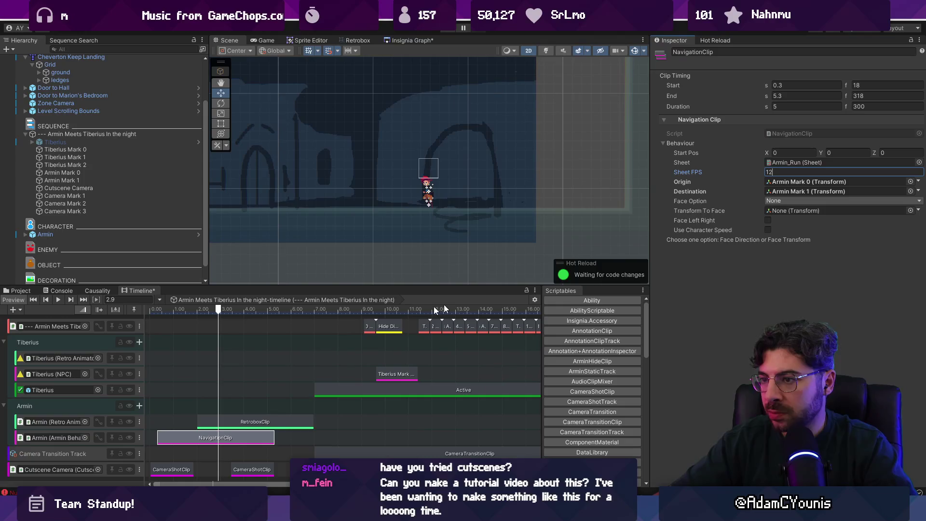
left_click(231, 309)
left_click(784, 171)
type("10")
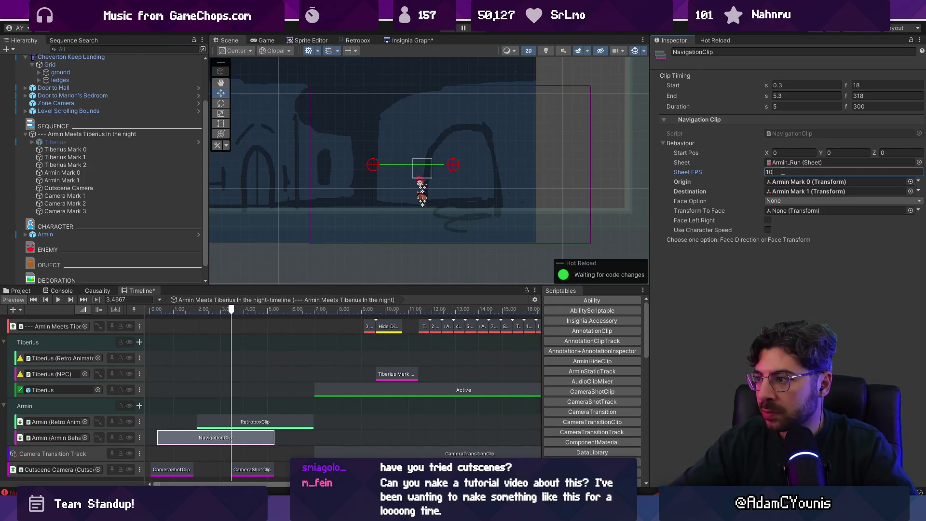
Step: Trim the navigation clip to span 0–2.27 s and preview the run
left_click_drag(273, 438, 174, 443)
left_click(152, 310)
key("space")
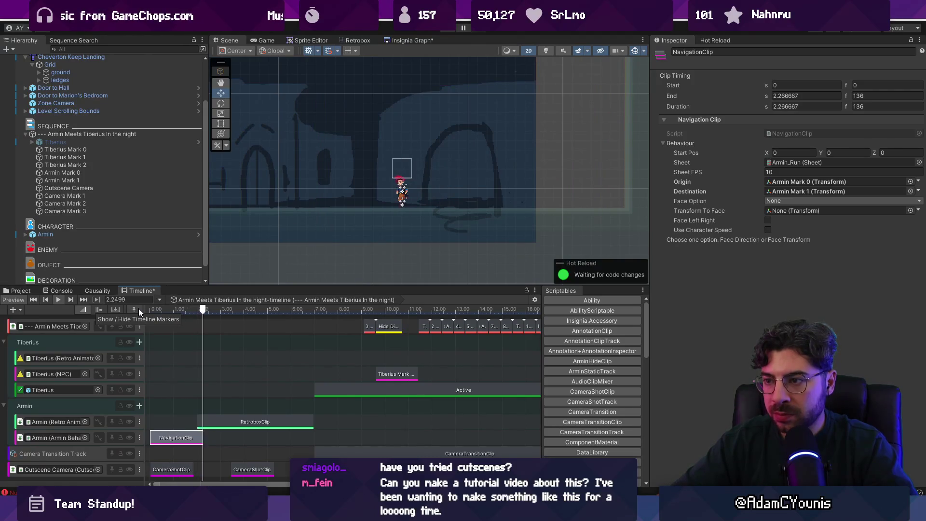
key("space")
left_click(156, 310)
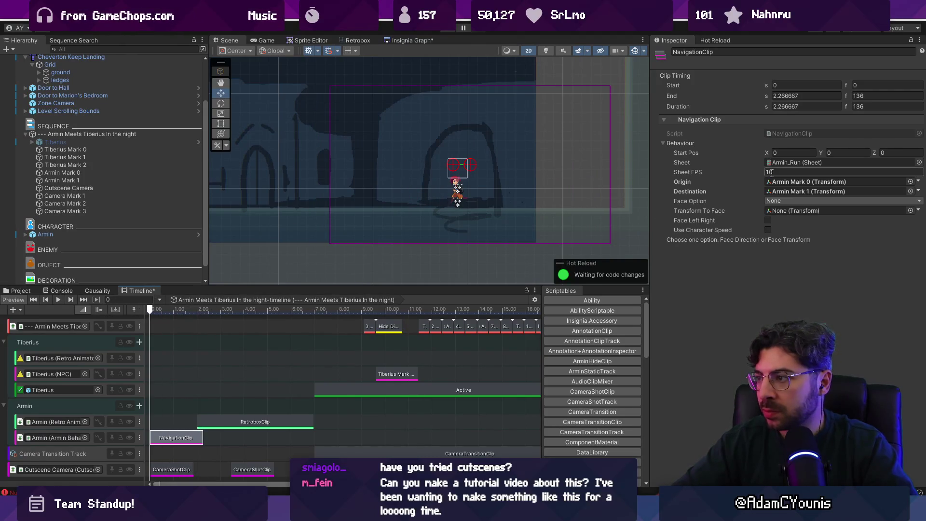
Step: Set Face Option to Direction Of Travel and select the Armin Mark 1 destination
left_click(792, 201)
left_click(802, 244)
left_click(792, 191)
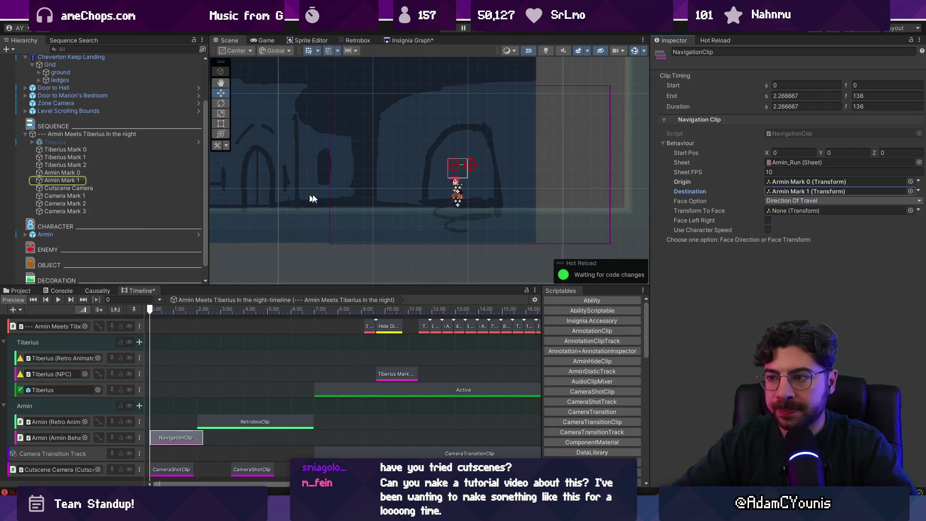
left_click(75, 181)
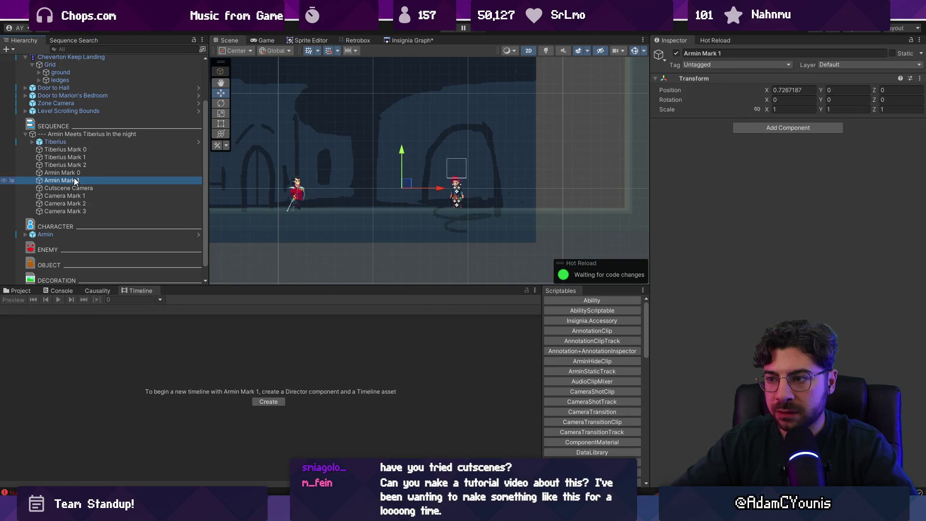
Step: Move Armin Mark 1 further left and replay the cutscene preview
left_click_drag(431, 190, 418, 190)
left_click(105, 134)
left_click(153, 310)
key("space")
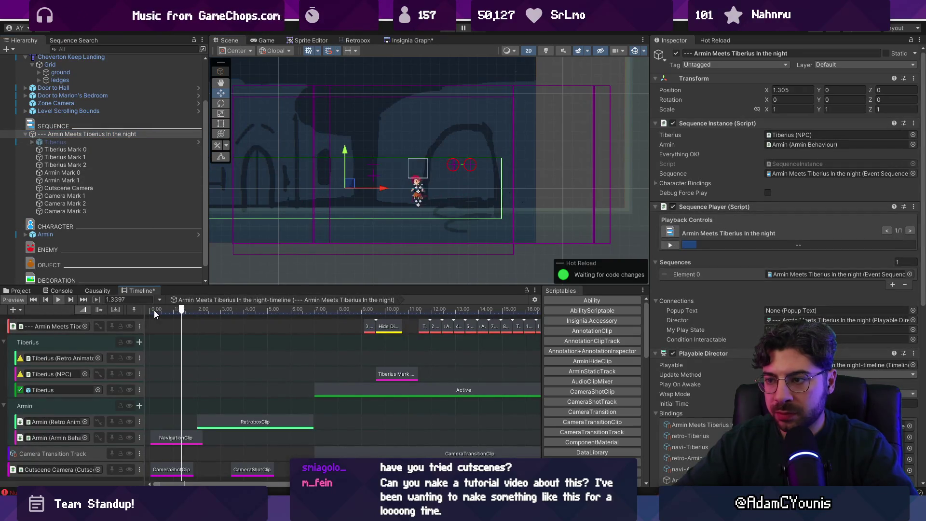
left_click(155, 311)
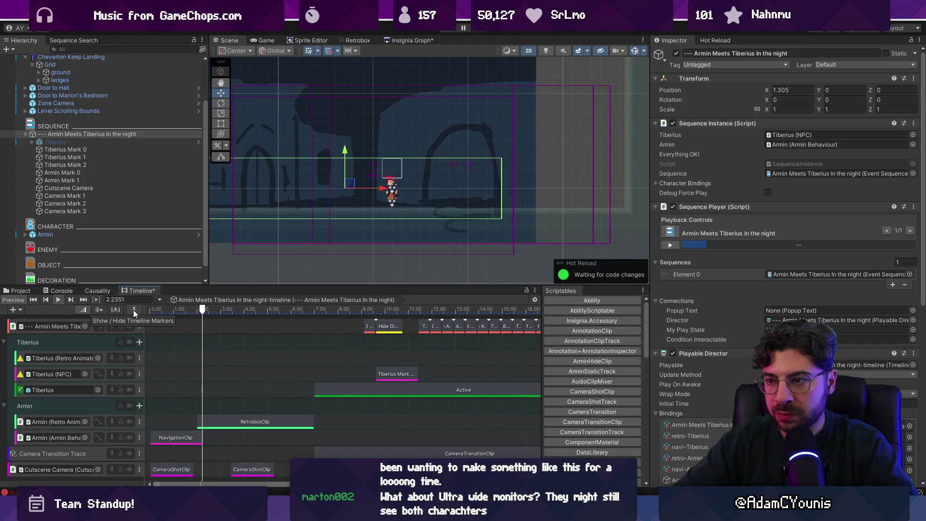
Step: Start Armin's Retrobox clip at 2.27 s and search its sheet chooser for 'armin idle'
left_click(221, 428)
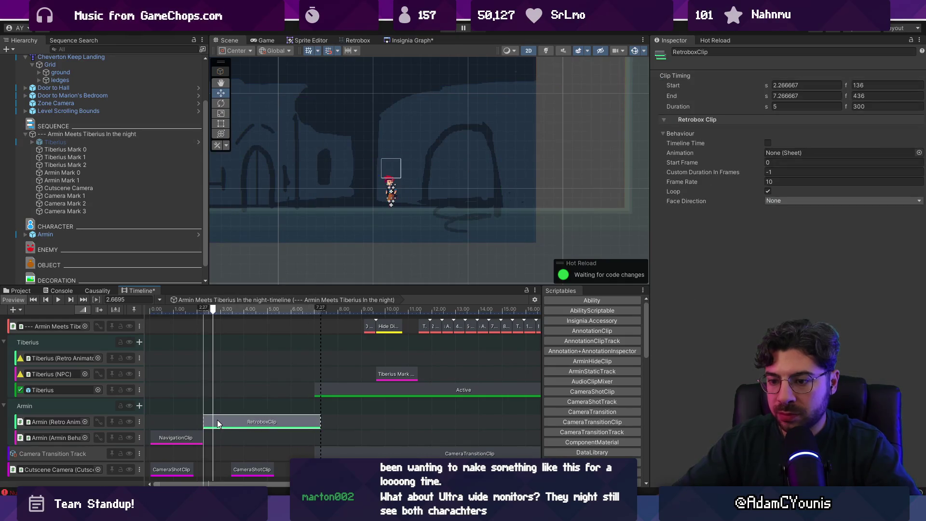
left_click_drag(221, 427, 228, 427)
left_click(919, 153)
type("armin idle")
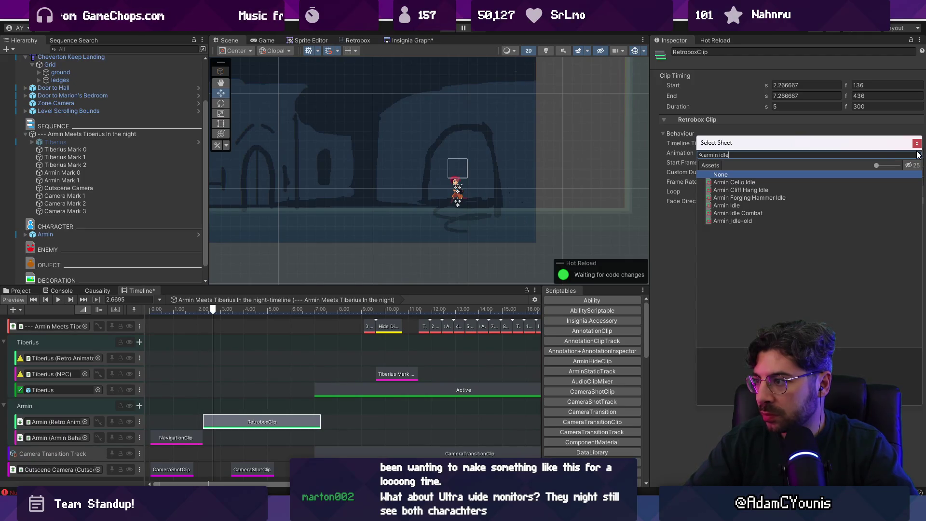
Step: Set Armin's animation clip to Armin Idle, trim it to end at 3.43 s, and duplicate it
key("Down")
key("Down")
key("Down")
key("Return")
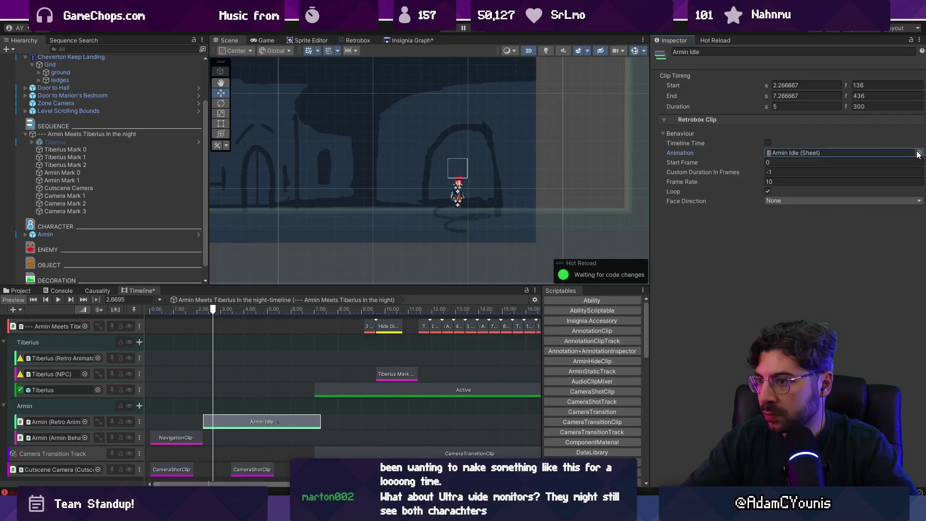
left_click_drag(320, 424, 230, 427)
key("ctrl+d")
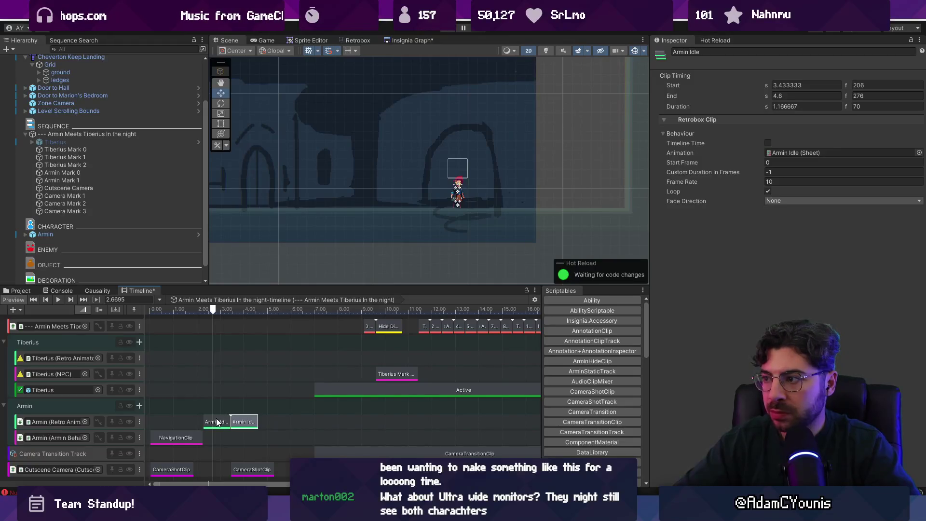
Step: Set the first Armin Idle clip to face Right and the second to face Left
left_click(217, 422)
left_click(812, 202)
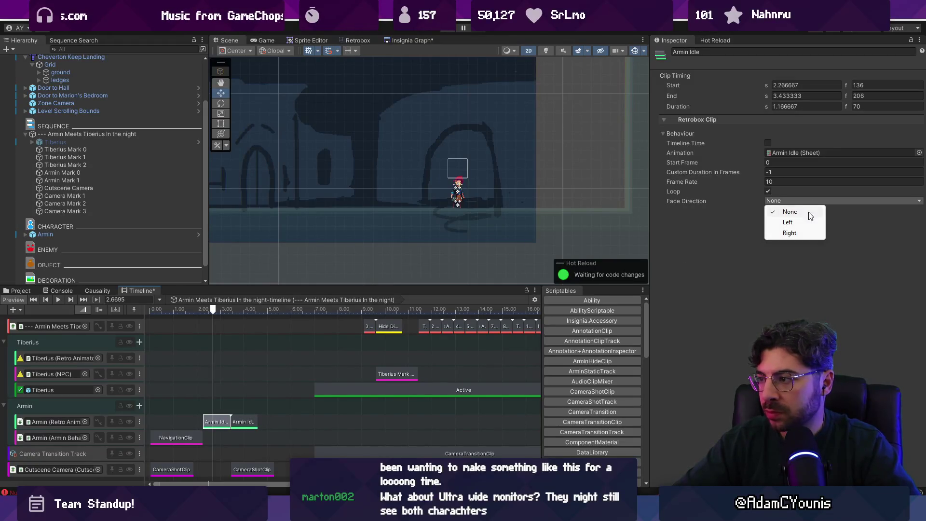
left_click(797, 234)
left_click(247, 424)
left_click(791, 202)
left_click(795, 222)
Step: Shift both idle clips about 0.6 s later and paste a third Armin Idle clip at 6.08 s
left_click(157, 312)
key("space")
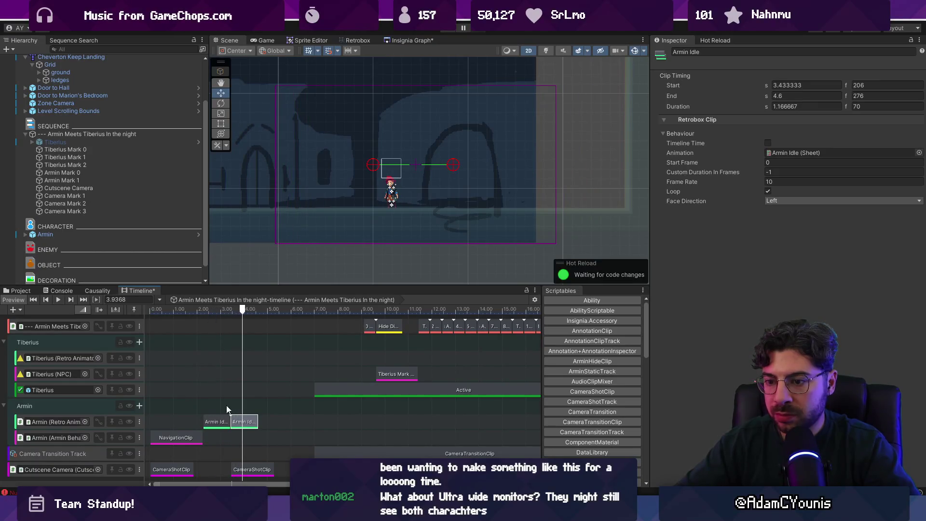
left_click_drag(218, 422, 277, 424)
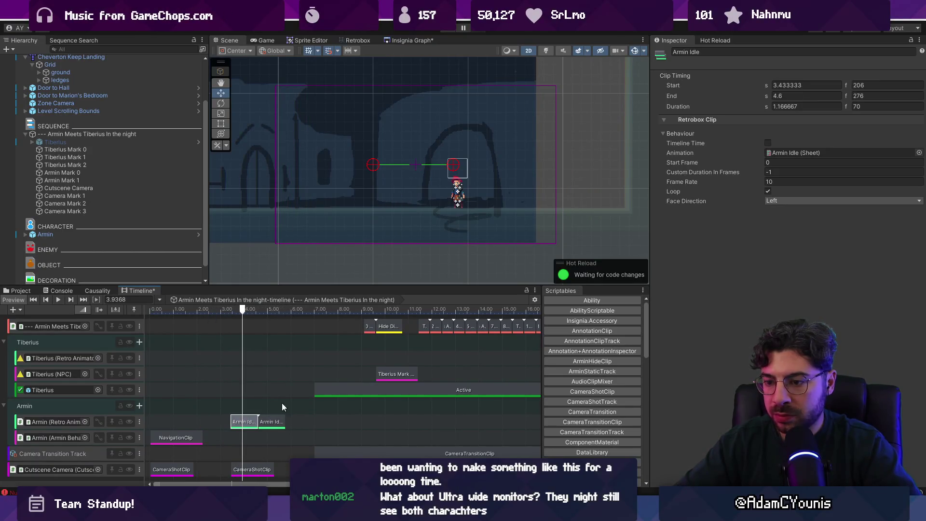
left_click(294, 314)
left_click(294, 314)
key("ctrl+v")
Step: Shorten the first idle clip to about 0.62 s and pull the other idle clips earlier
left_click(240, 423)
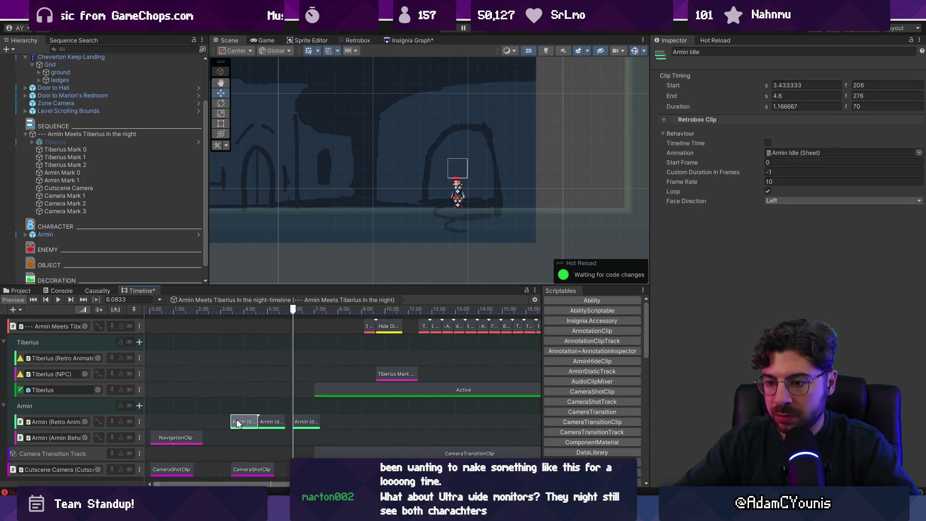
left_click_drag(239, 422, 214, 422)
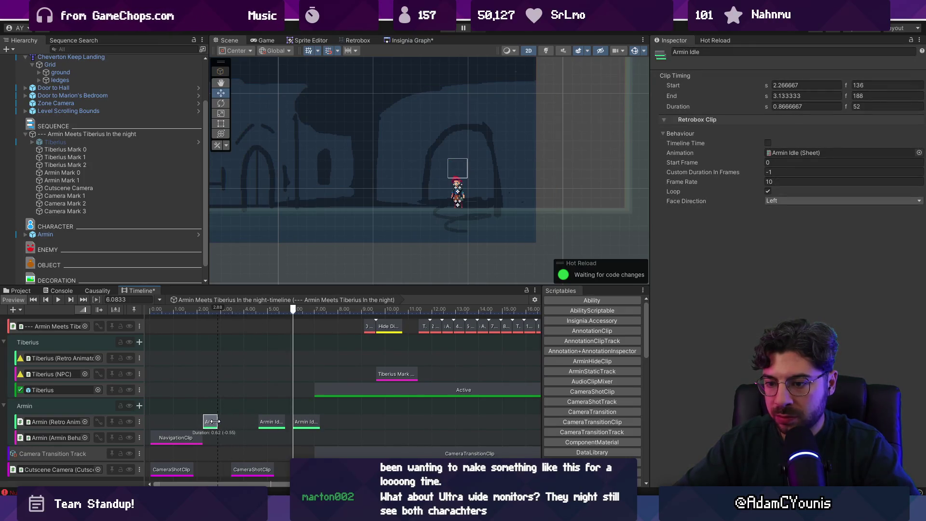
left_click_drag(274, 426, 235, 425)
left_click_drag(305, 422, 256, 420)
scroll(215, 438, "up", 3)
scroll(216, 434, "up", 3)
Step: Place the third Armin Idle clip at 3.58 s and trim it to end at 4.53 s
left_click(254, 422)
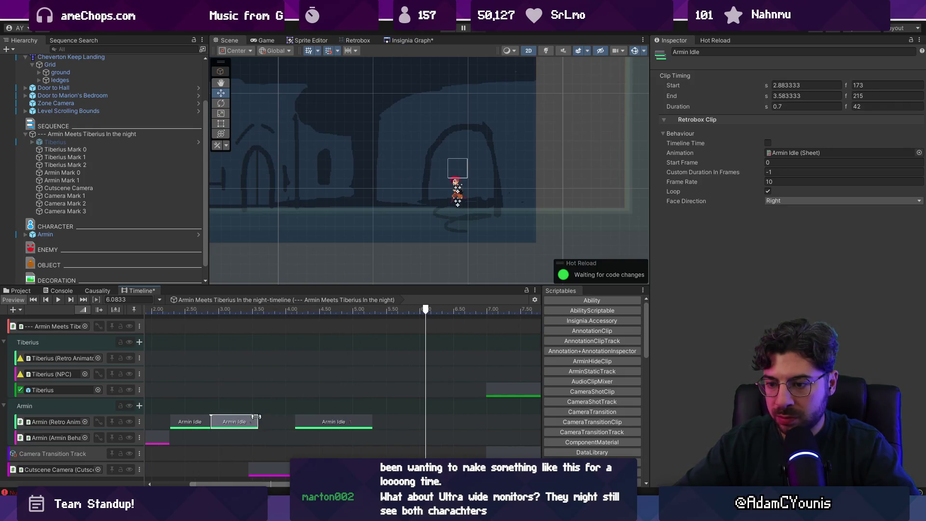
left_click_drag(200, 311, 263, 313)
left_click_drag(313, 422, 275, 422)
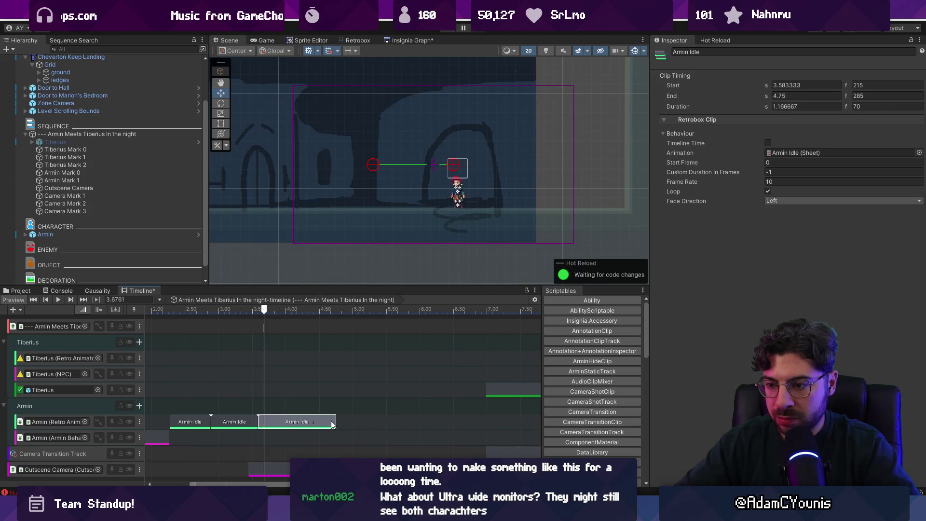
left_click_drag(331, 421, 322, 423)
Step: Replay the preview from about 2.2 s and move the camera shot to start at 3.75 s
scroll(304, 430, "down", 2)
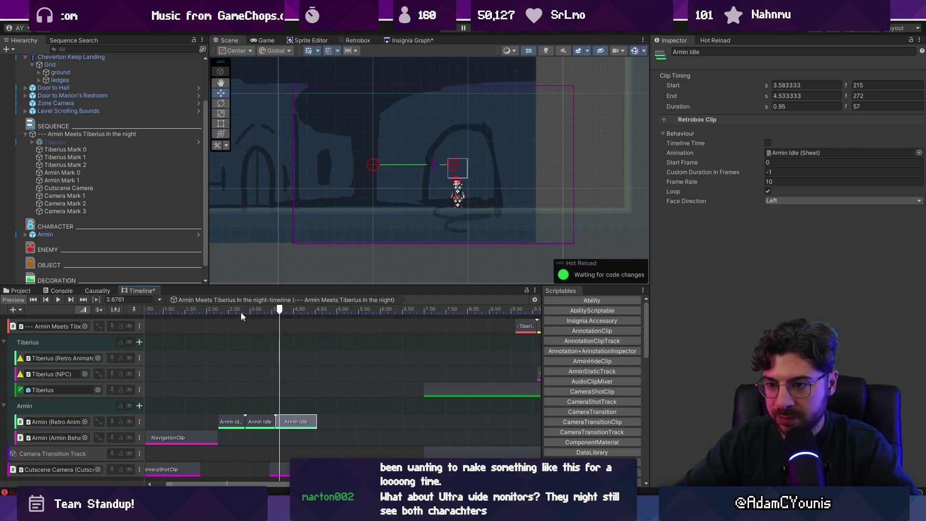
left_click(222, 313)
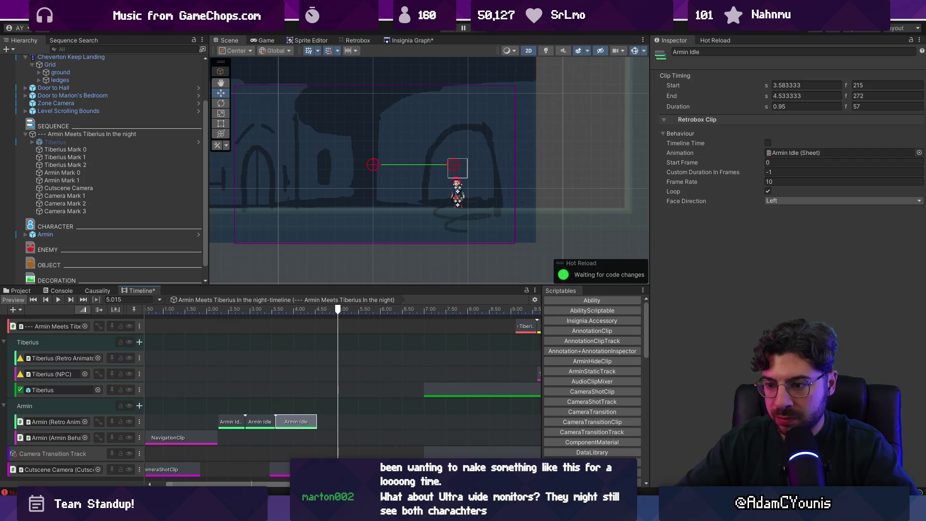
left_click_drag(280, 470, 293, 471)
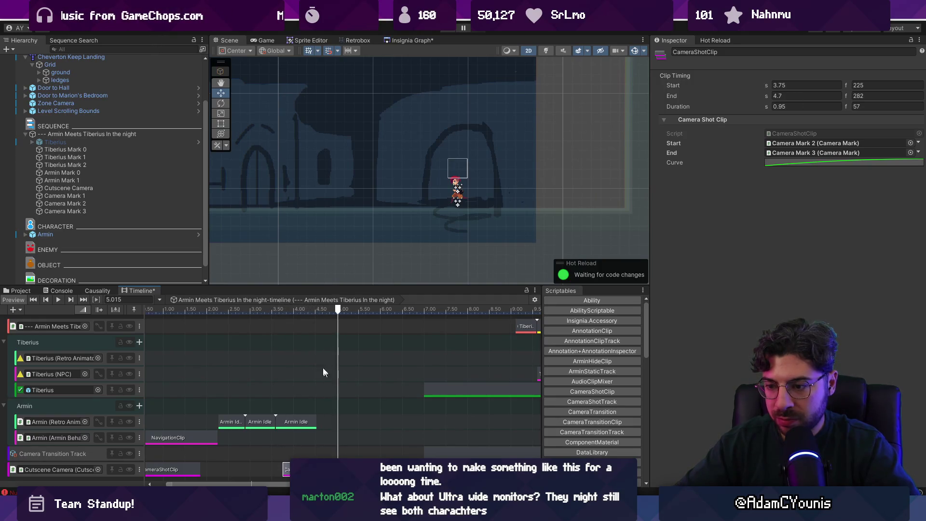
Step: Move the 20 later clips earlier and extend the camera transition clip to start at 0
key("a")
left_click_drag(460, 458, 252, 316)
left_click_drag(268, 456, 150, 454)
left_click(155, 309)
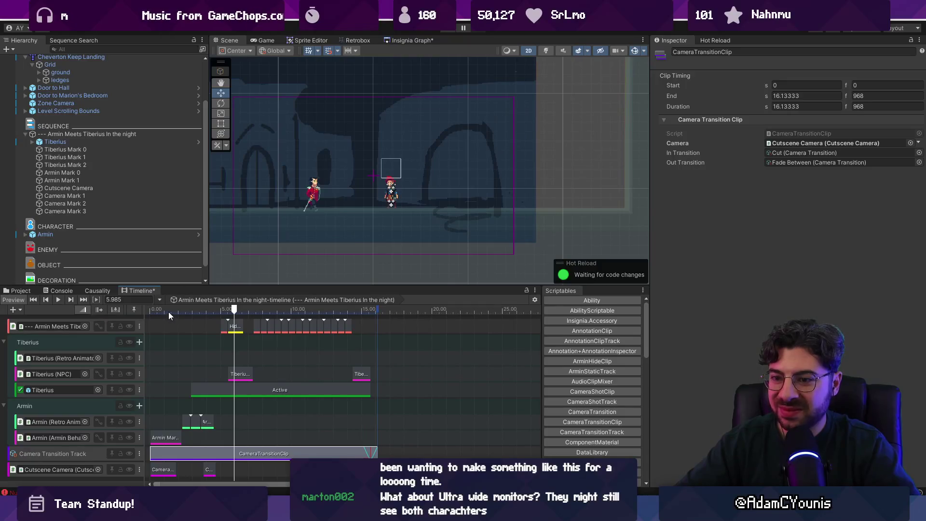
Step: Scrub the timeline preview through the cutscene's opening, around 1.4–1.7 s
left_click_drag(169, 312, 124, 309)
scroll(186, 368, "up", 4)
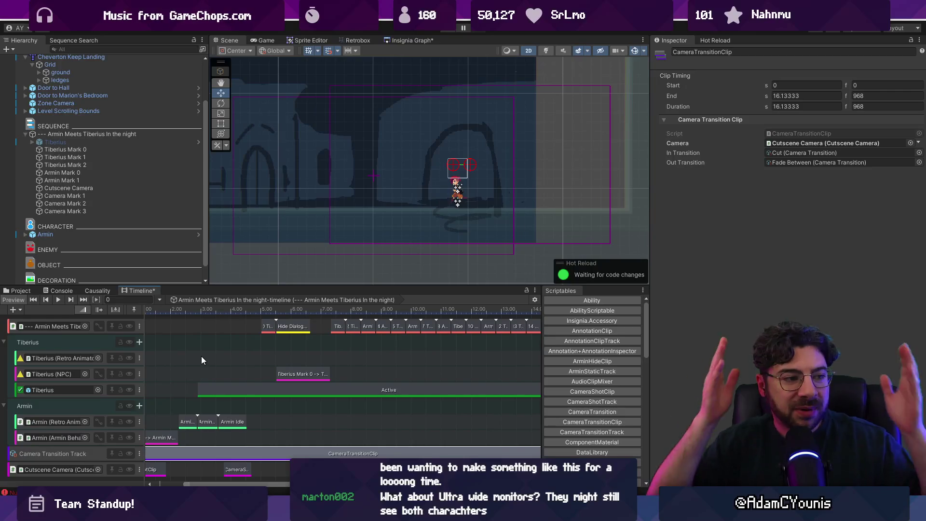
left_click(161, 310)
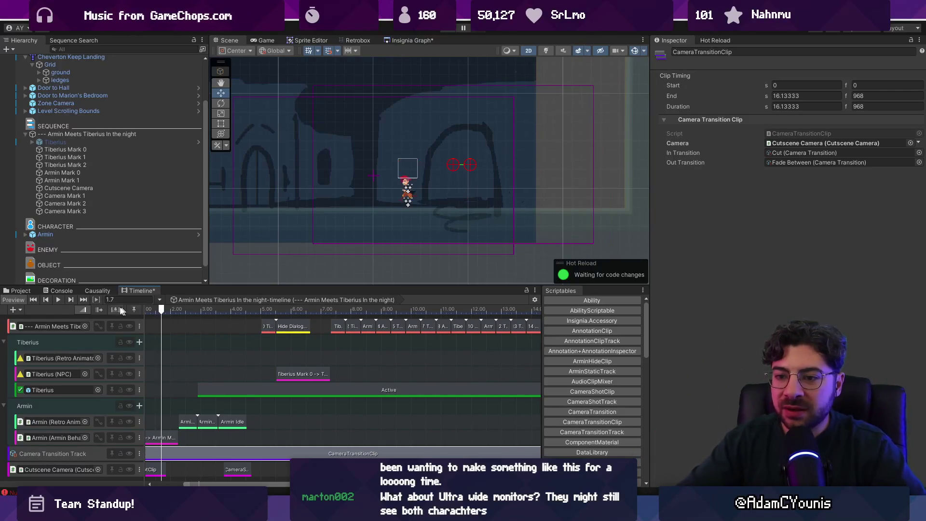
scroll(151, 340, "left", 3)
left_click(193, 311)
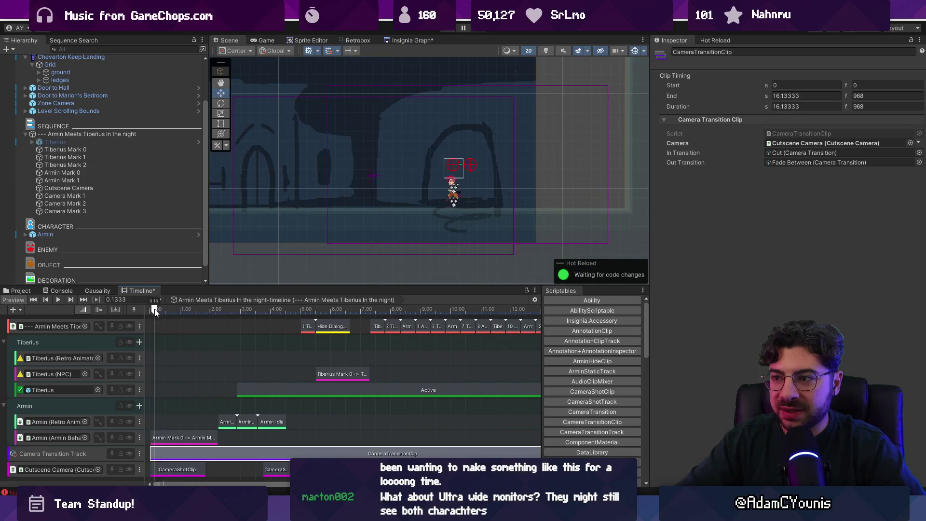
mouse_move(193, 315)
left_mouse_down()
mouse_move(219, 317)
mouse_move(203, 319)
mouse_move(213, 327)
mouse_move(201, 330)
left_mouse_up()
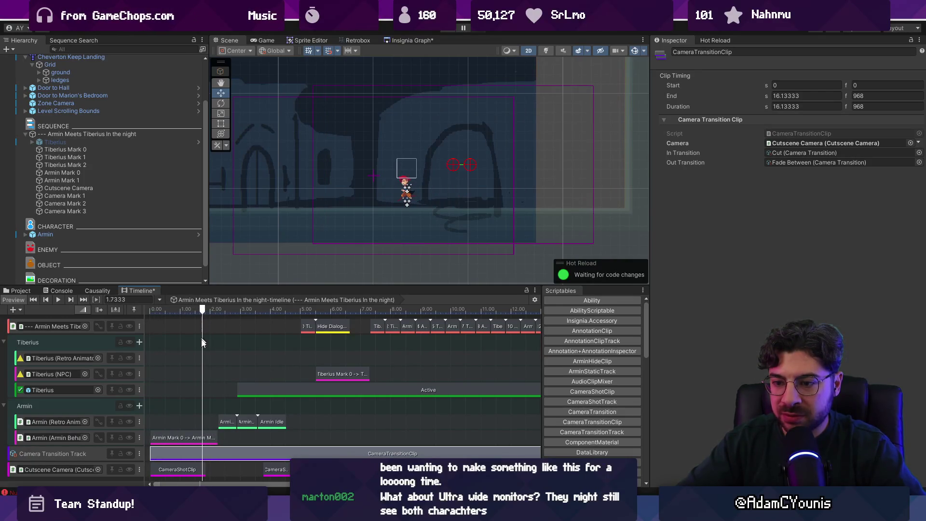
scroll(200, 381, "down", 2)
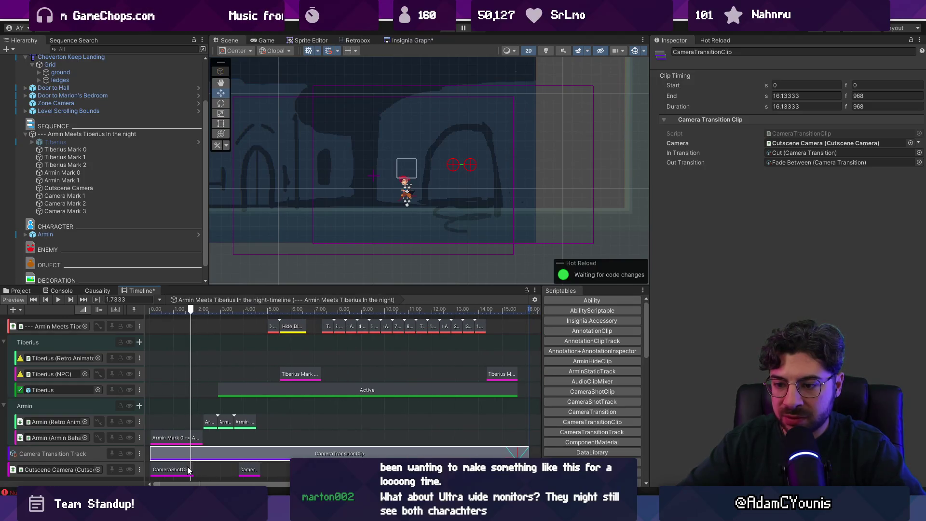
Step: Play-test the cutscene, then make Tiberius active from the start and check it at 3.1 s
left_click(446, 32)
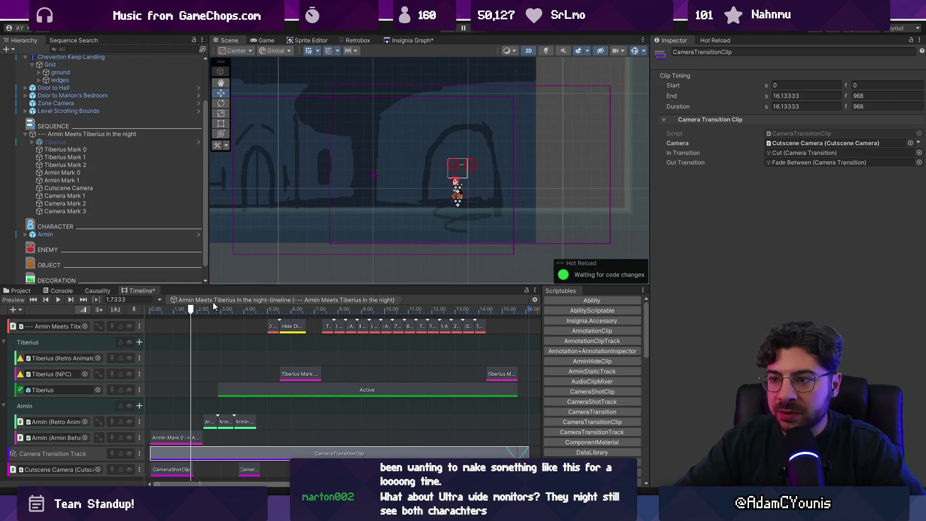
left_click_drag(221, 392, 139, 389)
mouse_move(181, 312)
left_mouse_down()
mouse_move(153, 311)
mouse_move(253, 311)
mouse_move(192, 314)
left_mouse_up()
Step: Play-test again with the Game view maximized, then stop Play mode
left_click(448, 30)
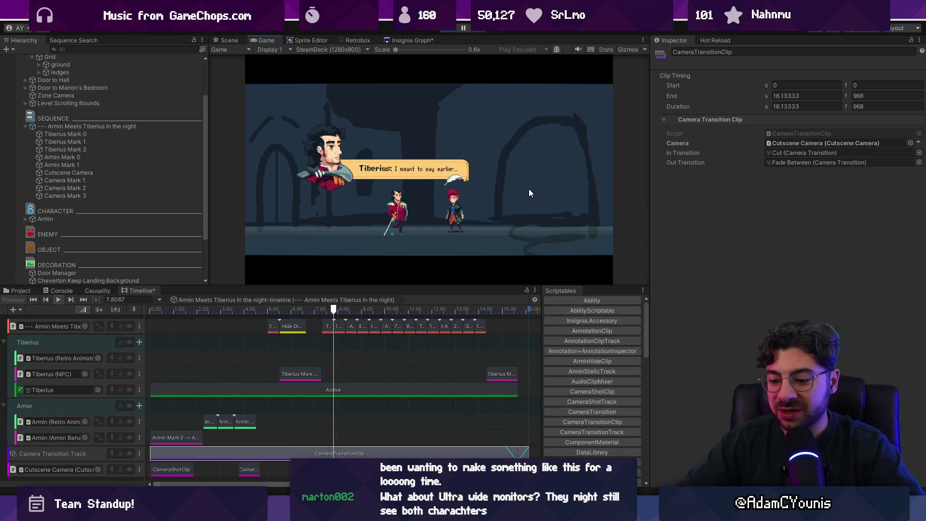
key("ctrl+shift+F7")
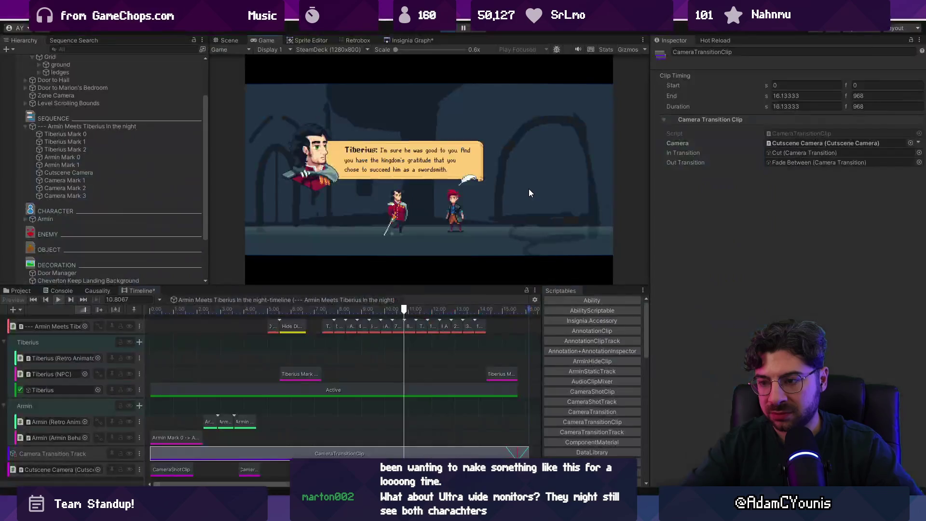
key("ctrl+p")
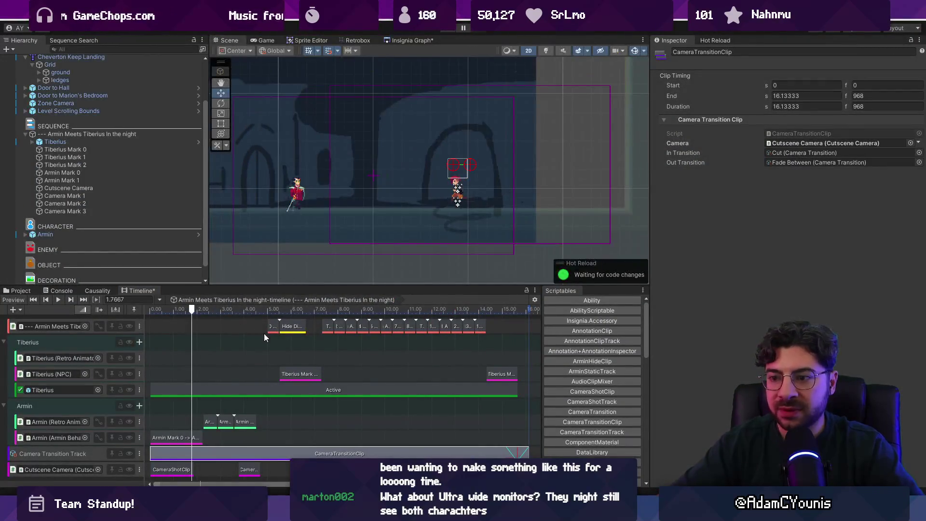
Step: Clone Dialogue 0 as line two, with Armin as speaker and the text 'Tiberius!?'
left_click(314, 326)
left_click(717, 78)
scroll(869, 193, "down", 5)
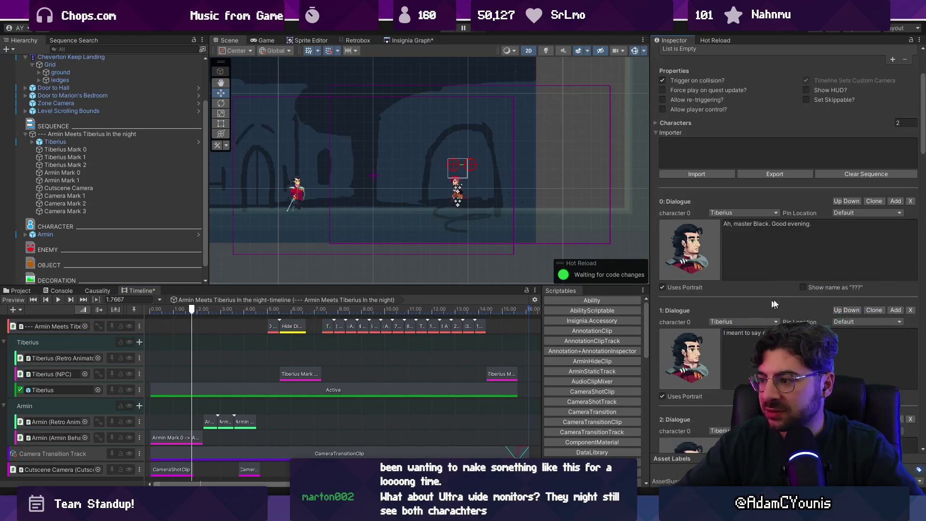
left_click(874, 201)
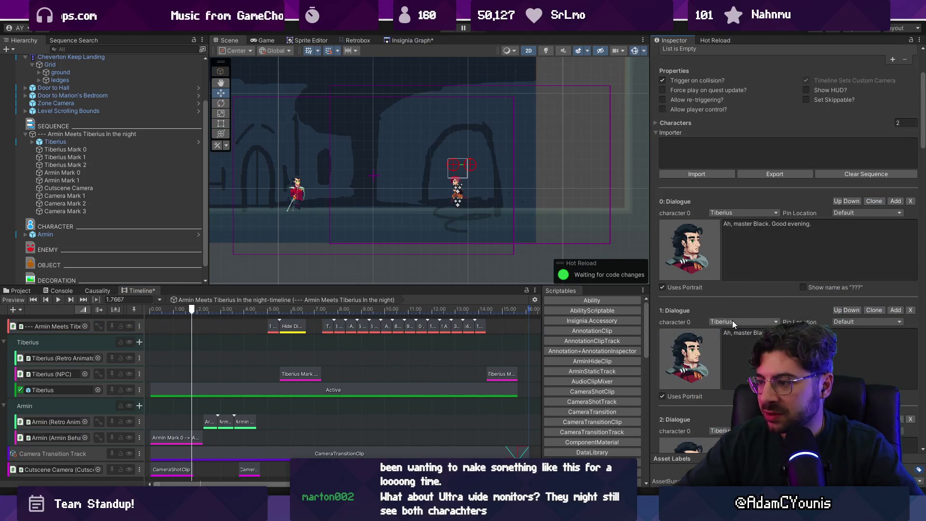
left_click(743, 342)
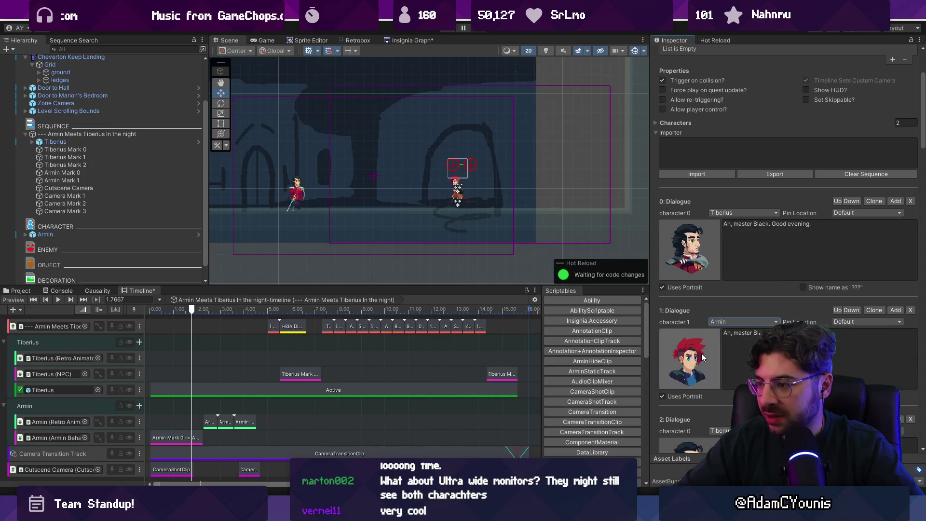
left_click(743, 338)
key("ctrl+a")
type("Tiberius!?")
Step: Set the dialogue track's To Event # to 0 and trim the last dialogue clip's length
scroll(762, 319, "down", 1)
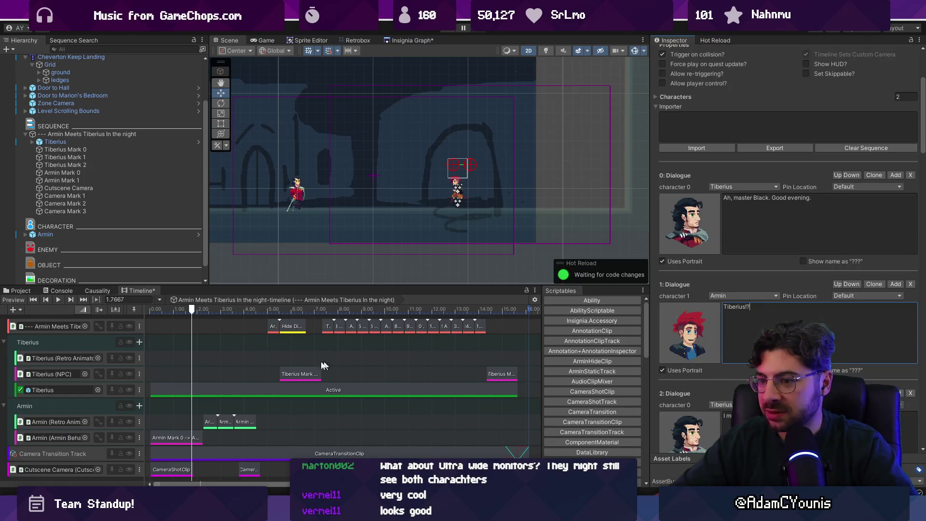
left_click(241, 325)
scroll(322, 328, "up", 5)
scroll(322, 331, "down", 3)
scroll(290, 333, "left", 5)
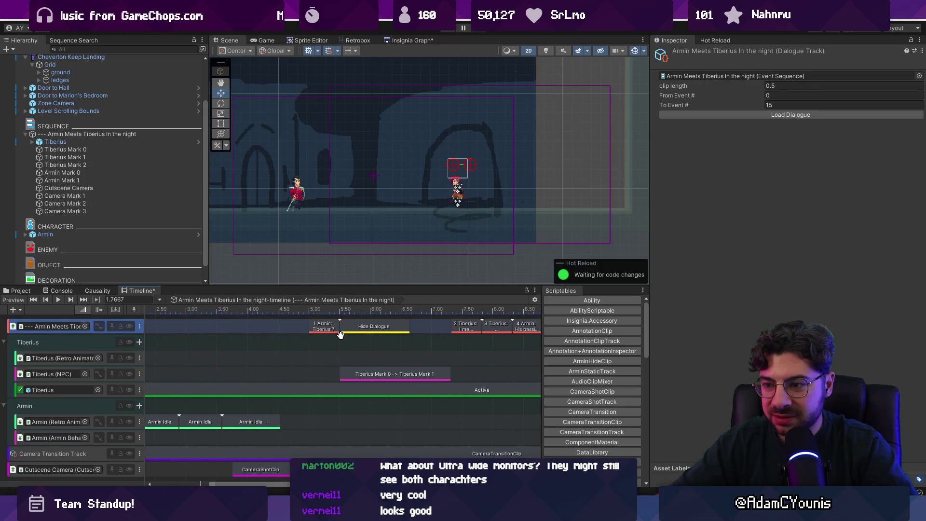
scroll(454, 329, "down", 10)
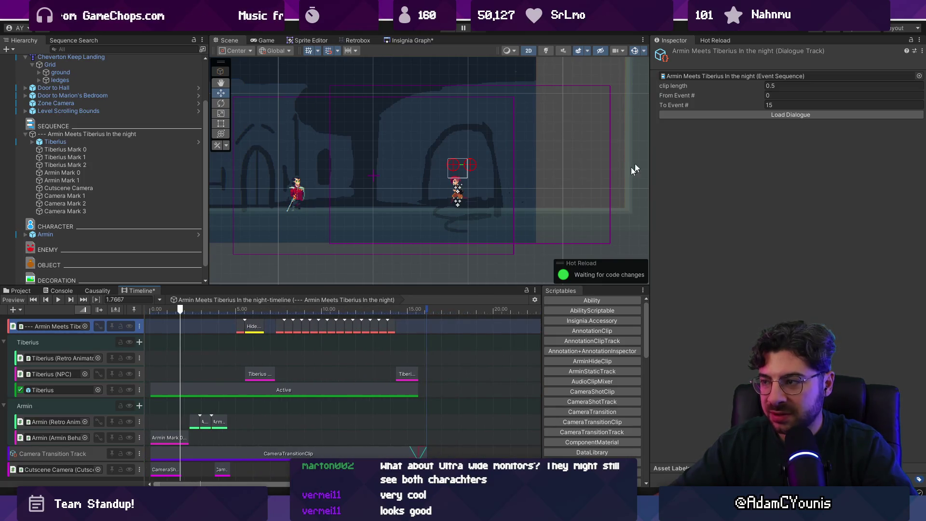
left_click(778, 105)
type("0")
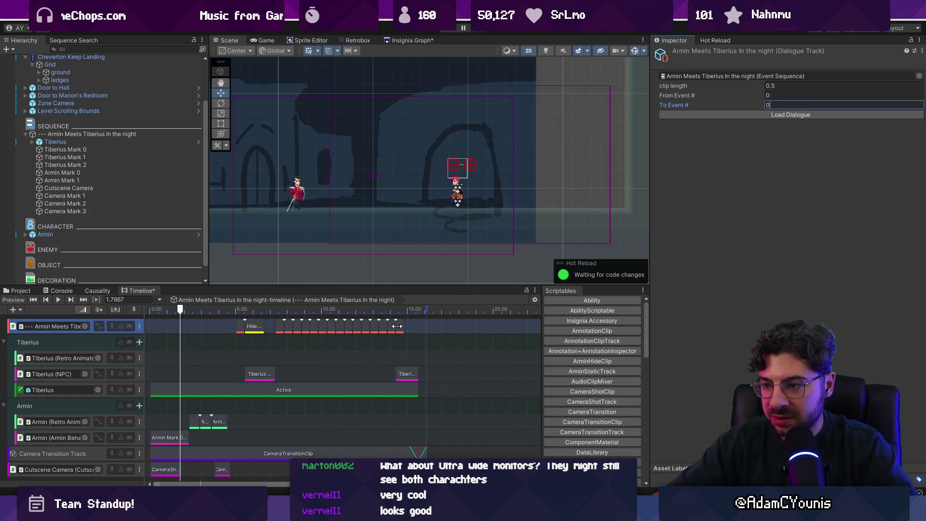
mouse_move(402, 326)
left_mouse_down()
mouse_move(241, 330)
mouse_move(409, 331)
mouse_move(230, 329)
left_mouse_up()
Step: Preview the timeline from just before the greeting, then play-test the cutscene
left_click(225, 309)
scroll(213, 338, "up", 5)
scroll(277, 329, "up", 5)
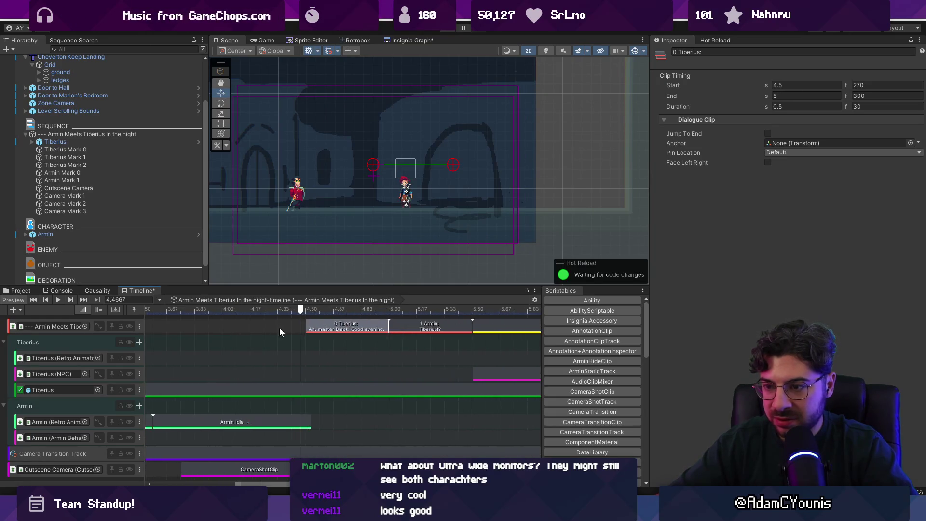
left_click_drag(305, 311, 274, 310)
key("space")
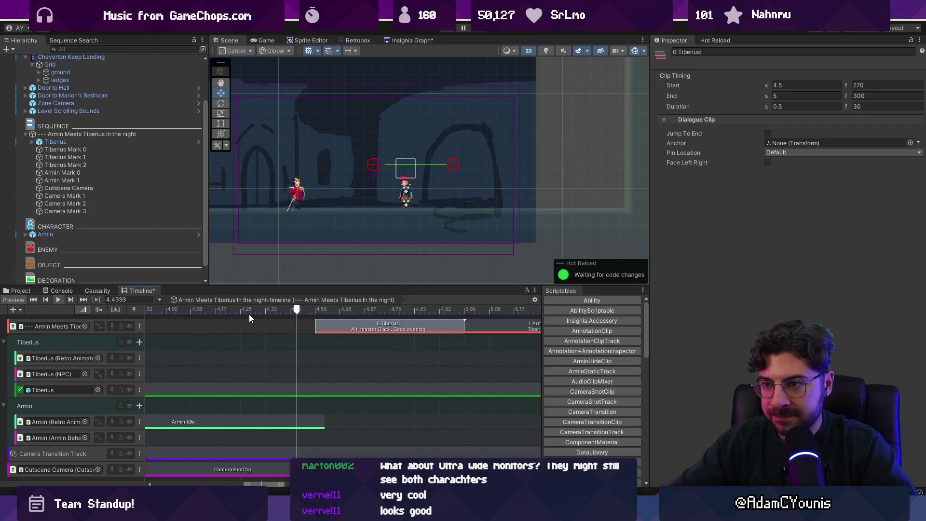
scroll(382, 347, "down", 3)
scroll(382, 347, "down", 5)
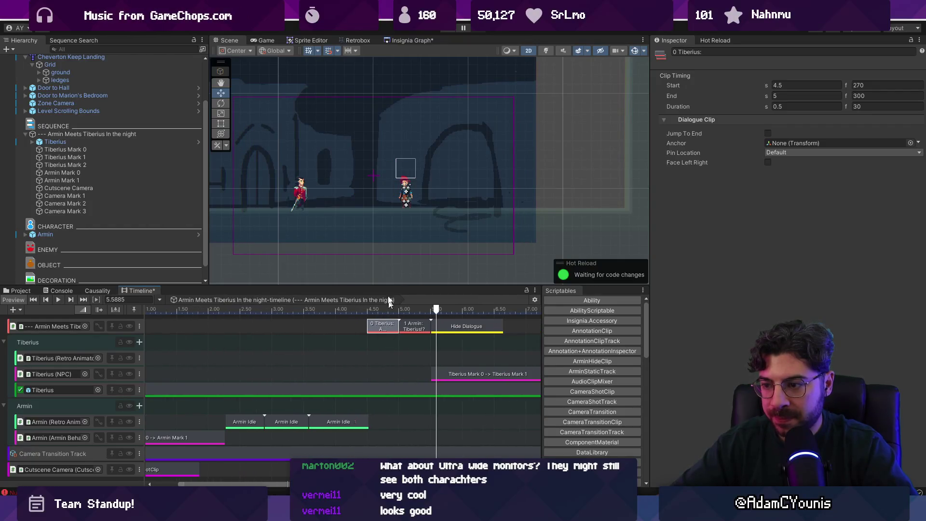
left_click(446, 30)
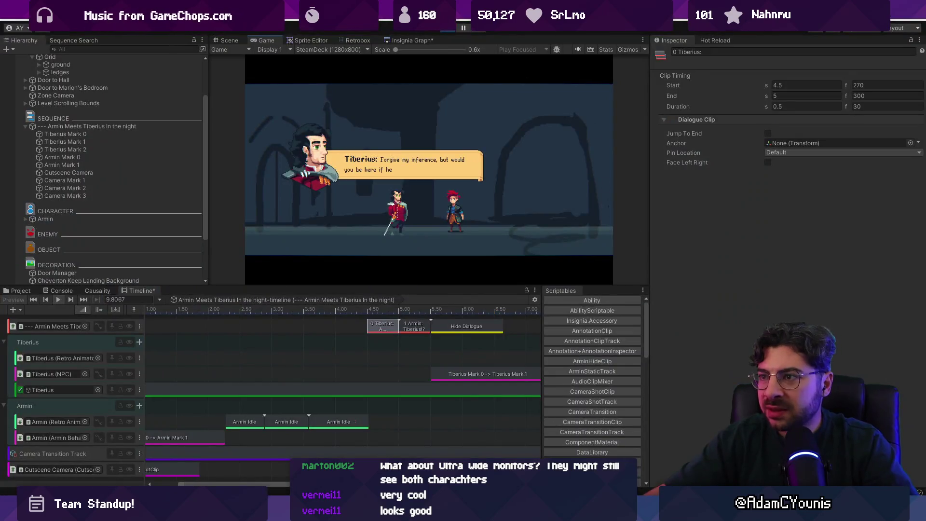
left_click(448, 28)
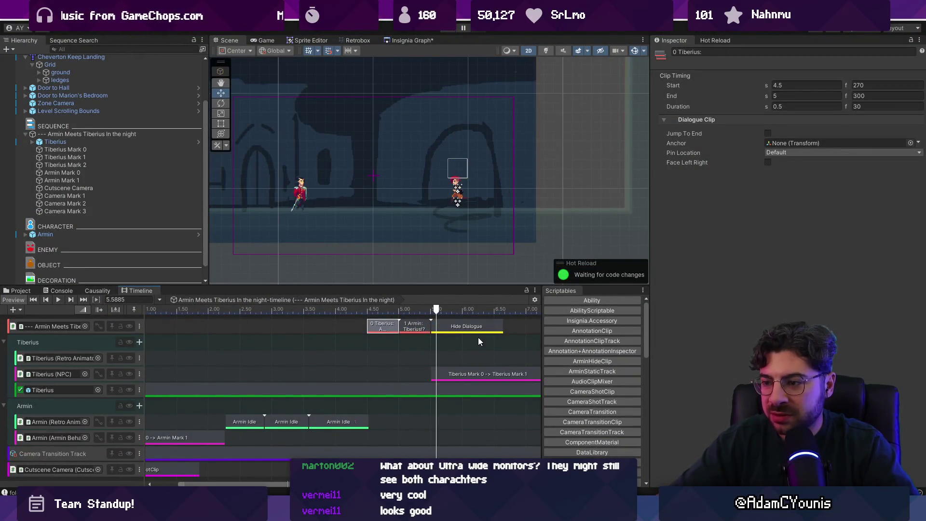
Step: Give Armin a worried portrait on Dialogue 5, 'Nobody knows if he actually died'
scroll(405, 328, "up", 5)
left_click(429, 328)
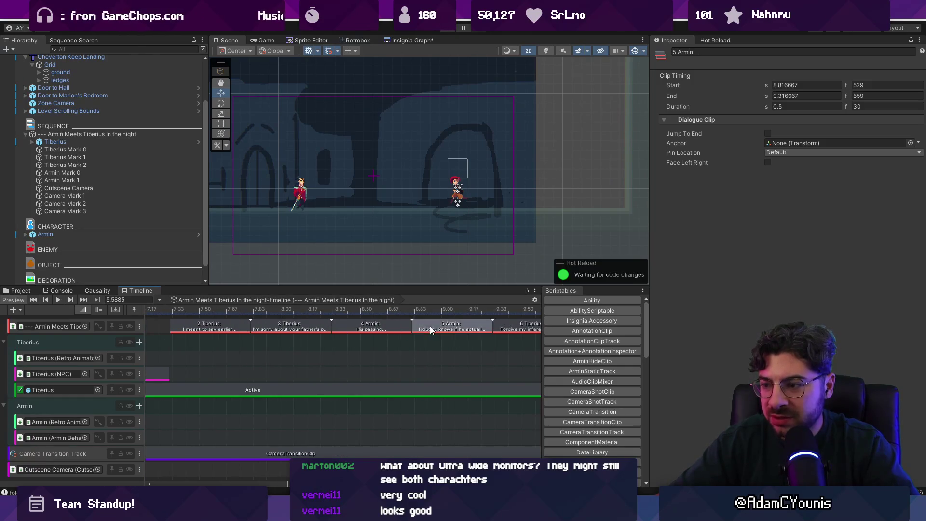
left_click(157, 328)
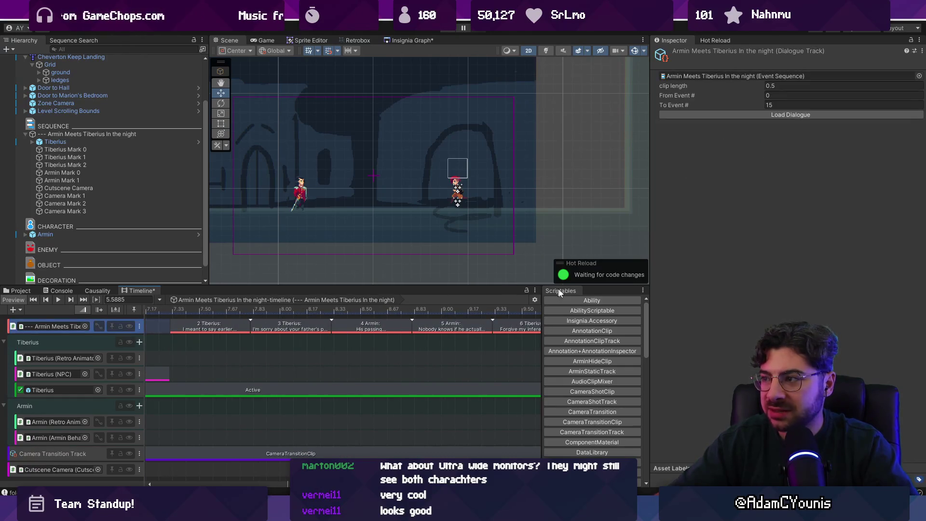
left_click(790, 114)
scroll(751, 303, "down", 10)
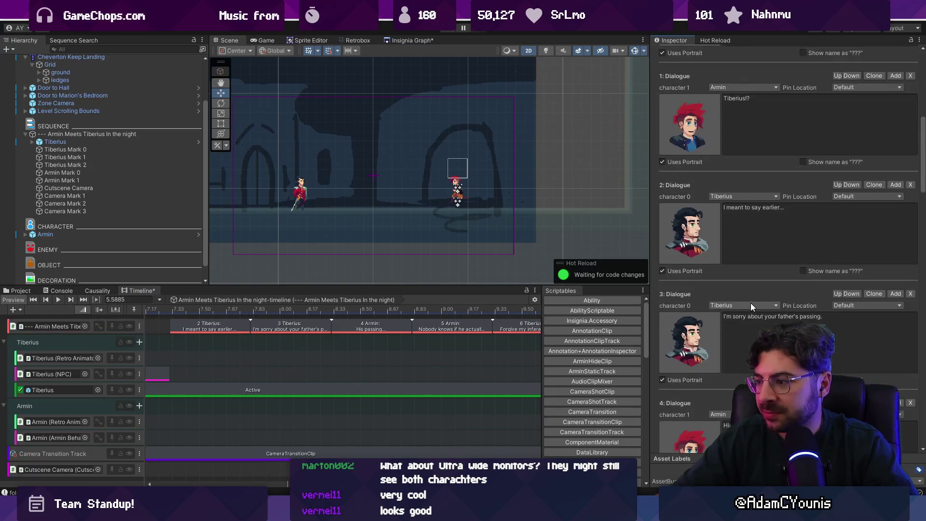
scroll(732, 298, "down", 4)
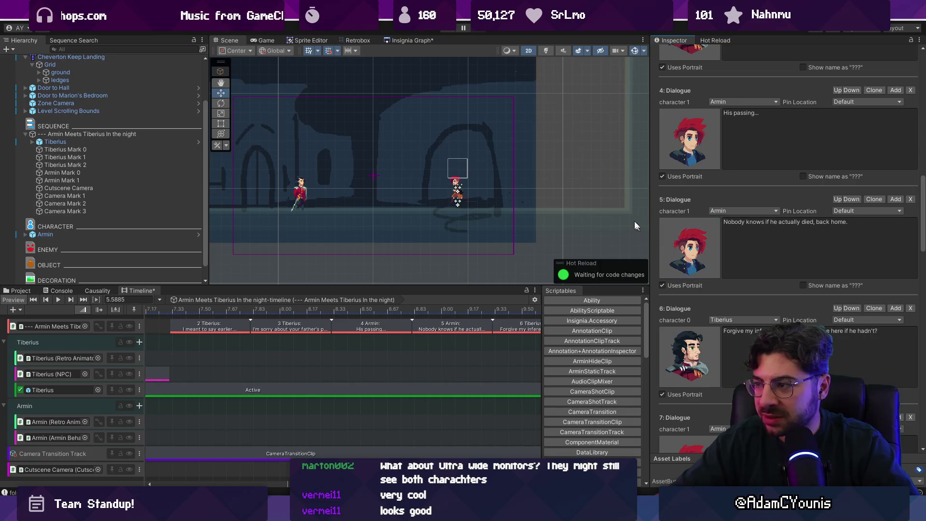
left_click(691, 267)
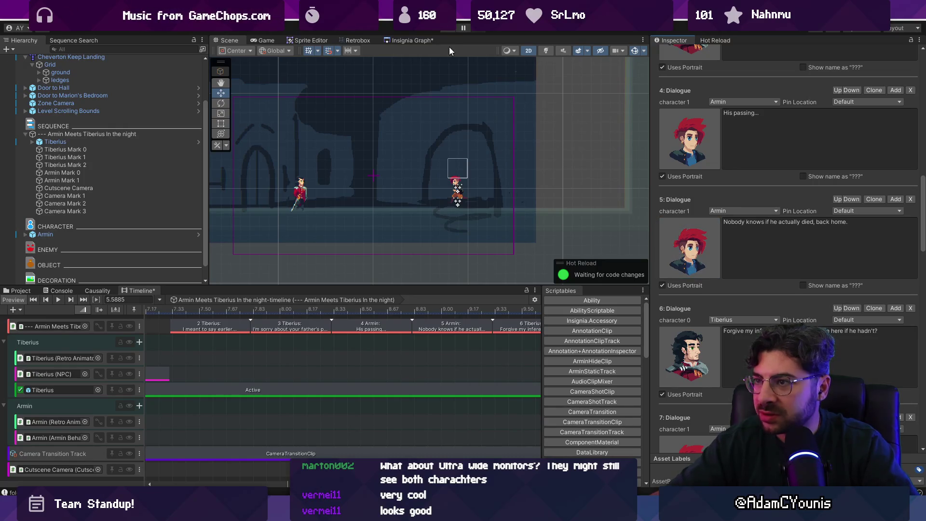
Step: Play-test the cutscene again to check the worried portrait, then stop
left_click(448, 30)
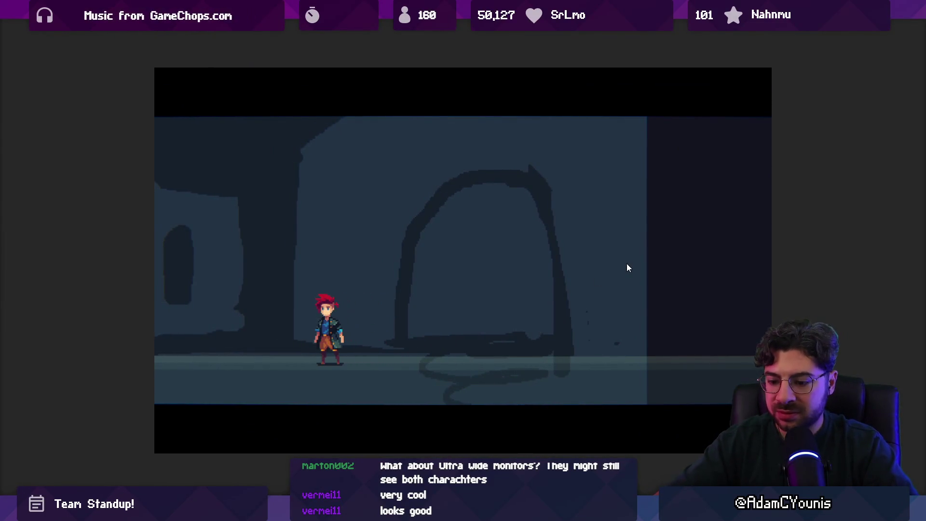
key("shift+space")
left_click(449, 28)
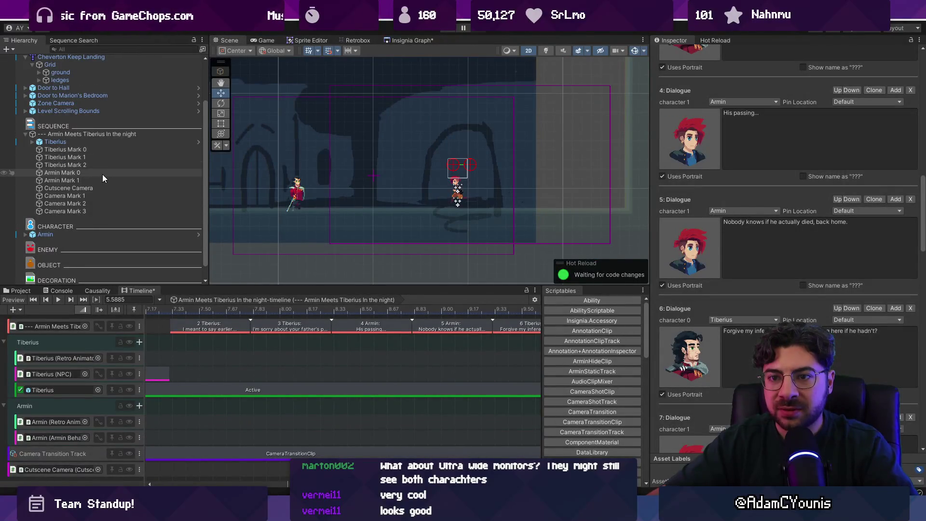
Step: Move Armin Mark 0 right to X 2.108125 and start Play mode to test it
left_click(100, 173)
left_click_drag(501, 191, 526, 189)
left_click(447, 30)
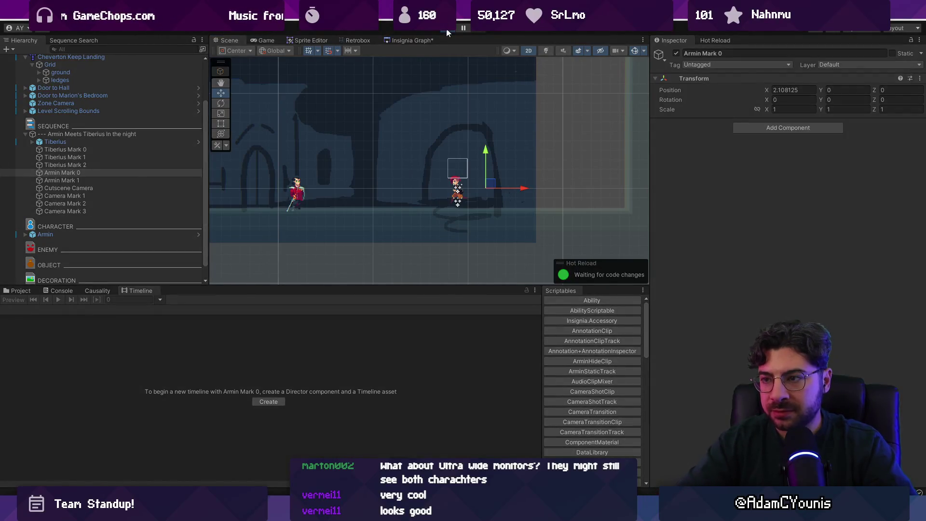
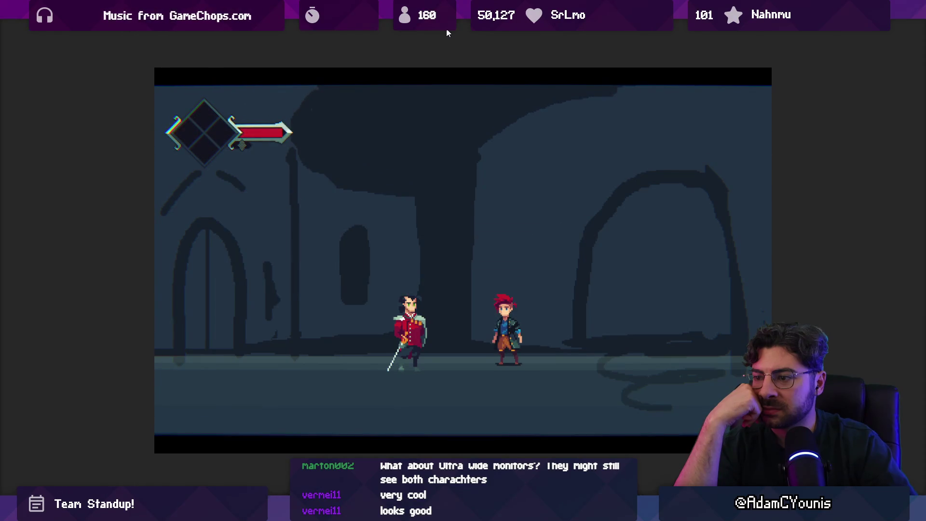
Step: Stop the play test and open the Armin Meets Tiberius In the night event sequence
key("ctrl+p")
left_click(446, 33)
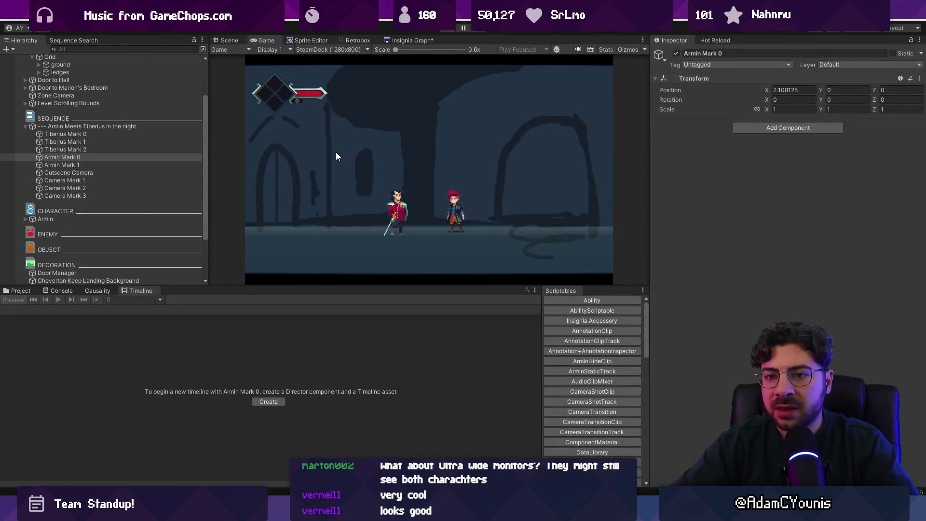
left_click(122, 134)
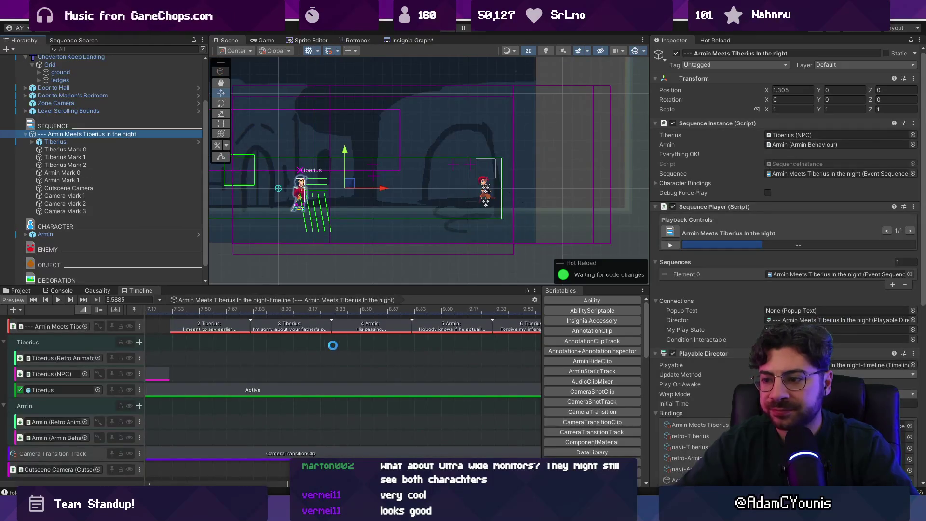
left_click(398, 331)
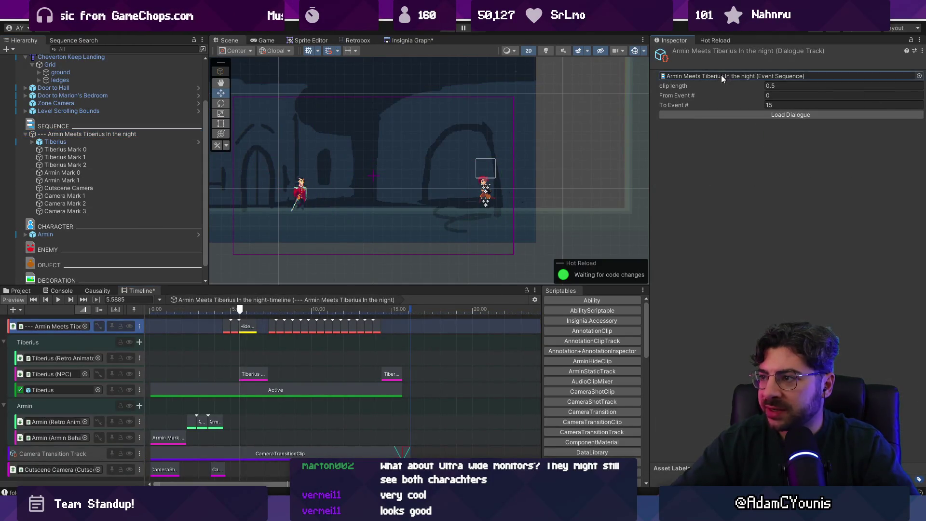
double_click(722, 76)
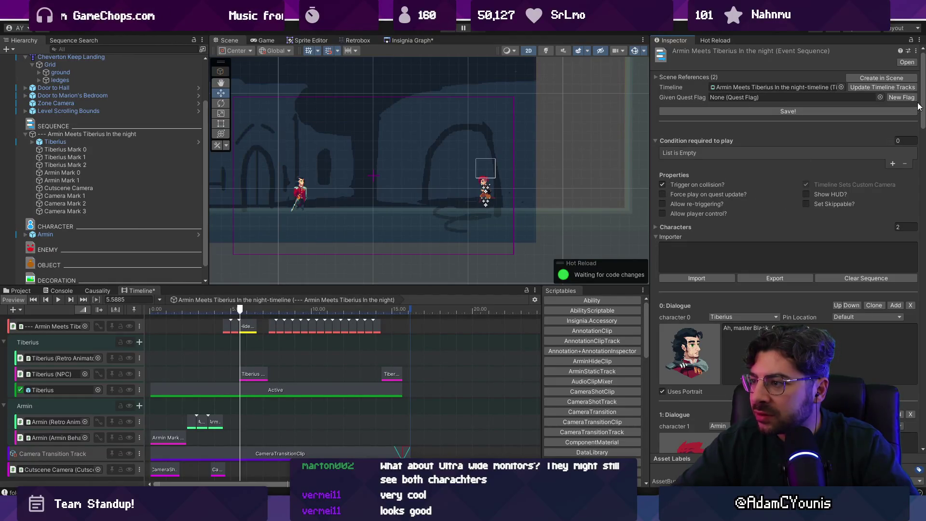
Step: Enable 'Wait for timeline end?', save, and play-test the cutscene
scroll(665, 397, "down", 20)
left_click(664, 397)
key("ctrl+s")
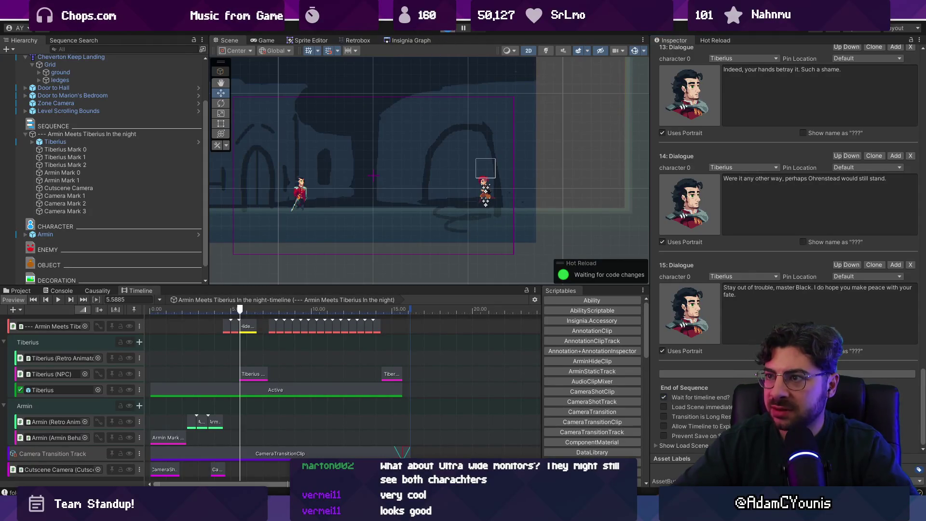
left_click(449, 30)
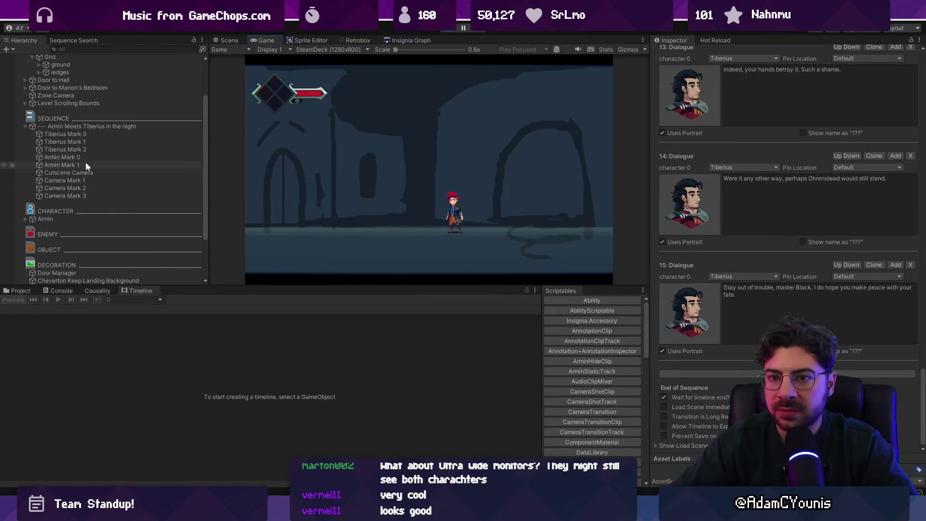
Step: Stop the play test and open the event sequence settings
left_click(80, 126)
scroll(110, 193, "down", 3)
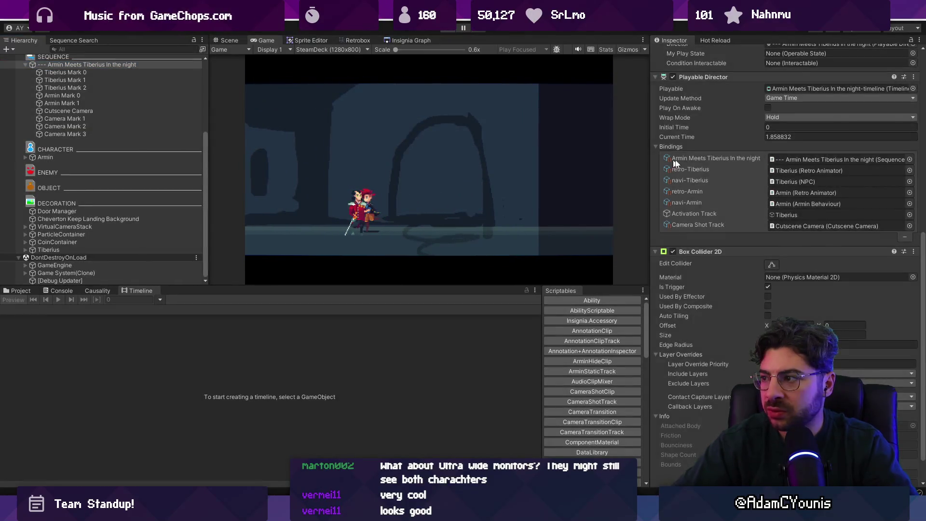
left_click(134, 119)
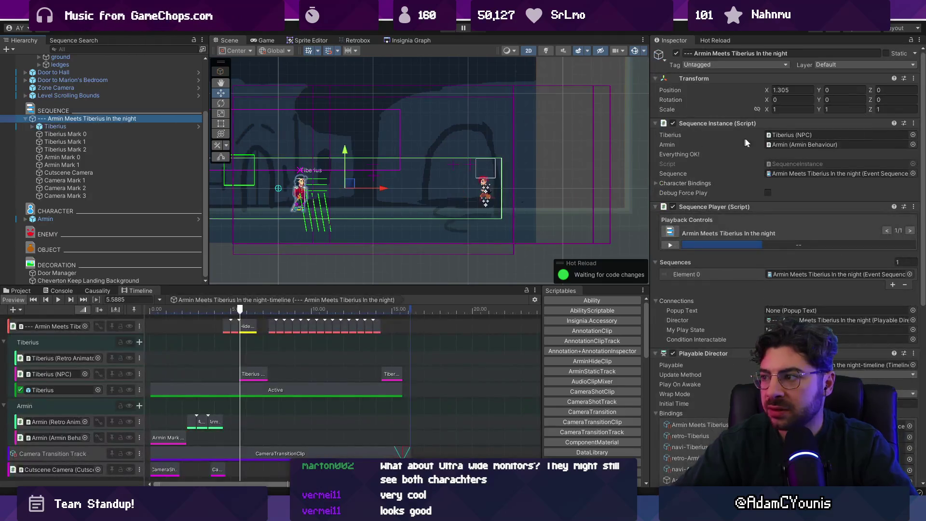
double_click(792, 276)
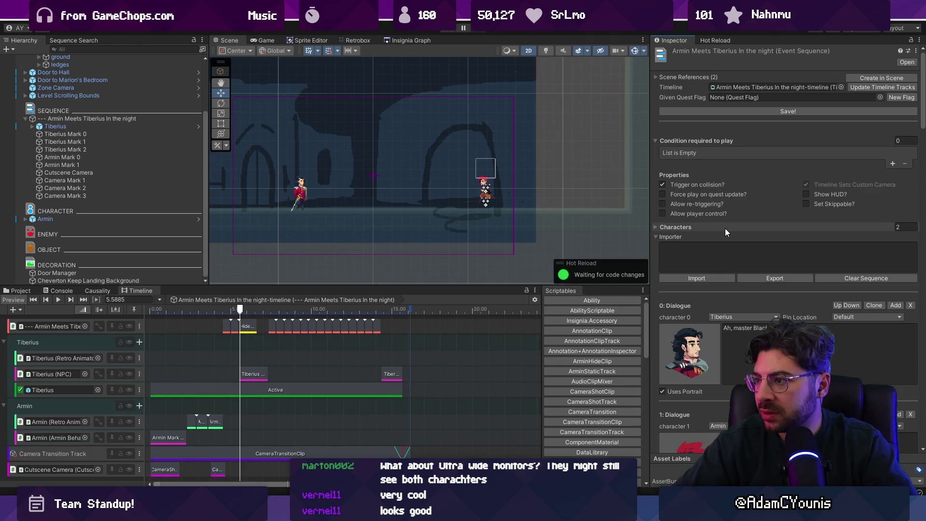
Step: Create the new quest flag 'Armin Meets Tiberius In the night-flag' for the sequence
left_click(879, 98)
type("tiberius")
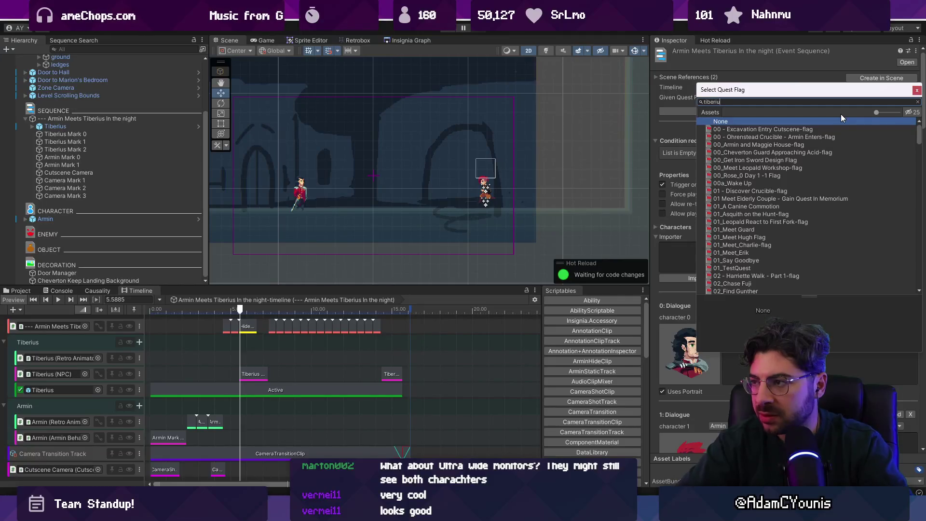
key("Escape")
key("Escape")
left_click(894, 95)
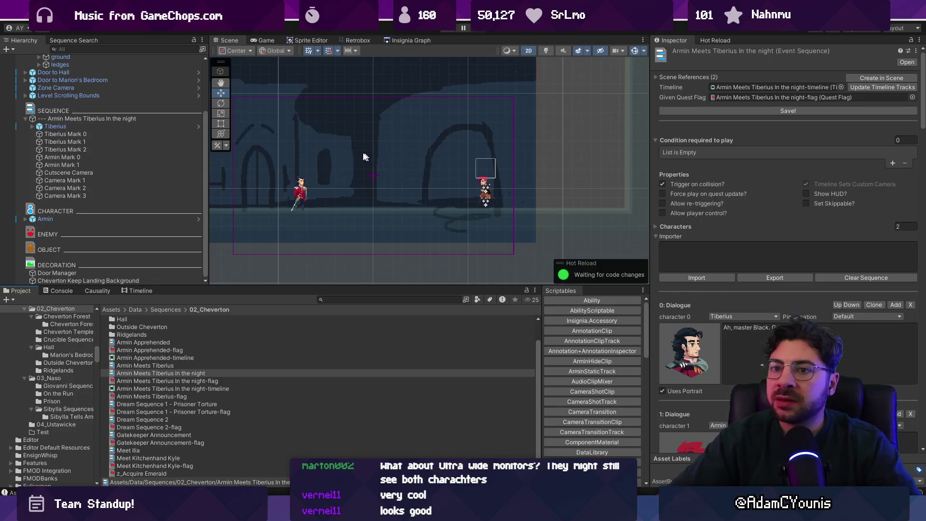
left_click(131, 120)
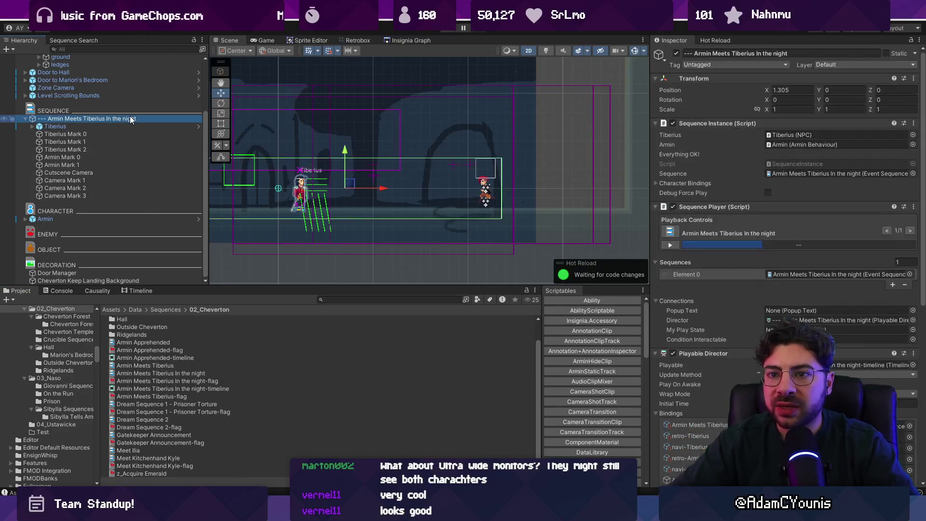
Step: Select the camera transition clip and try Fade Between 2 and Fade Out as out transitions
left_click(125, 291)
scroll(419, 407, "up", 5)
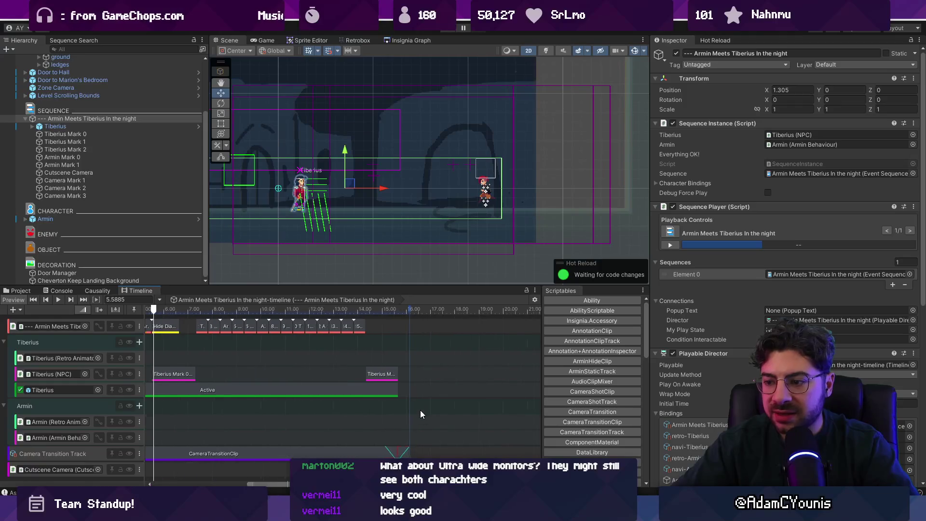
left_click(390, 454)
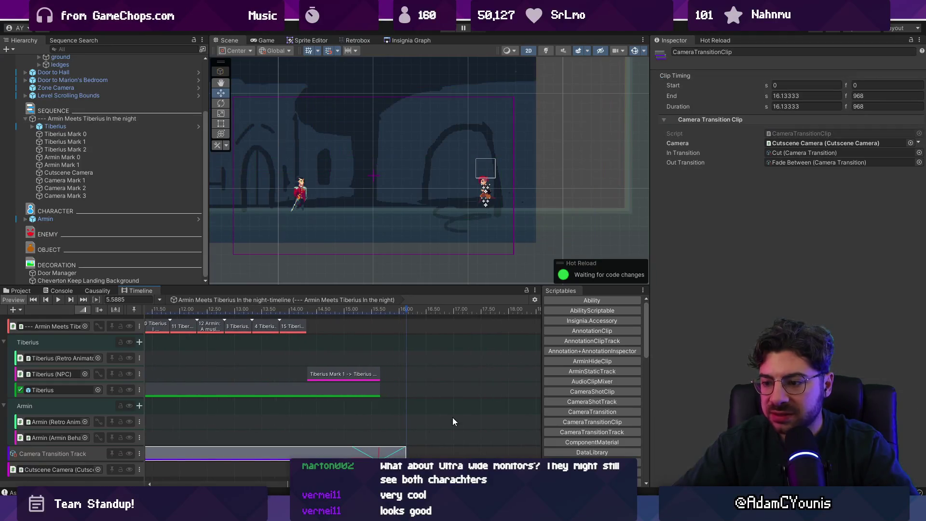
left_click(919, 162)
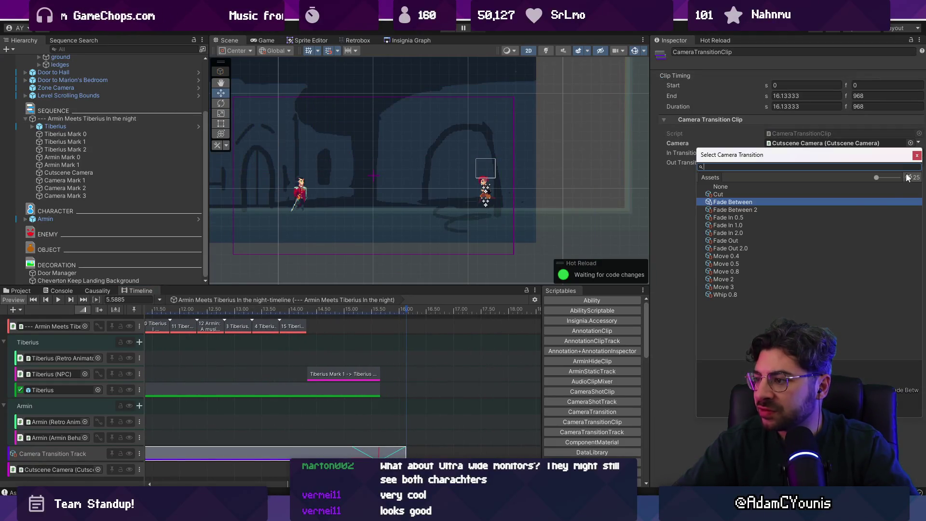
left_click(753, 213)
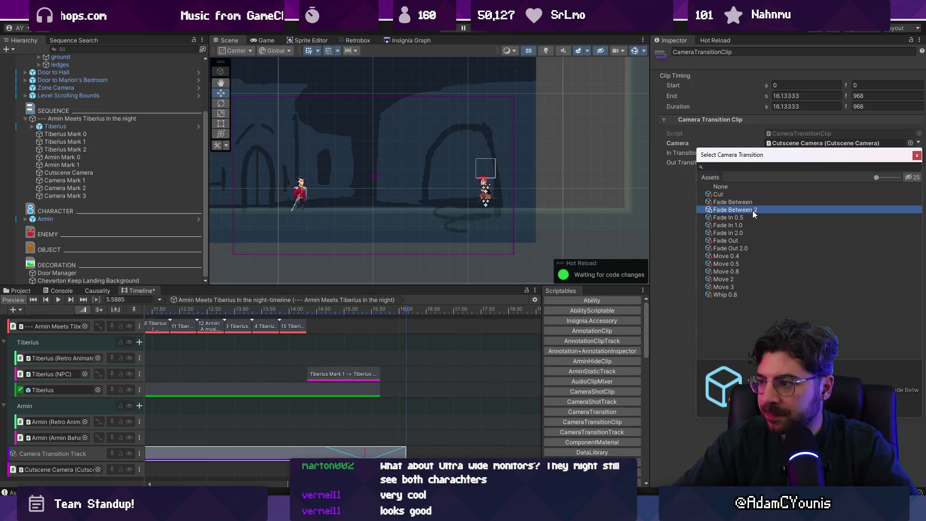
left_click(747, 240)
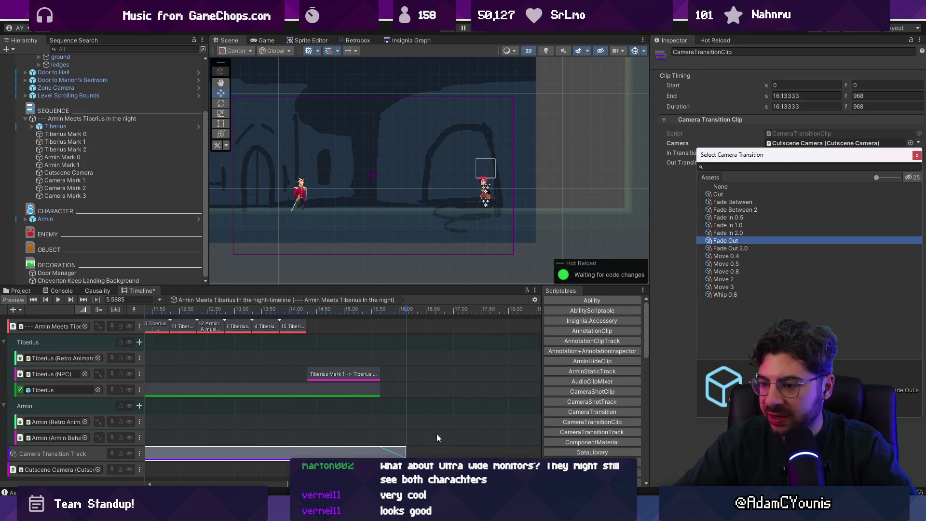
Step: Set the out transition to Fade Between 2, extend the clip to 16.5 s, and play-test
mouse_move(405, 454)
left_mouse_down()
mouse_move(379, 452)
mouse_move(406, 452)
left_mouse_up()
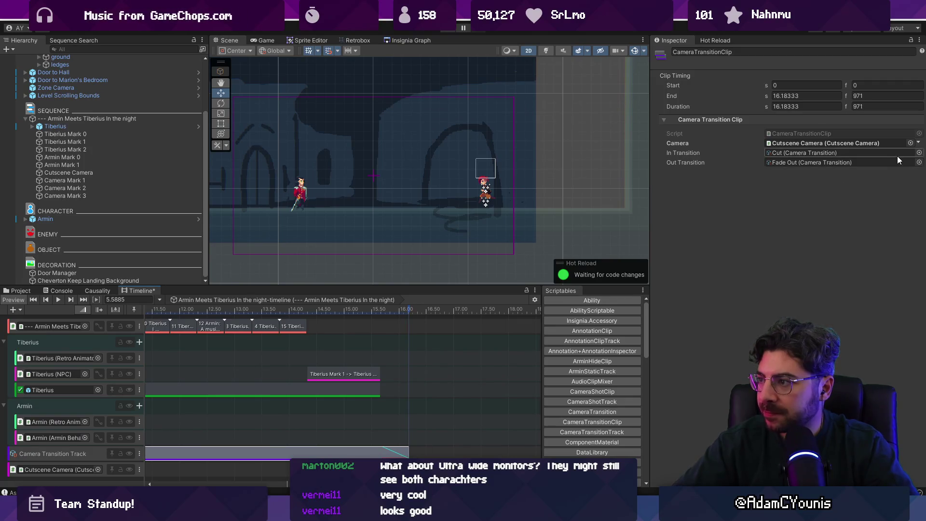
left_click(919, 162)
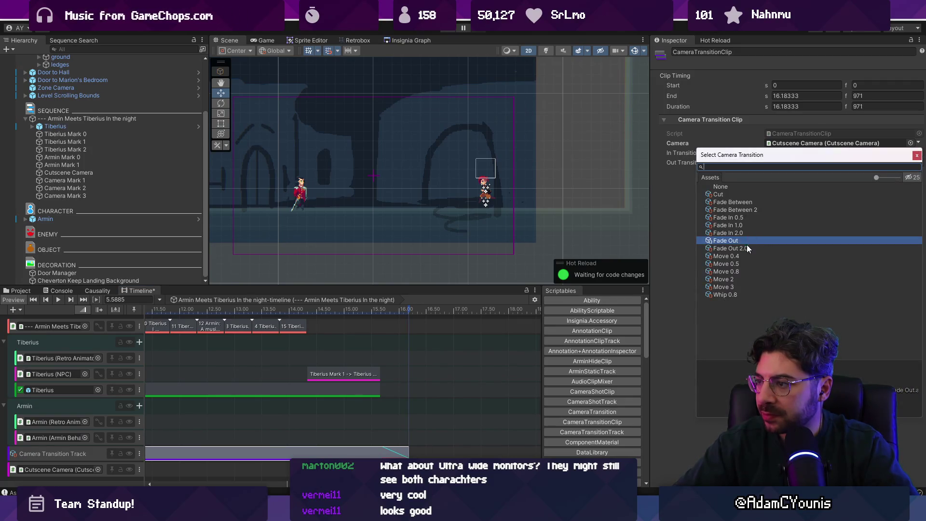
double_click(748, 211)
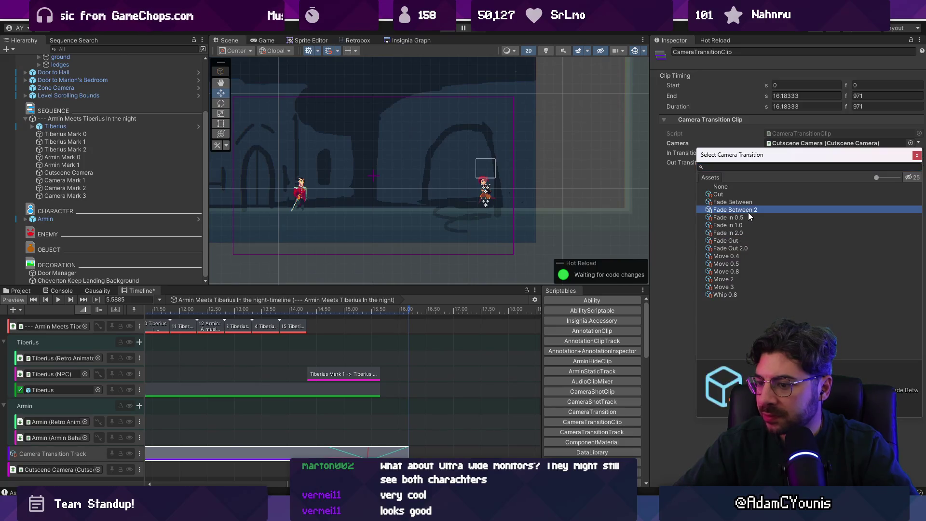
left_click_drag(408, 454, 429, 451)
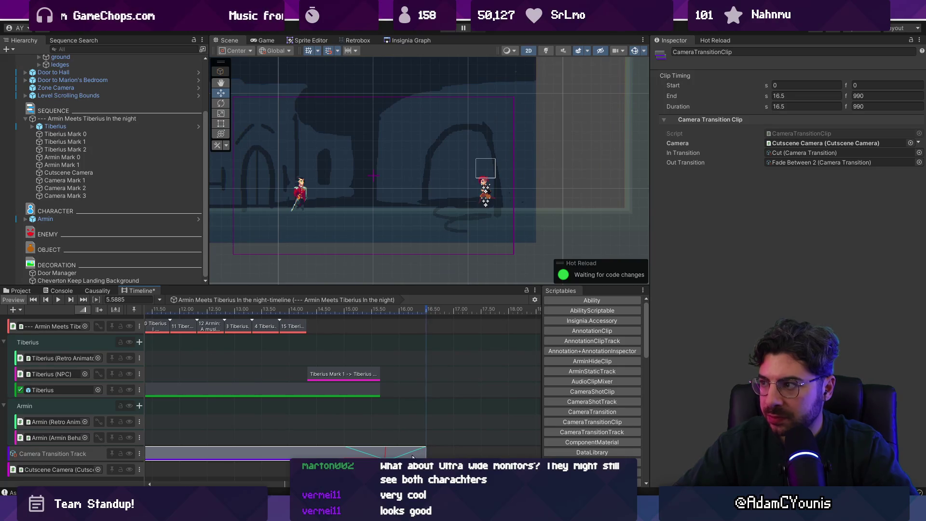
double_click(780, 162)
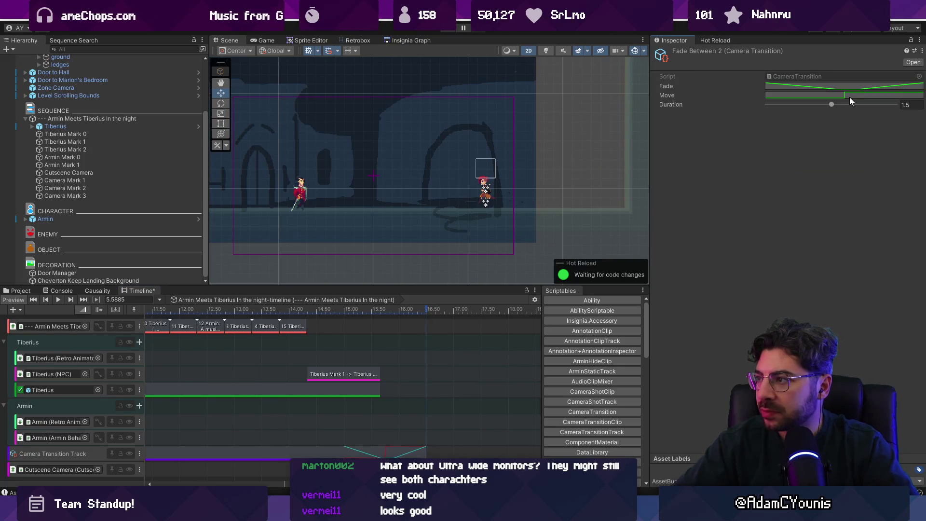
left_click(444, 31)
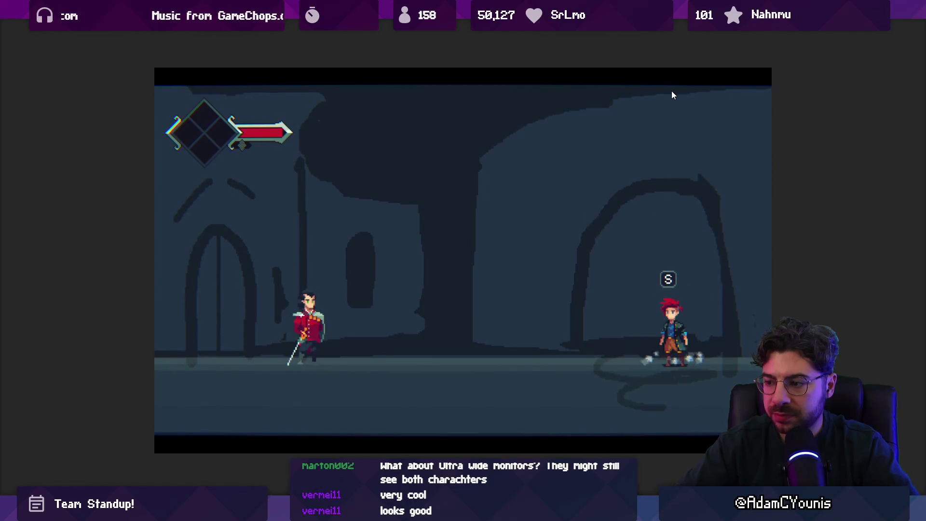
Step: Preview the cutscene timeline from the start, run a quick play test, then stop it
key("ctrl+p")
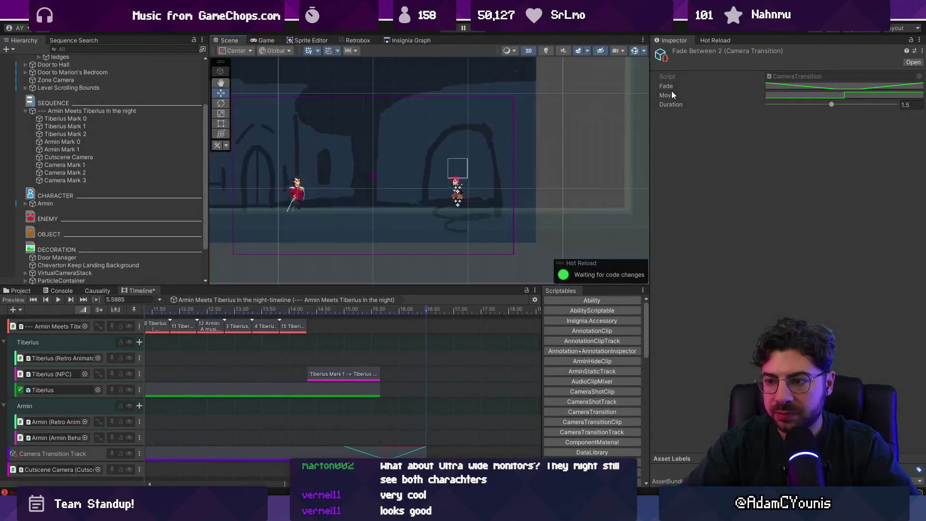
key("space")
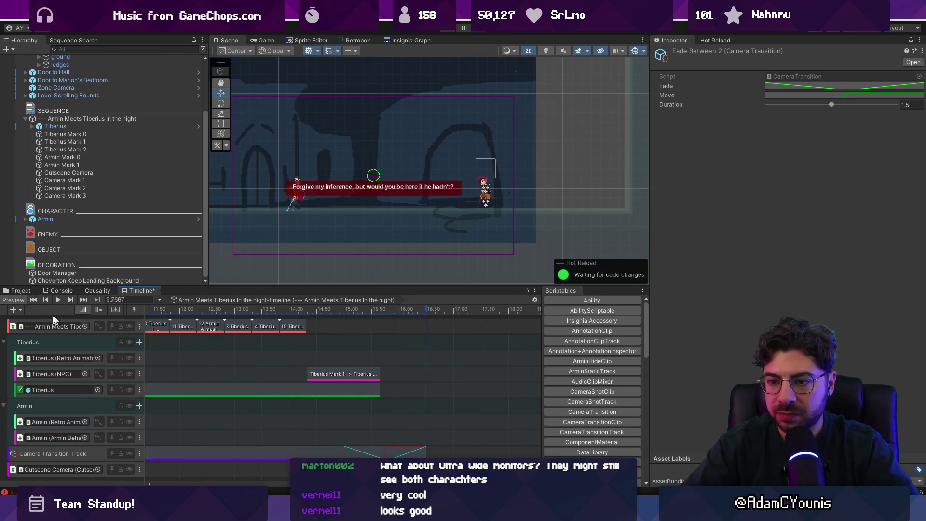
scroll(405, 376, "down", 5)
scroll(405, 377, "down", 3)
left_click(111, 311)
key("ctrl+p")
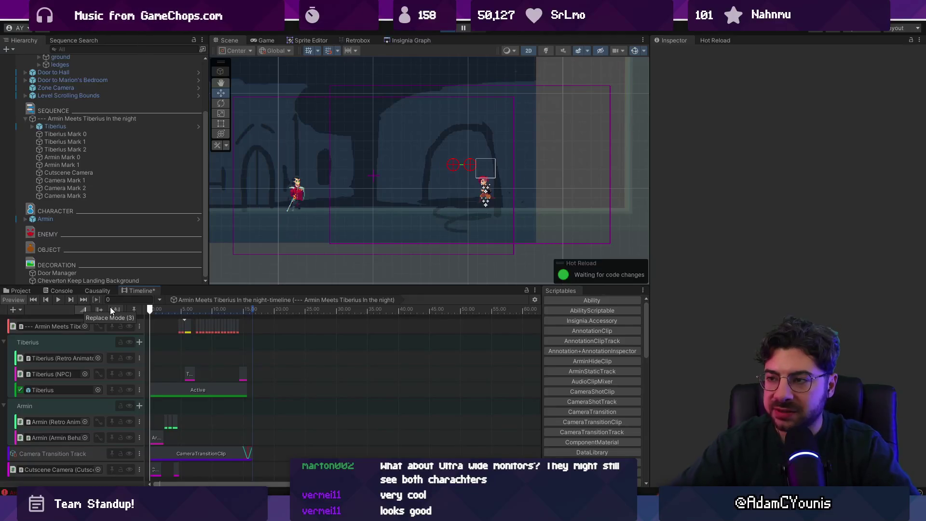
key("ctrl+p")
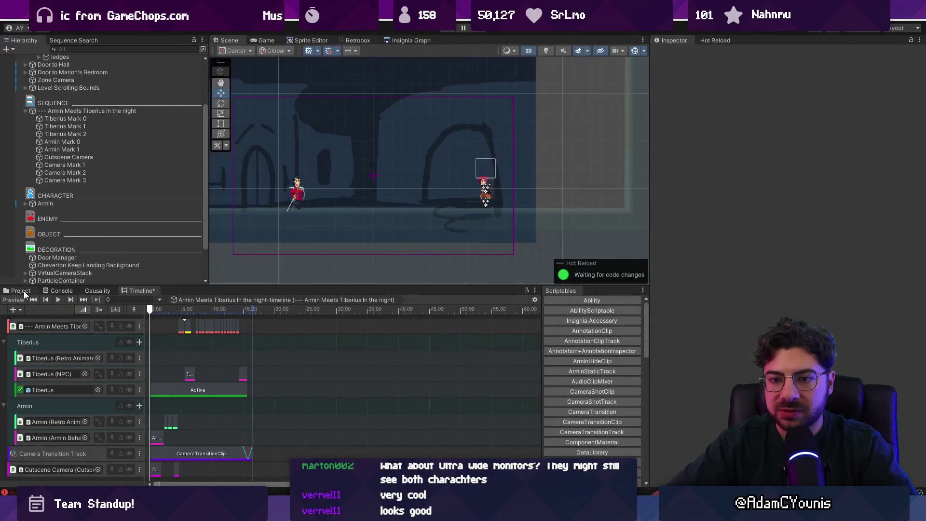
left_click(24, 291)
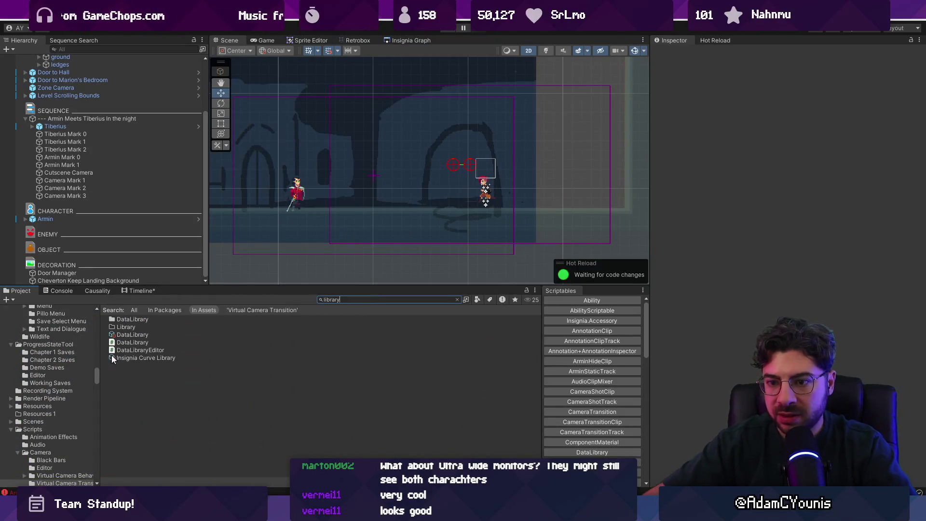
Step: Update the DataLibrary GUIDs and select the Armin Meets Tiberius In the night sequence
left_click(133, 334)
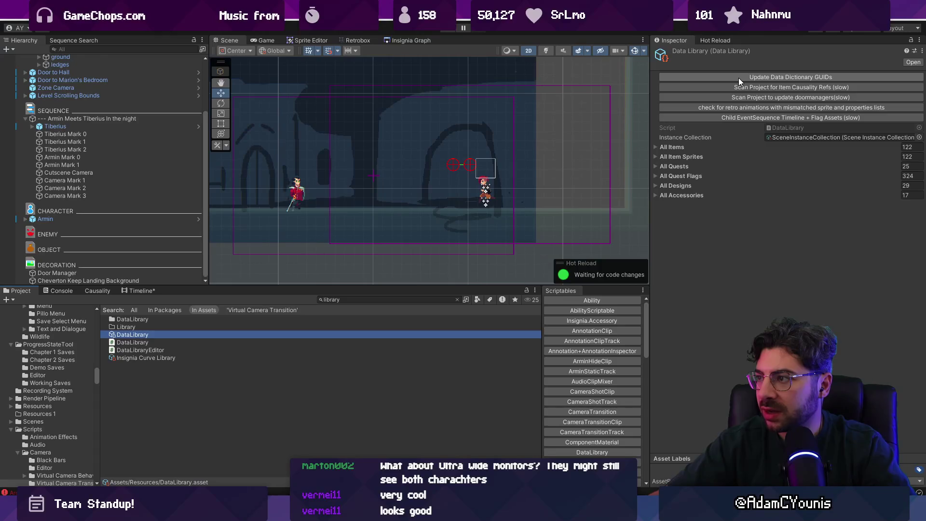
left_click(739, 77)
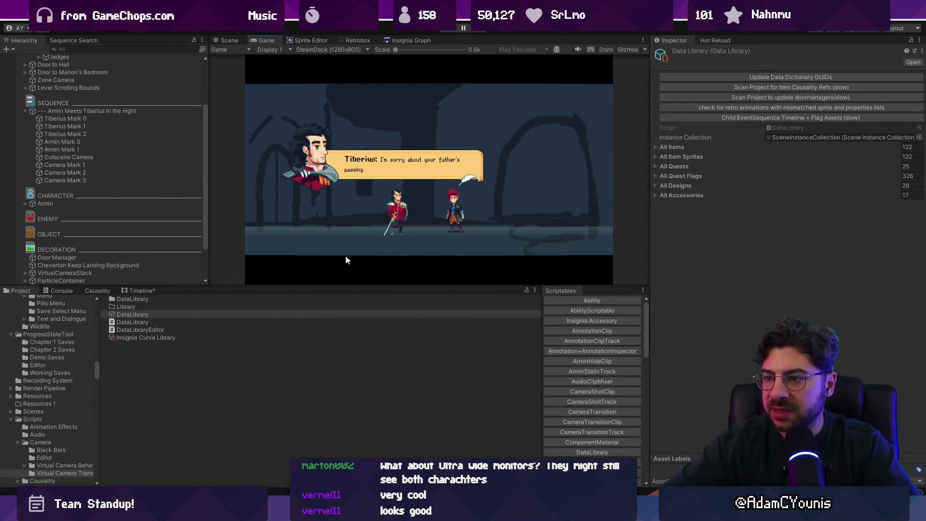
left_click(114, 112)
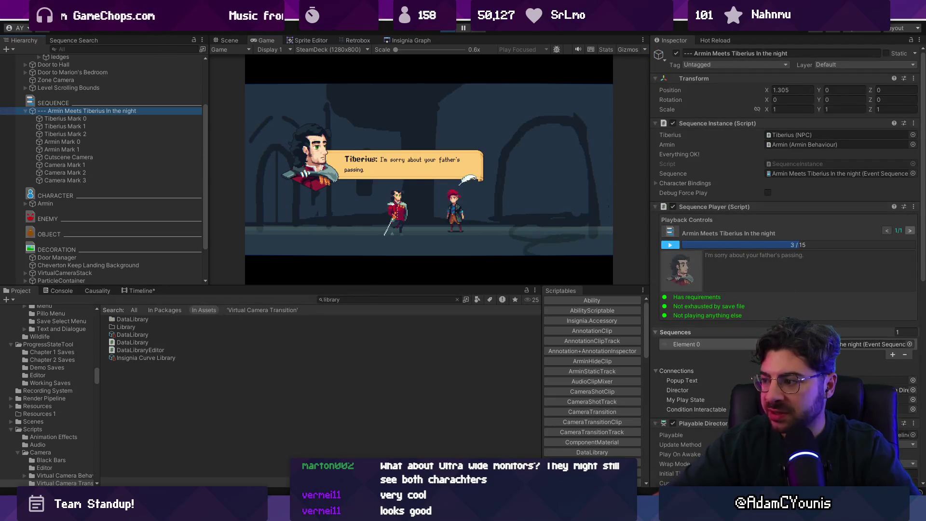
Step: Add 'Lord' to the start of Armin's first reply to Tiberius, then replay the cutscene
double_click(838, 173)
scroll(731, 366, "down", 3)
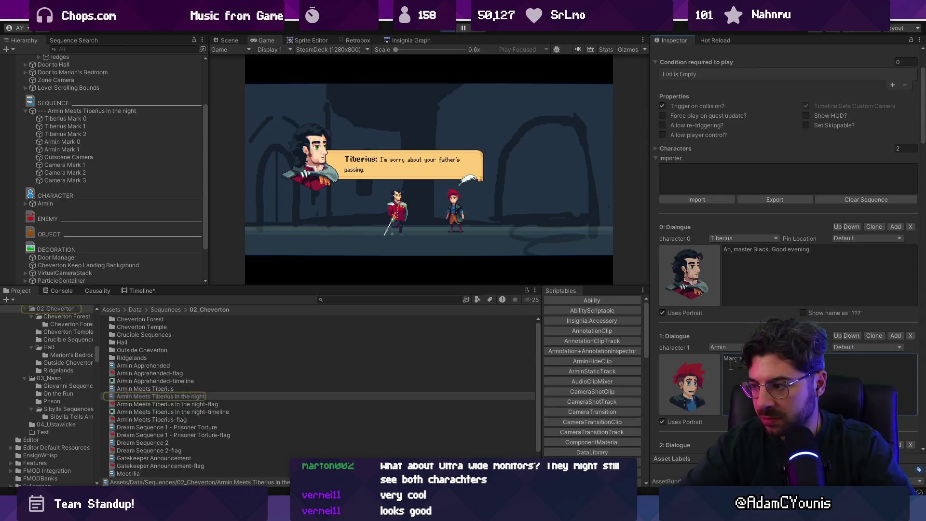
scroll(731, 366, "up", 5)
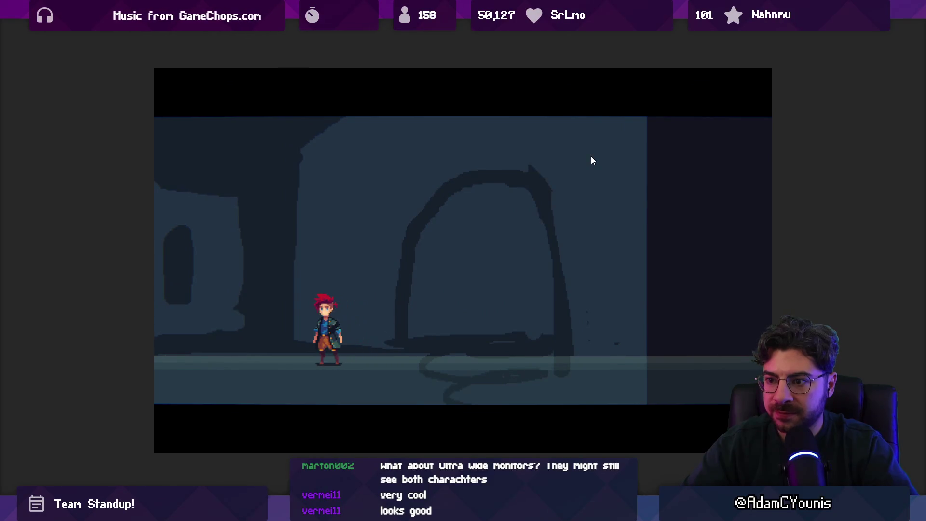
key("shift+space")
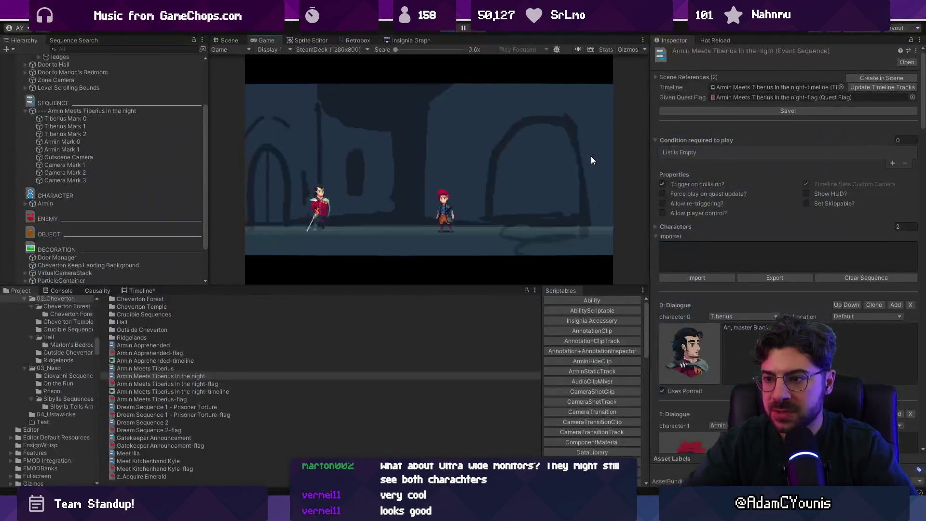
key("ctrl+p")
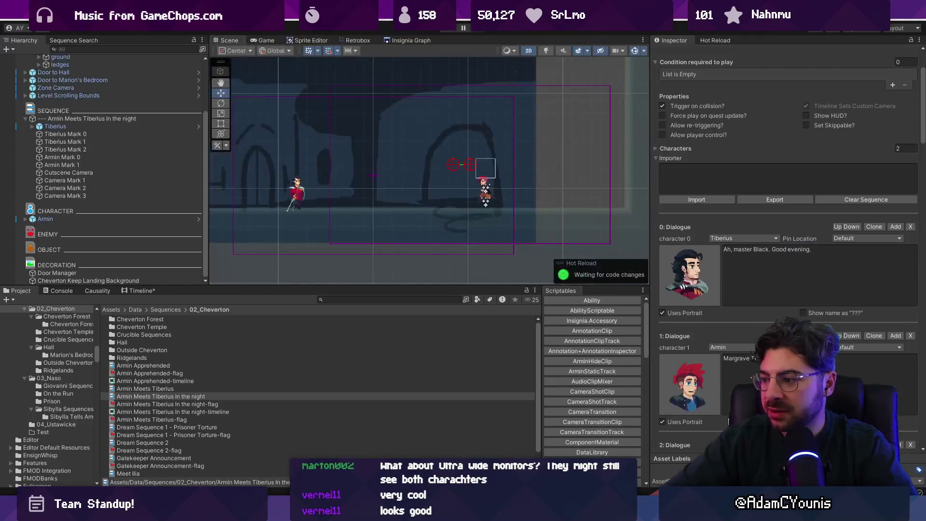
key("Home")
type("L")
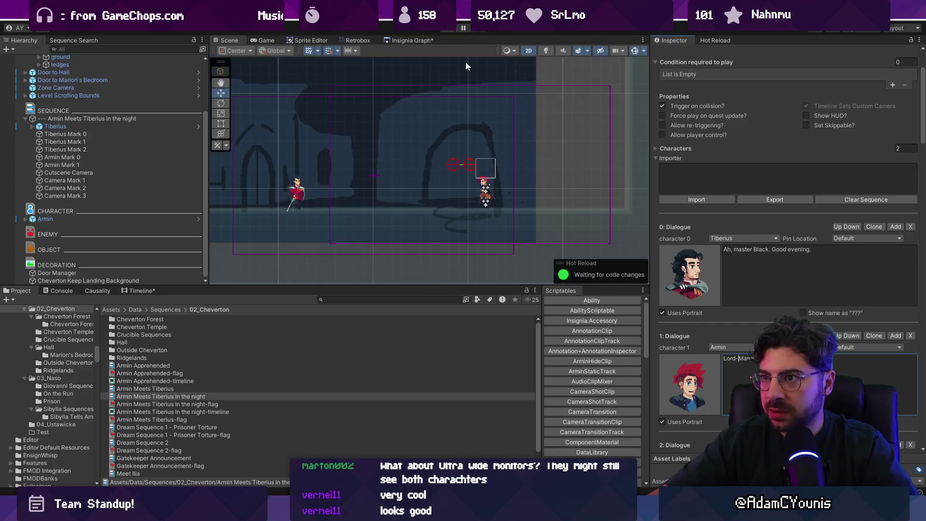
left_click(453, 29)
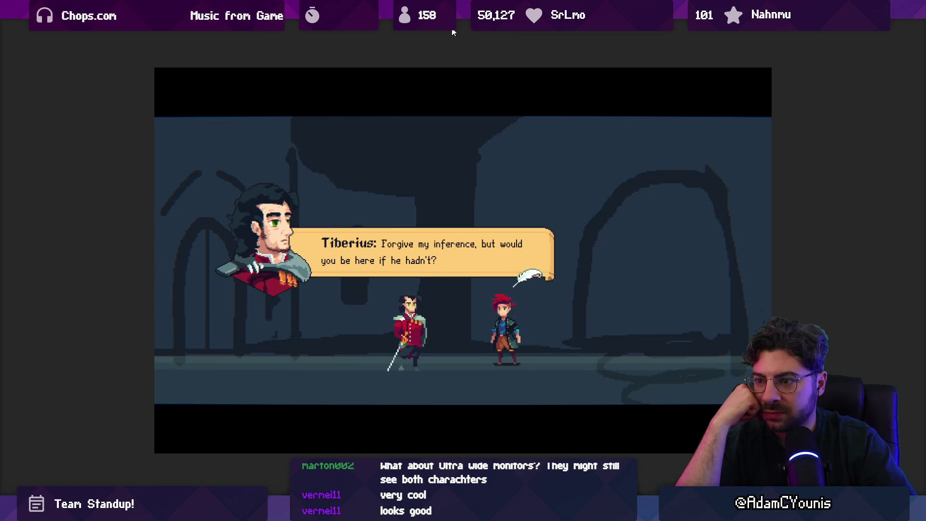
Step: Set the Game view to Full HD 1920x1080 and maximize it
key("shift+space")
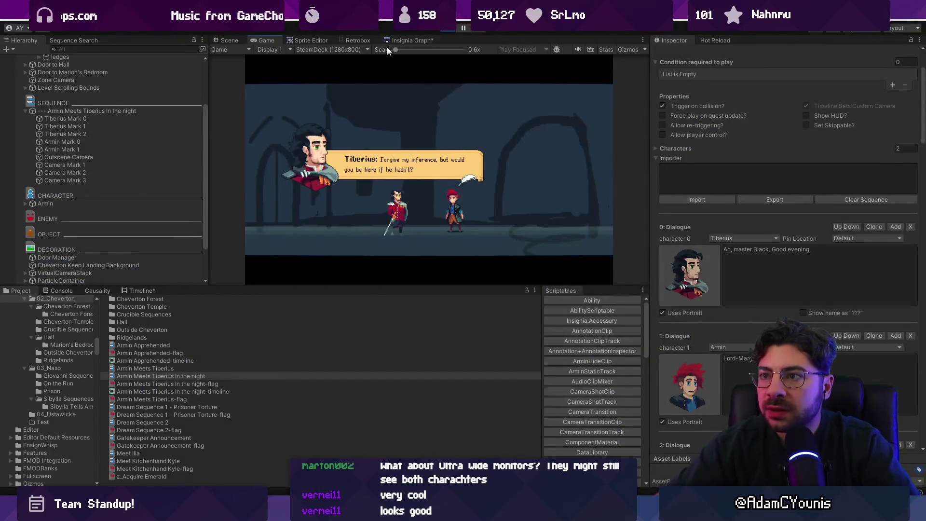
left_click(367, 50)
left_click(370, 109)
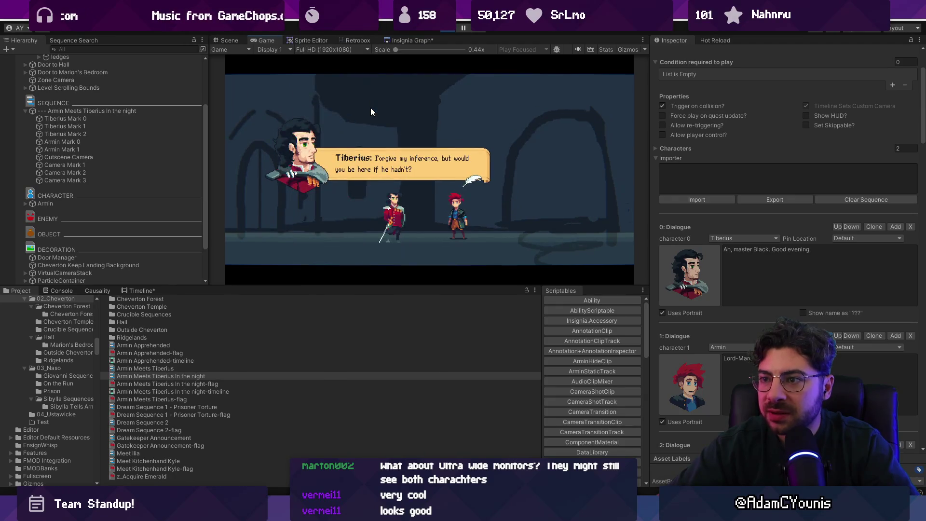
key("shift+space")
Step: Advance through all the cutscene's dialogue lines to its end and return to the editor
key("space")
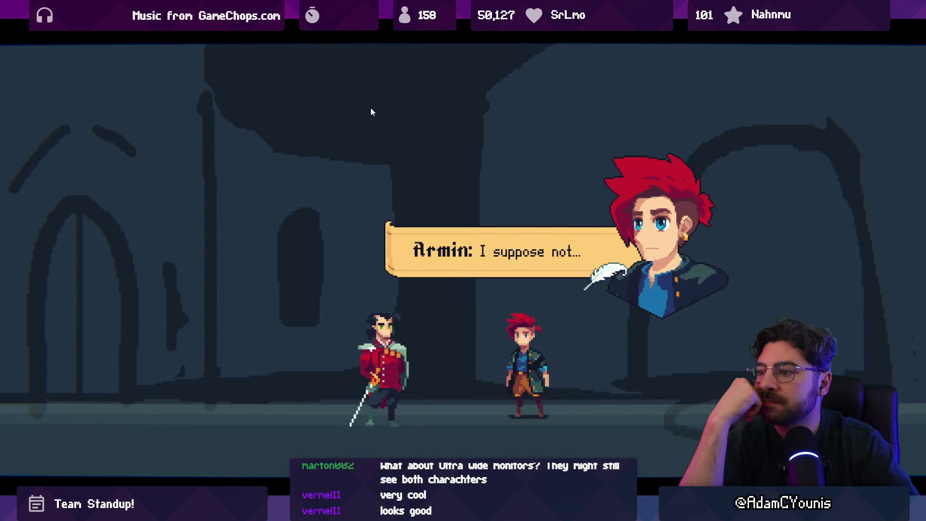
key("space")
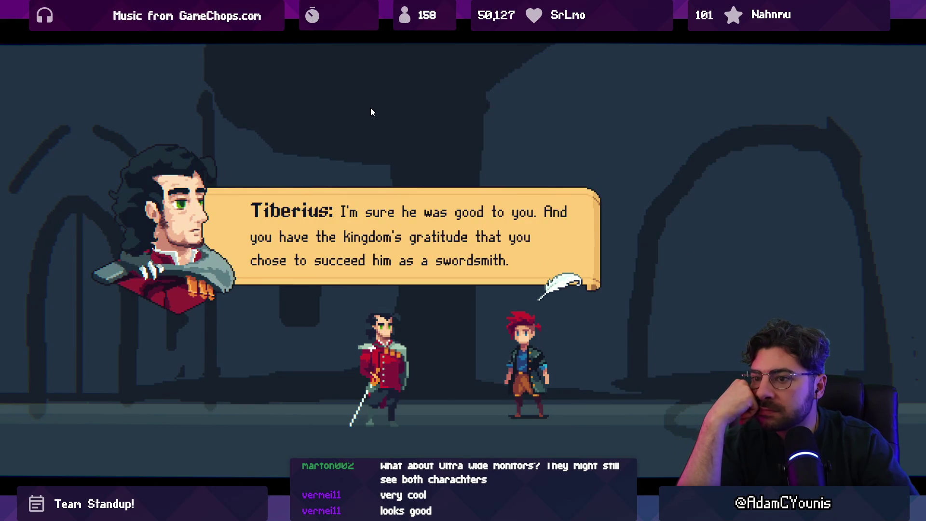
key("space")
key("space")
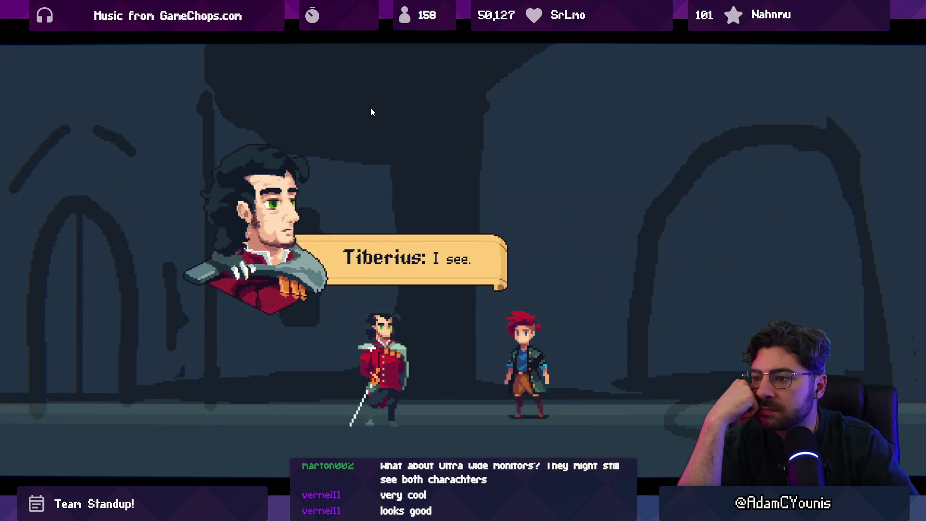
key("space")
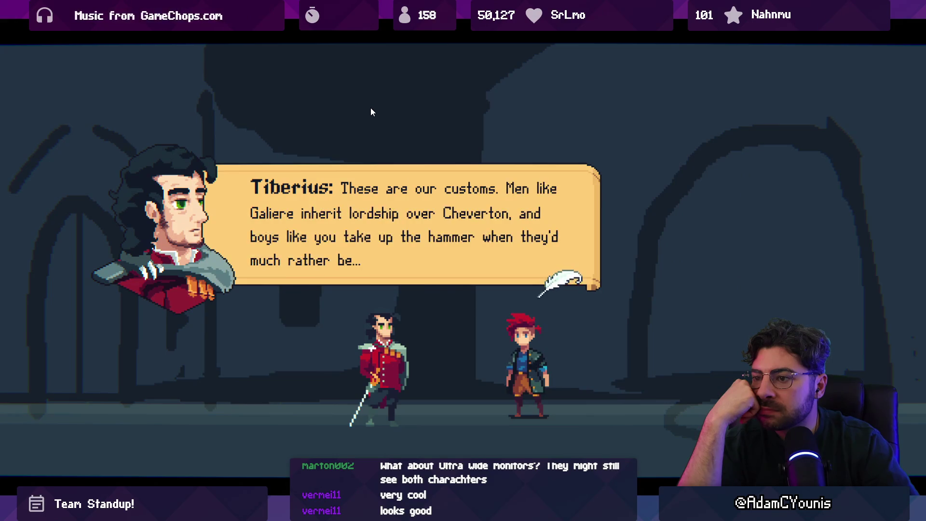
key("space")
key("space")
key("space")
key("space")
key("space")
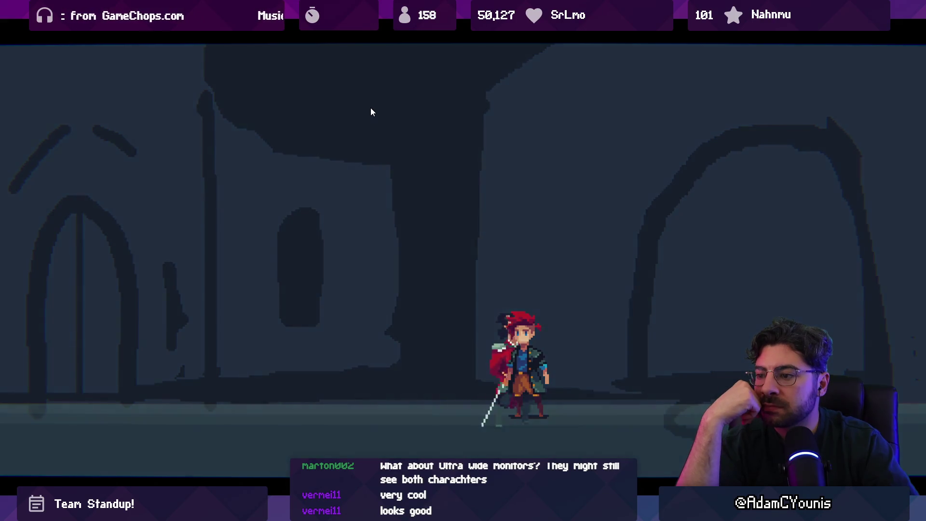
key("shift+space")
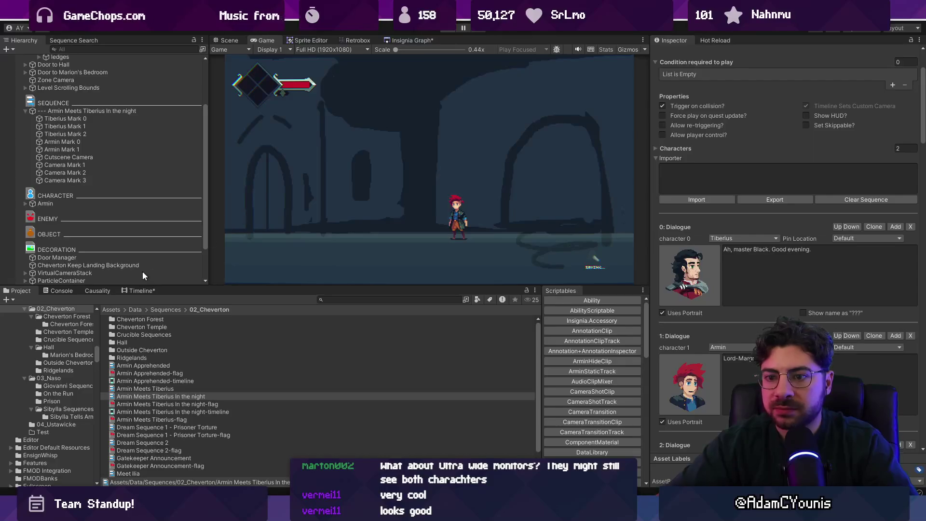
Step: Inspect Tiberius's clips and the camera transition clip on the timeline, then rerun the game
left_click(138, 290)
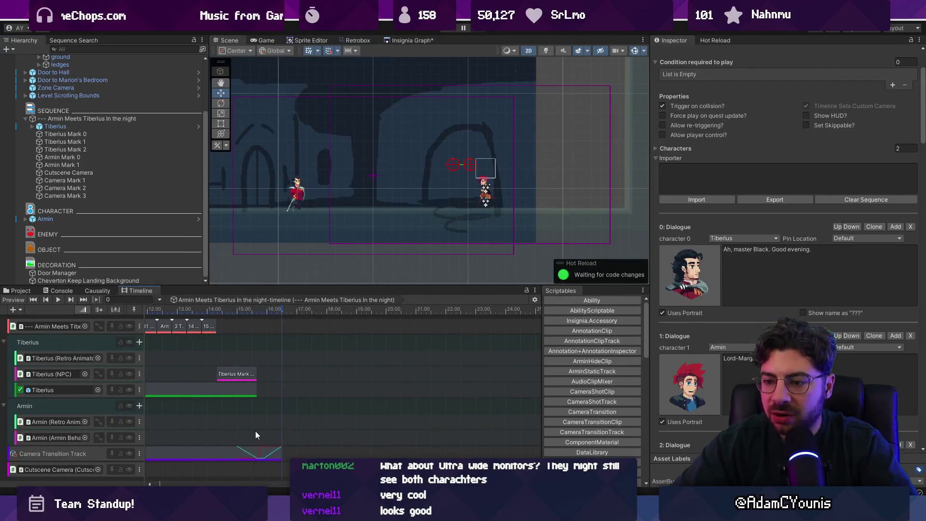
scroll(251, 431, "up", 5)
left_click(258, 389)
scroll(418, 385, "up", 3)
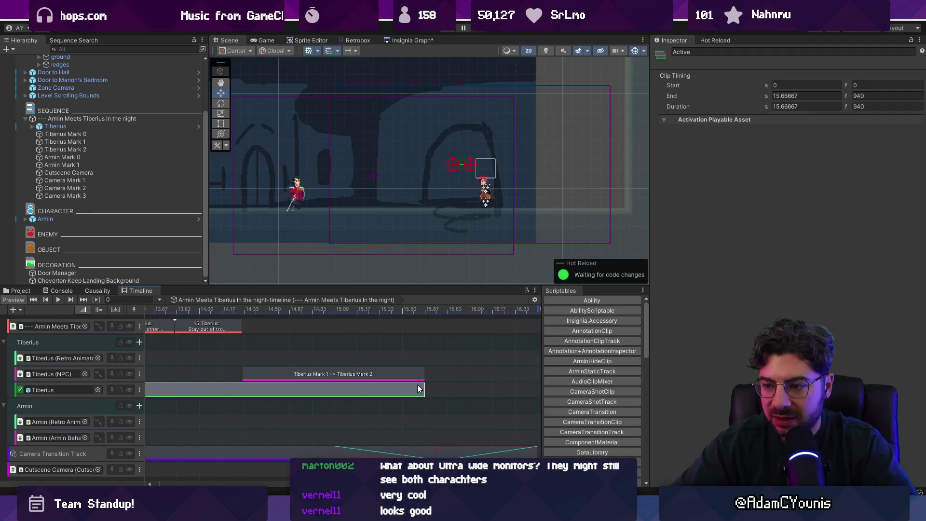
left_click(420, 375)
left_click(431, 446)
scroll(448, 451, "down", 2)
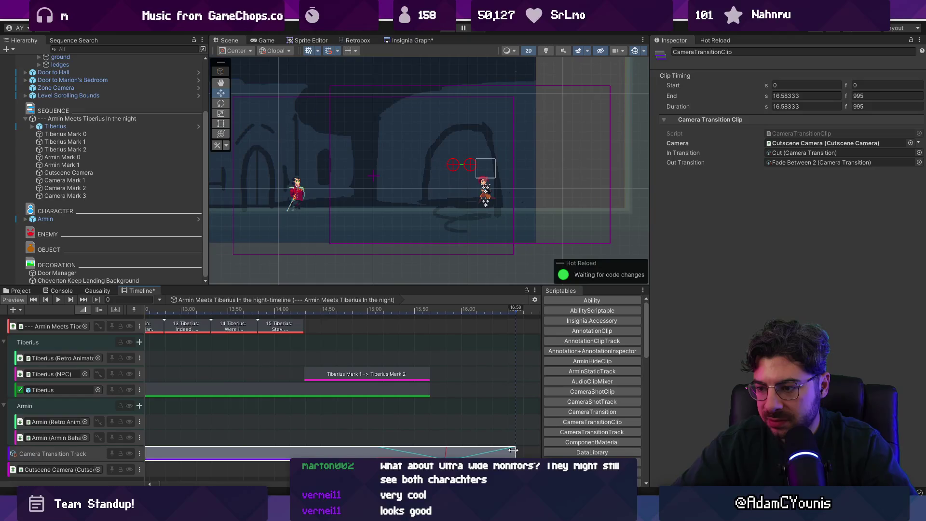
scroll(410, 217, "down", 2)
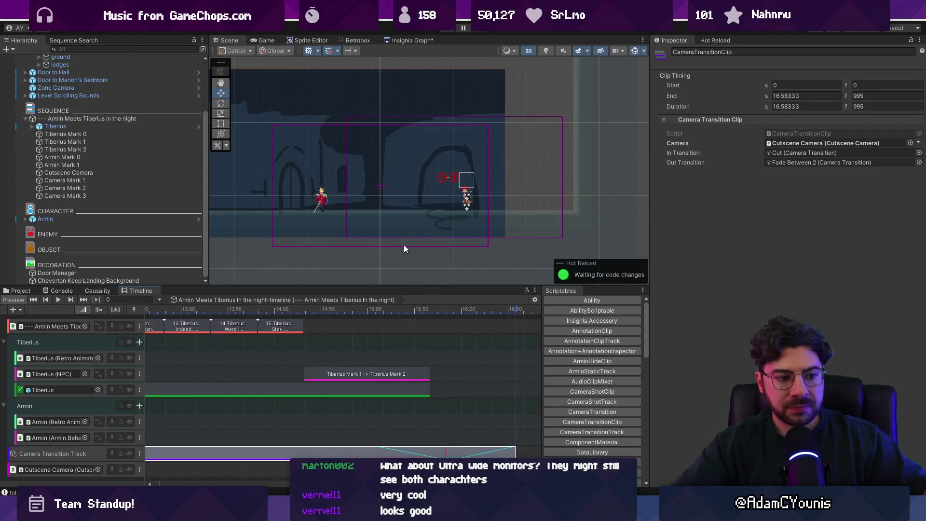
scroll(404, 203, "down", 1)
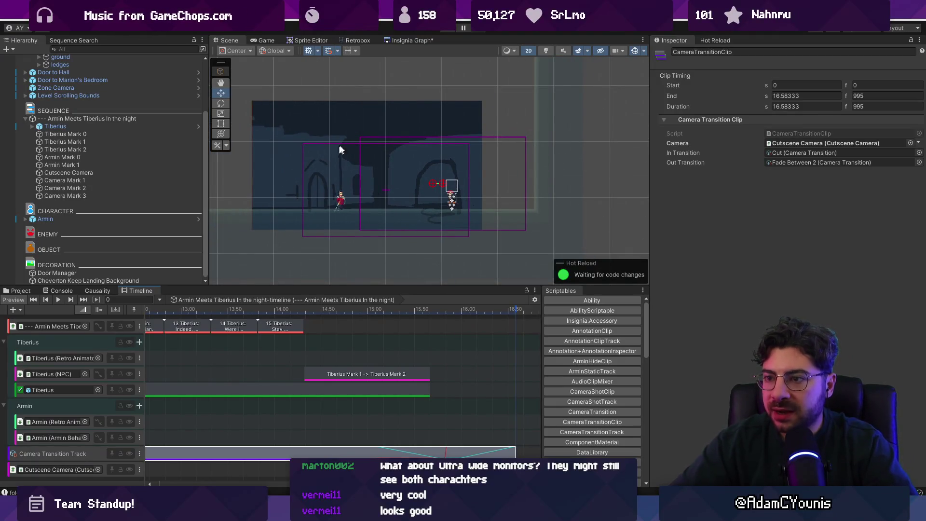
left_click(450, 29)
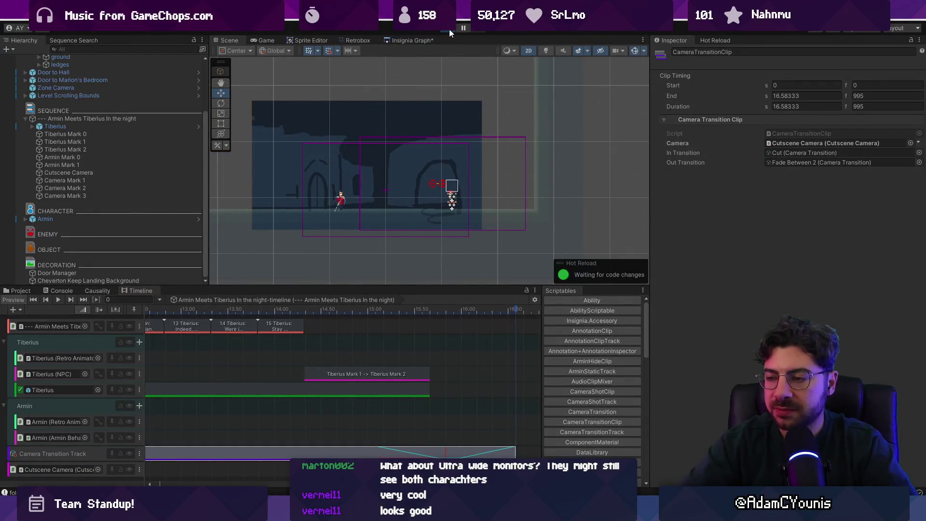
key("Escape")
Step: Resume play, walk Armin left into Marion's Bedroom, then stop and view the room graph
key("Return")
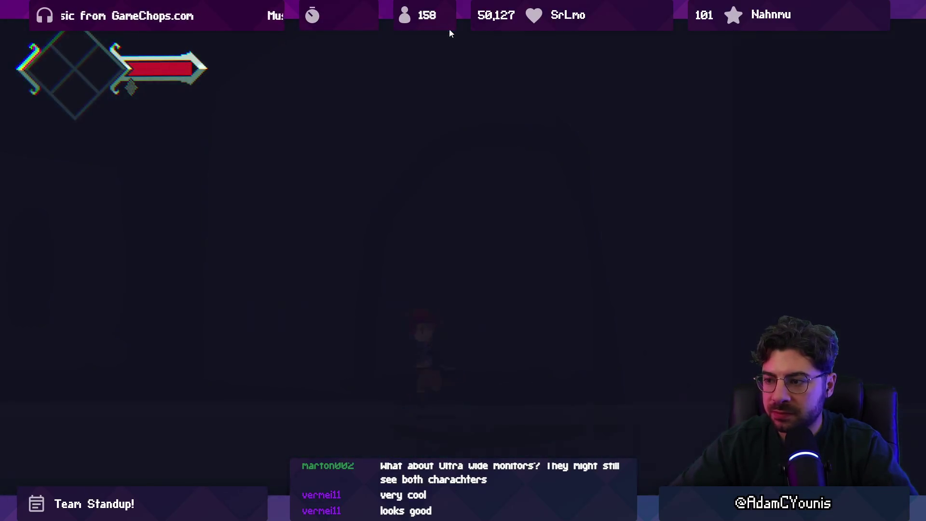
key("Left")
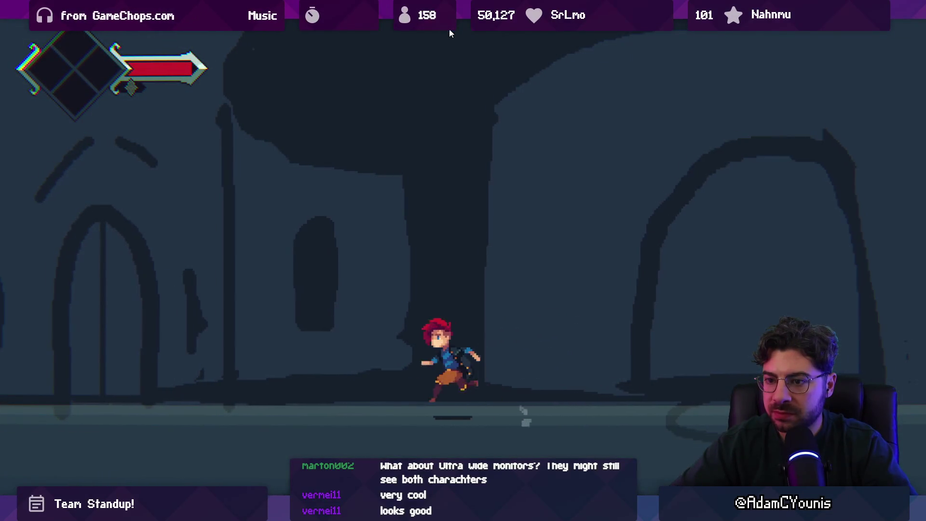
key("s")
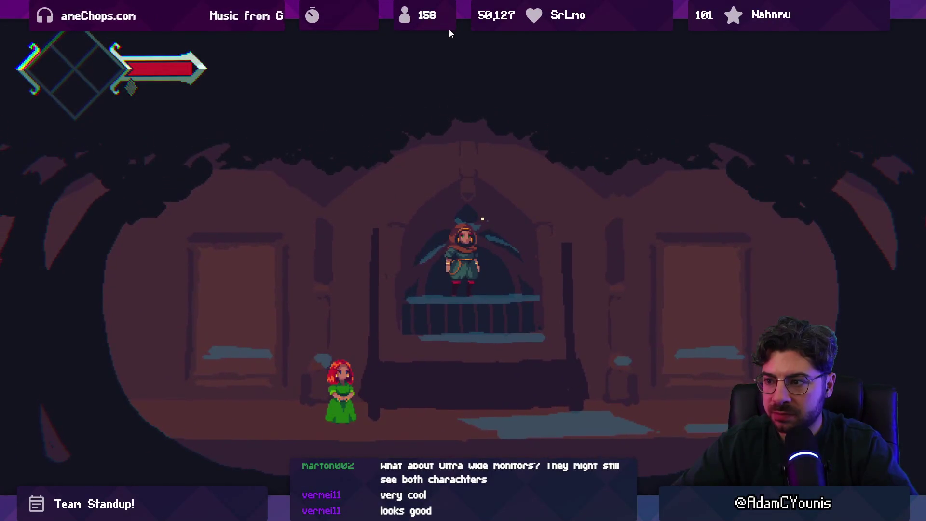
left_click(450, 29)
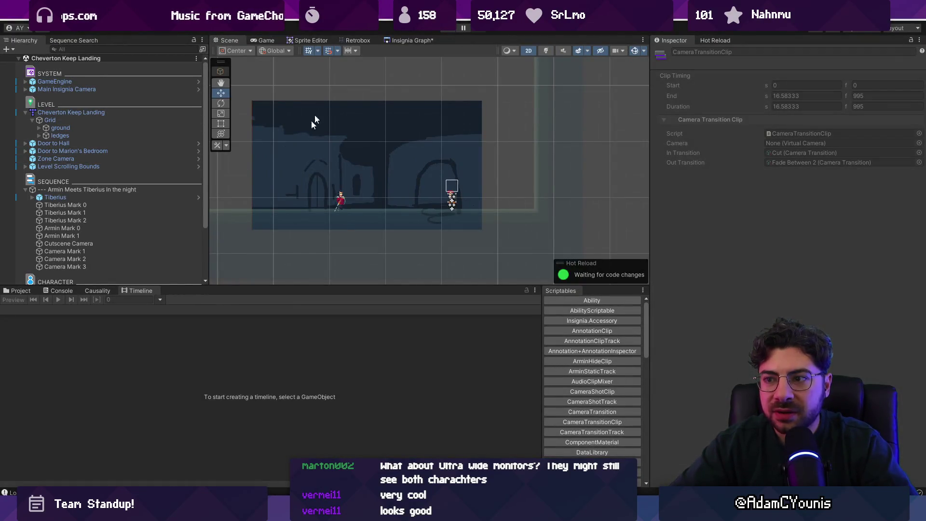
left_click(406, 40)
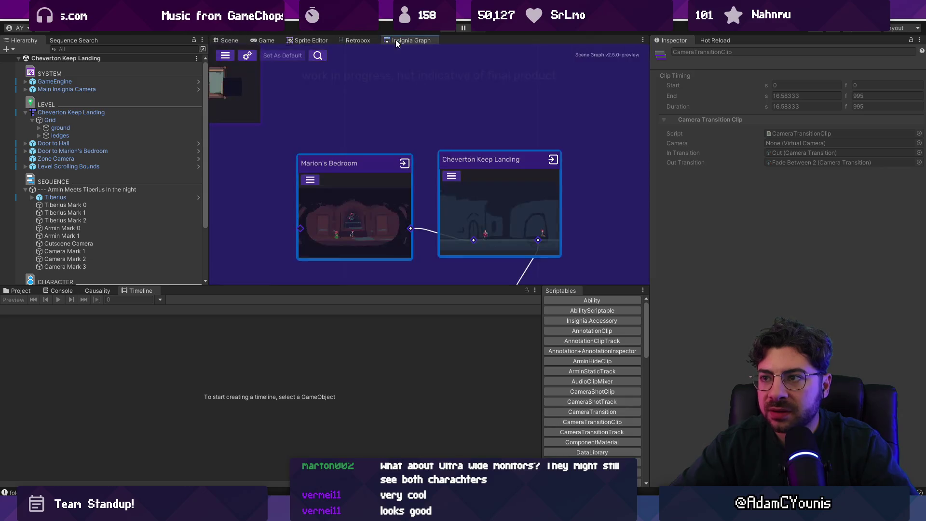
Step: Open the Marion's Bedroom scene, enlarge the Scene view, and check Armin and Ilia
double_click(385, 206)
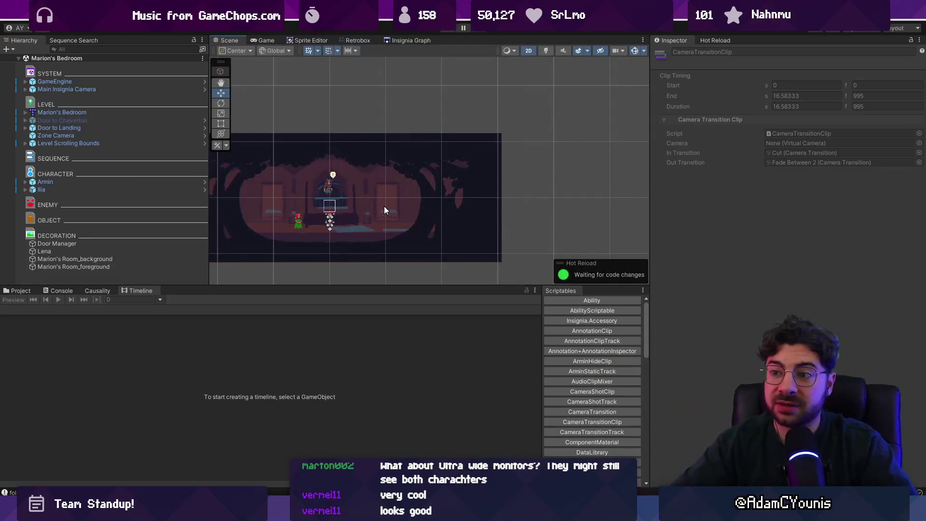
scroll(311, 207, "up", 3)
left_click_drag(405, 286, 406, 366)
left_click(109, 182)
left_click(111, 188)
left_click(114, 181)
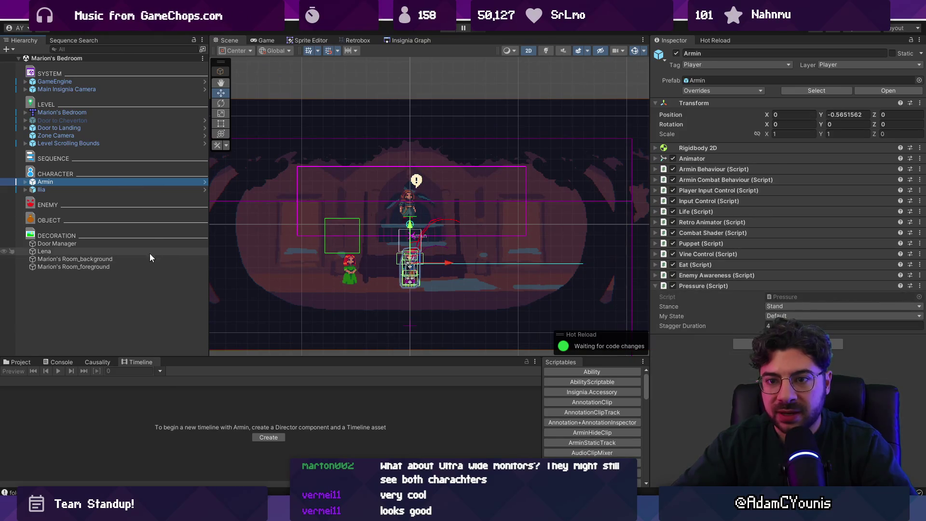
double_click(97, 113)
scroll(386, 226, "up", 5)
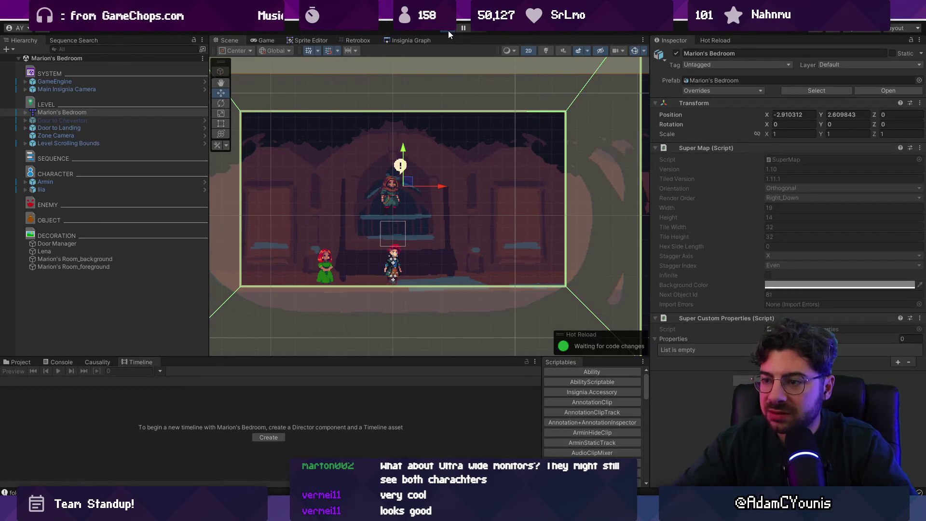
left_click(447, 30)
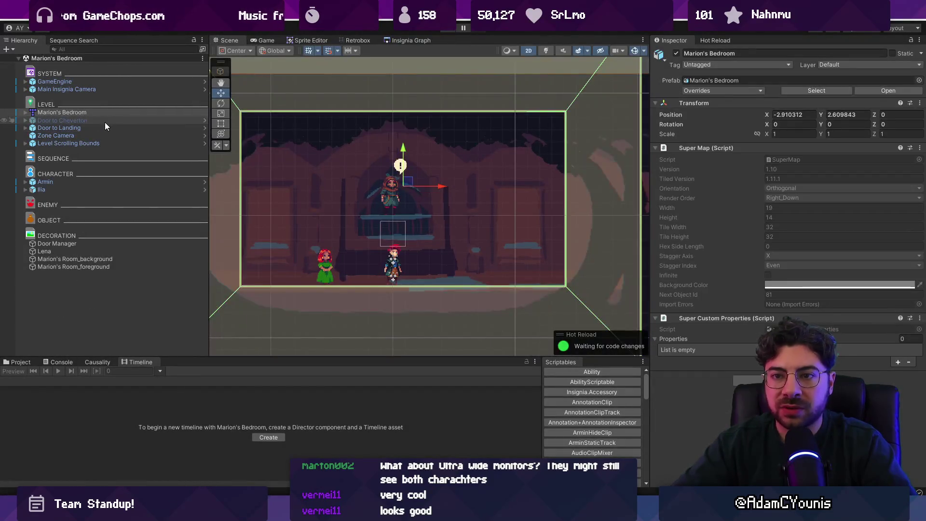
Step: Select Door to Landing and frame it in the Scene view
left_click(107, 127)
double_click(107, 127)
scroll(543, 195, "down", 6)
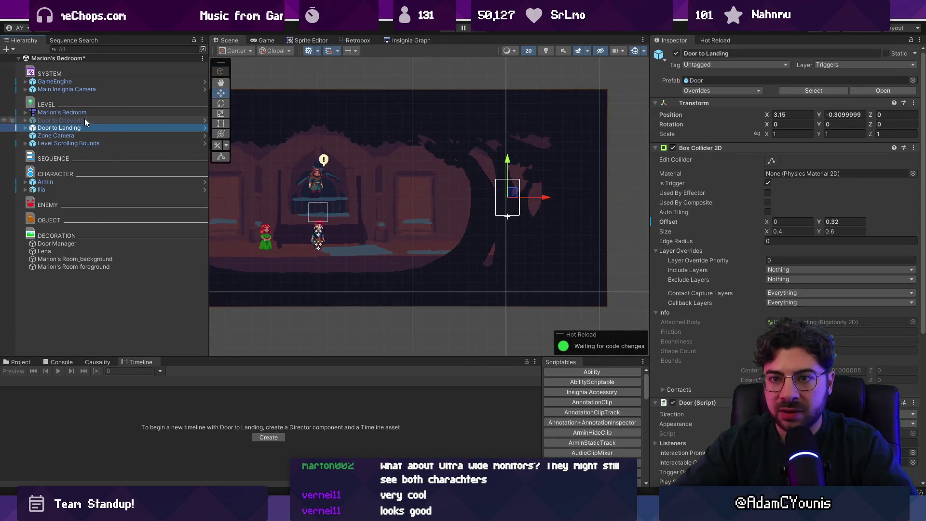
Step: Drag the Door to Landing trigger left and down into the bedroom, then play-test the level
left_click(85, 112, "ctrl")
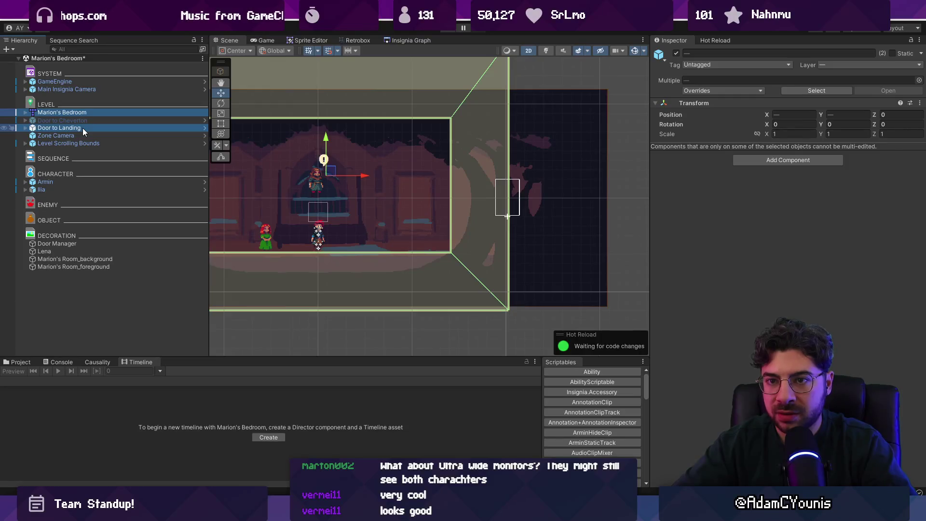
left_click(82, 129)
left_click_drag(513, 195, 423, 230)
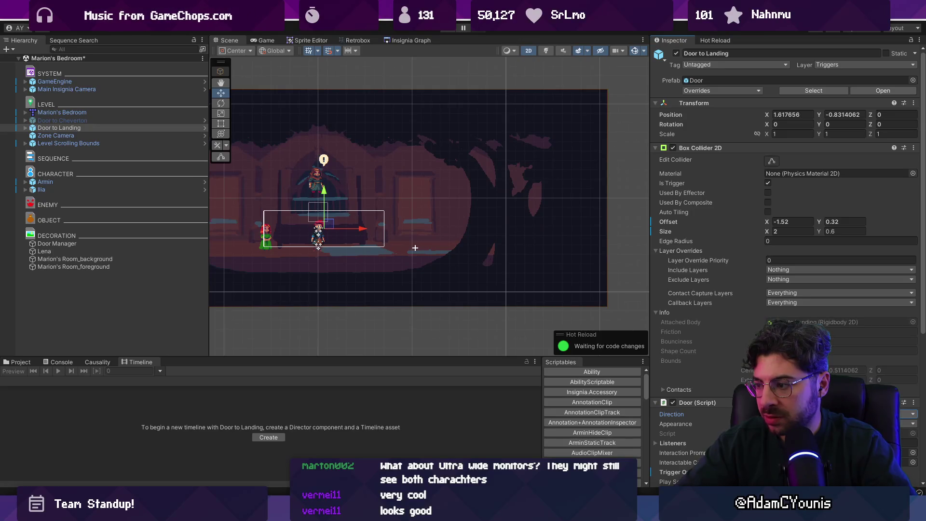
left_click(69, 113, "ctrl")
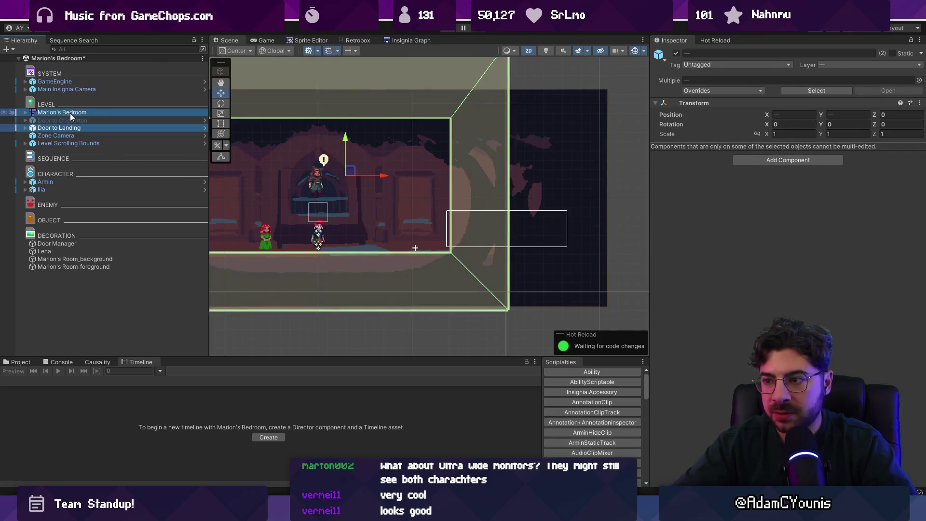
left_click(447, 30)
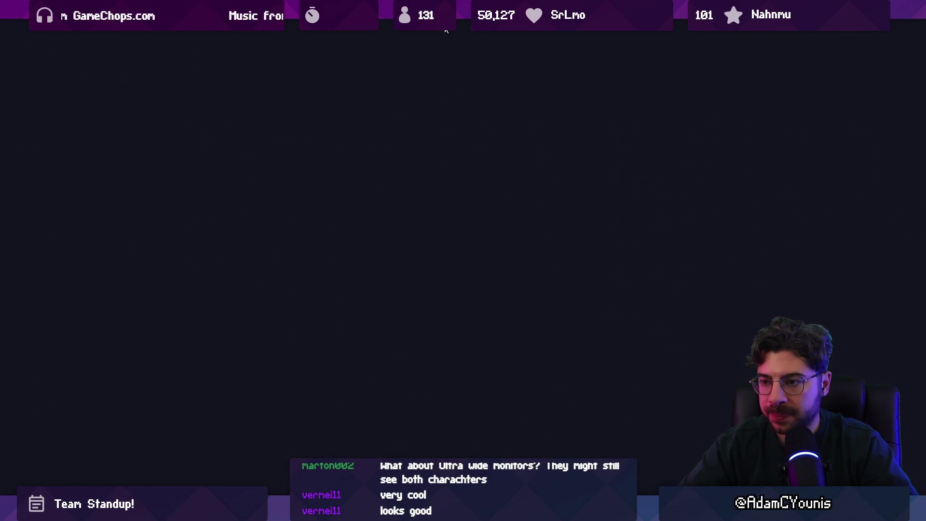
key("Escape")
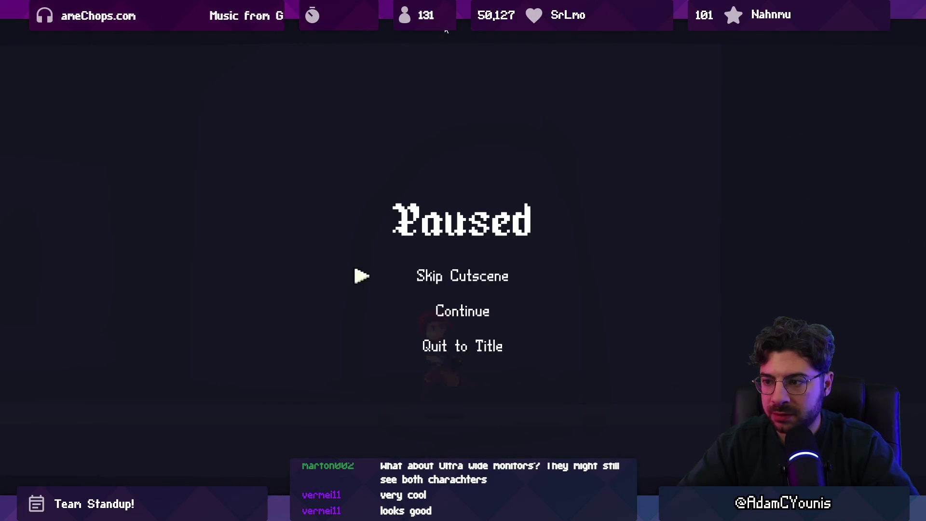
key("Return")
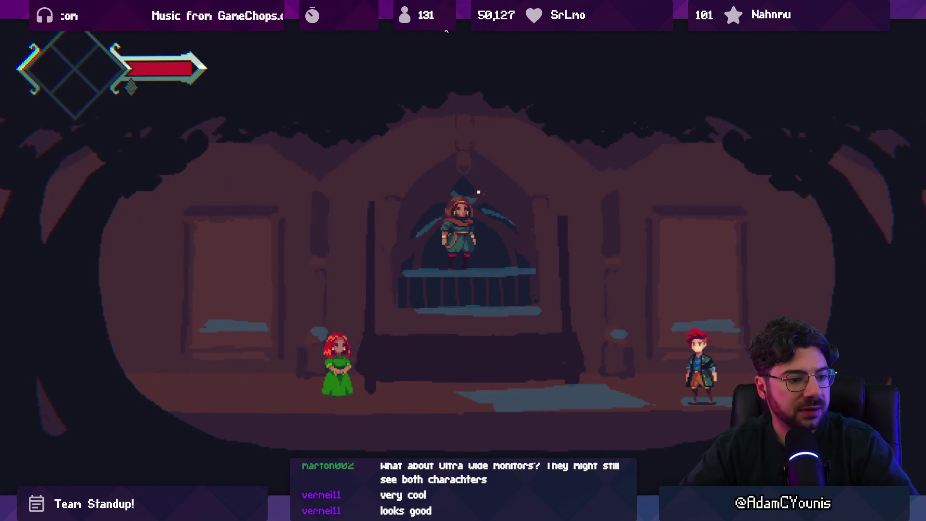
key("Left")
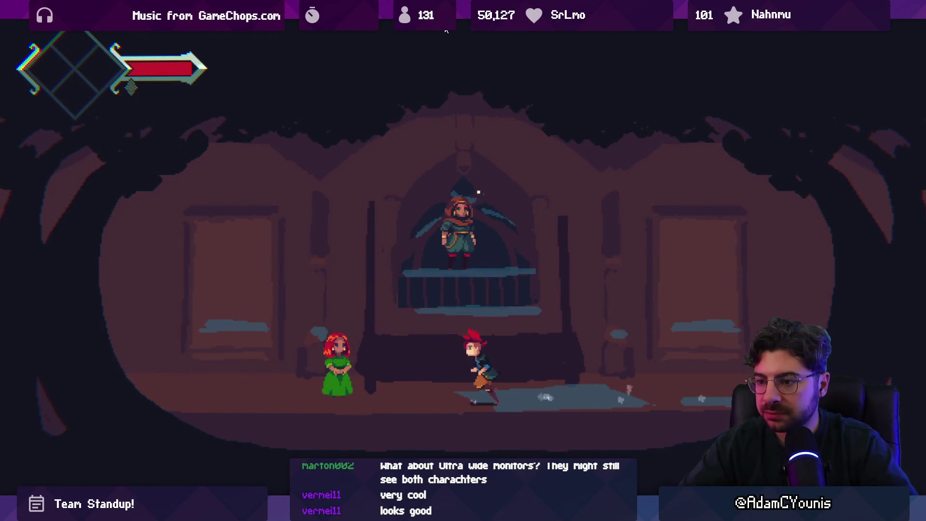
key("Right")
key("Left")
key("Right")
key("Right")
key("space")
key("Left")
key("Right")
key("shift+space")
key("ctrl+p")
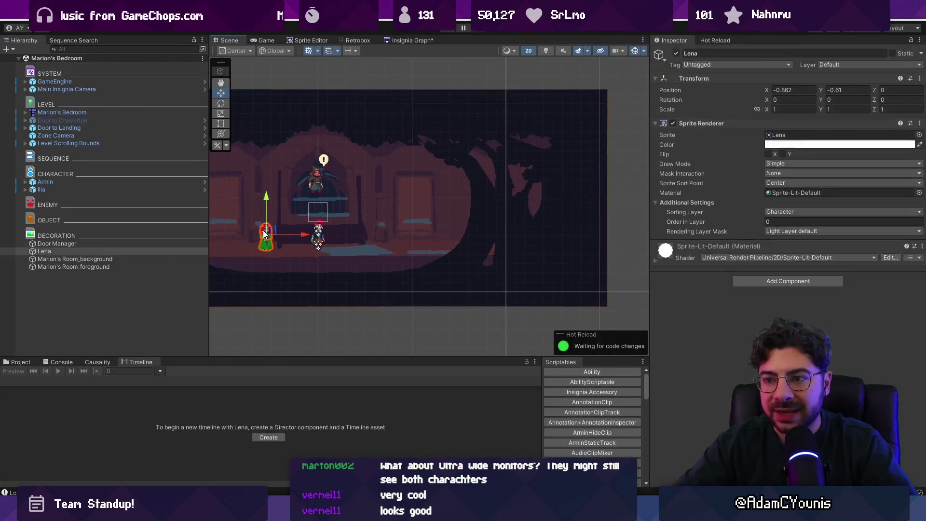
left_click(155, 251)
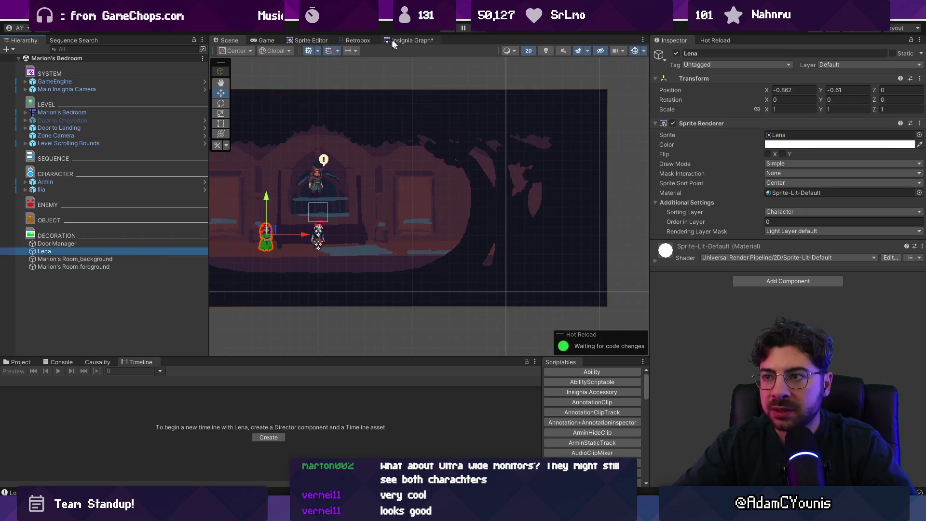
Step: Open Cheverton Hall from the room graph and frame Lena in the view
left_click(388, 41)
left_click(421, 236)
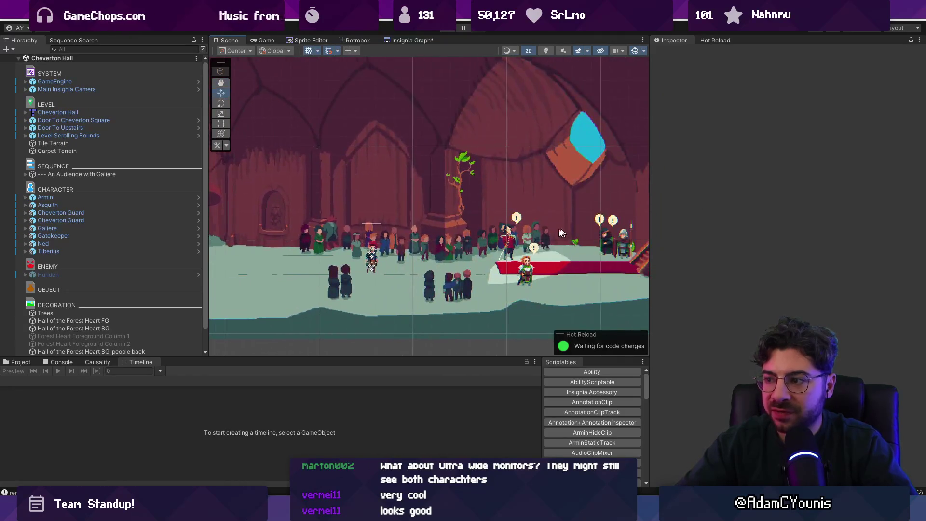
scroll(428, 263, "up", 2)
scroll(419, 264, "up", 2)
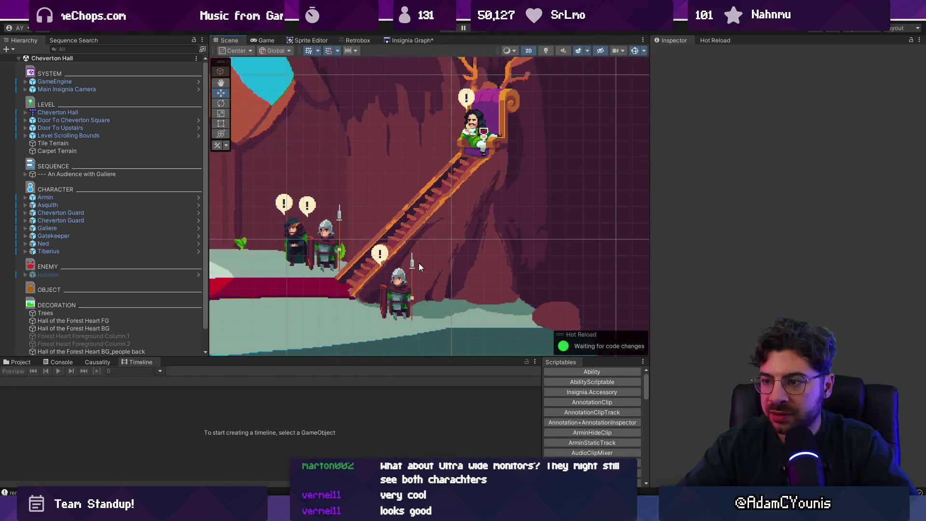
left_click_drag(421, 282, 511, 267)
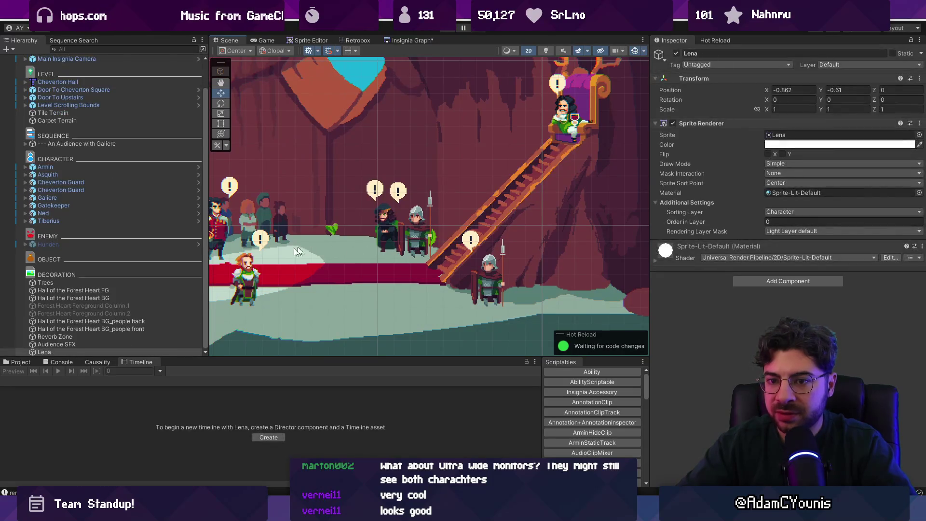
left_click(772, 213)
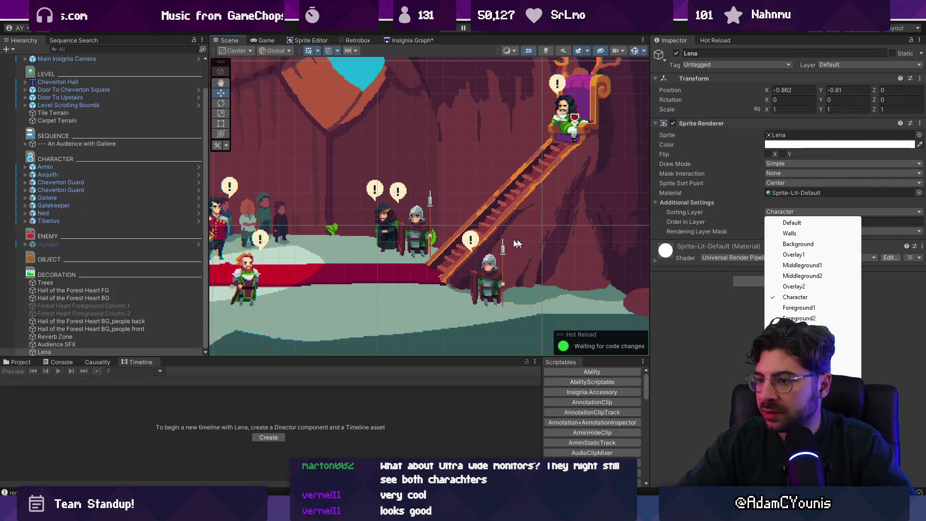
double_click(79, 351)
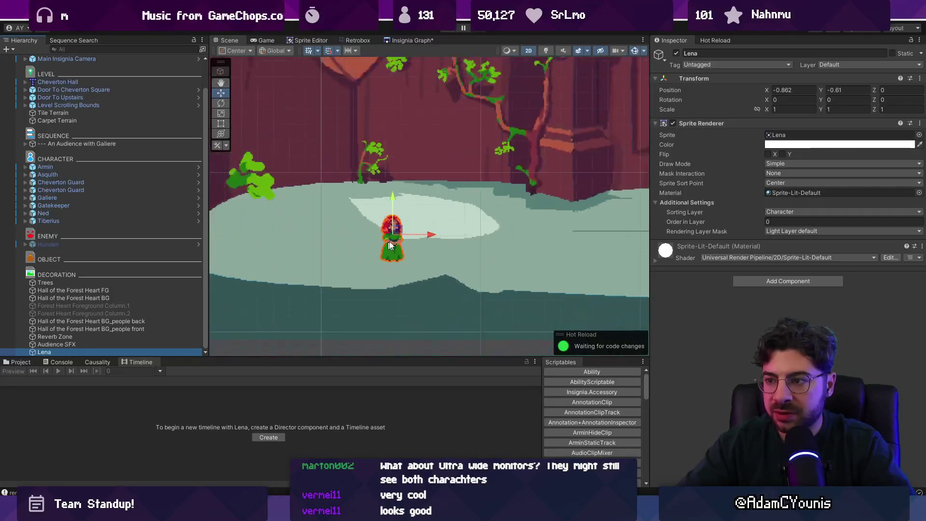
Step: Place Lena at the throne stairs at 13.93, -0.37 and flip her with X scale -1
mouse_move(241, 281)
left_mouse_down()
mouse_move(622, 265)
mouse_move(630, 272)
left_mouse_up()
key("f")
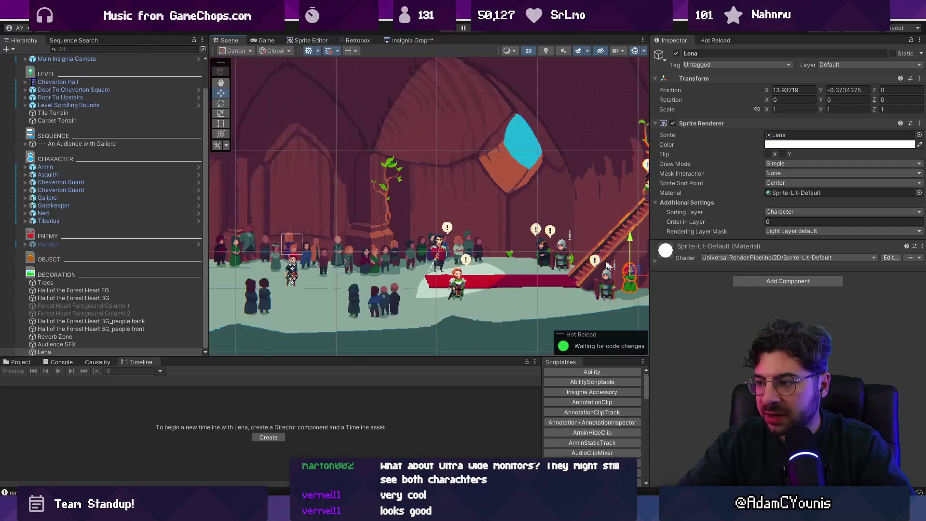
left_click(803, 91)
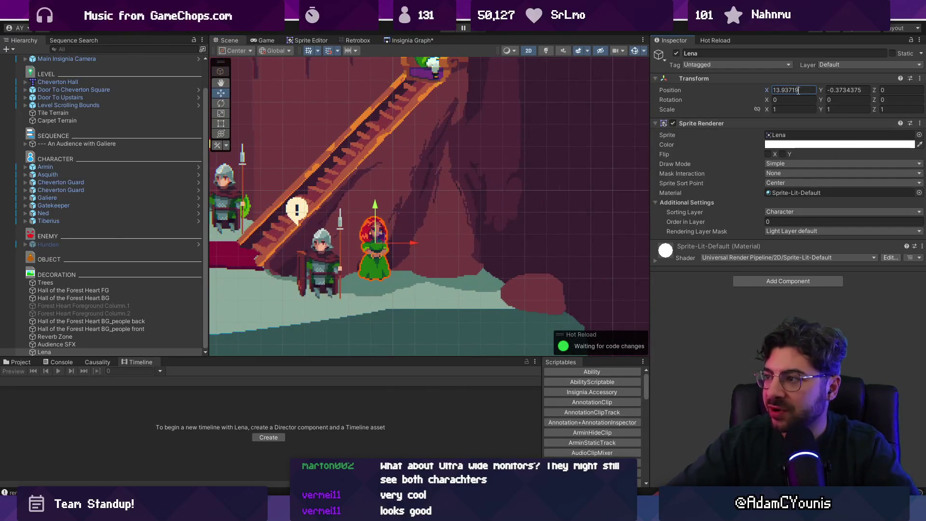
key("BackSpace")
key("BackSpace")
key("BackSpace")
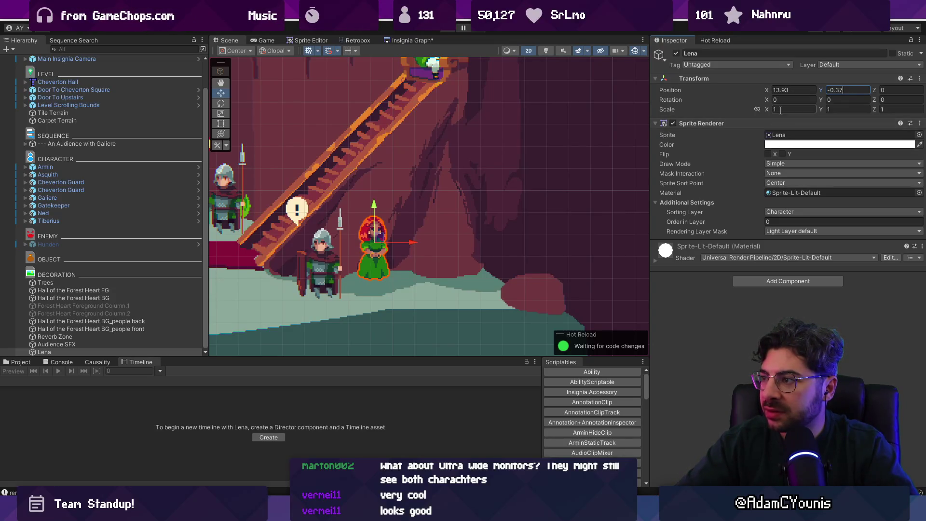
type("-1")
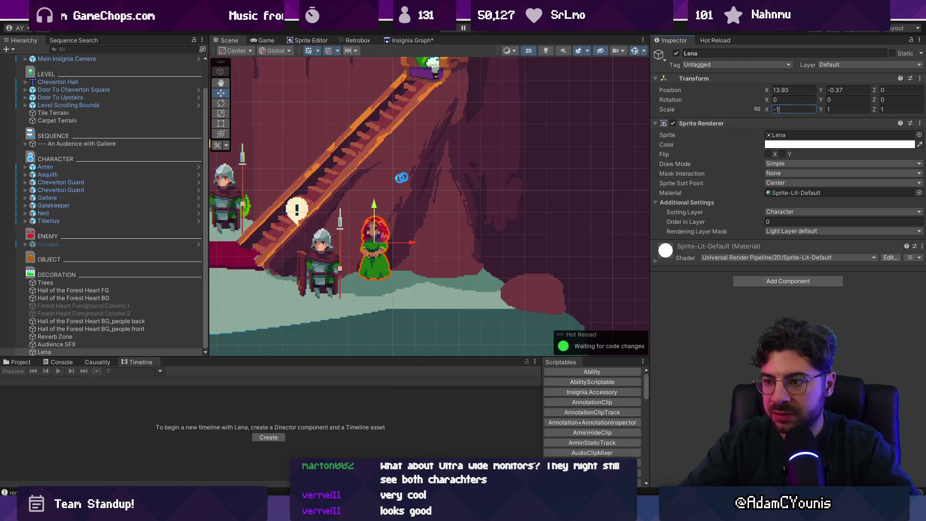
scroll(403, 234, "down", 2)
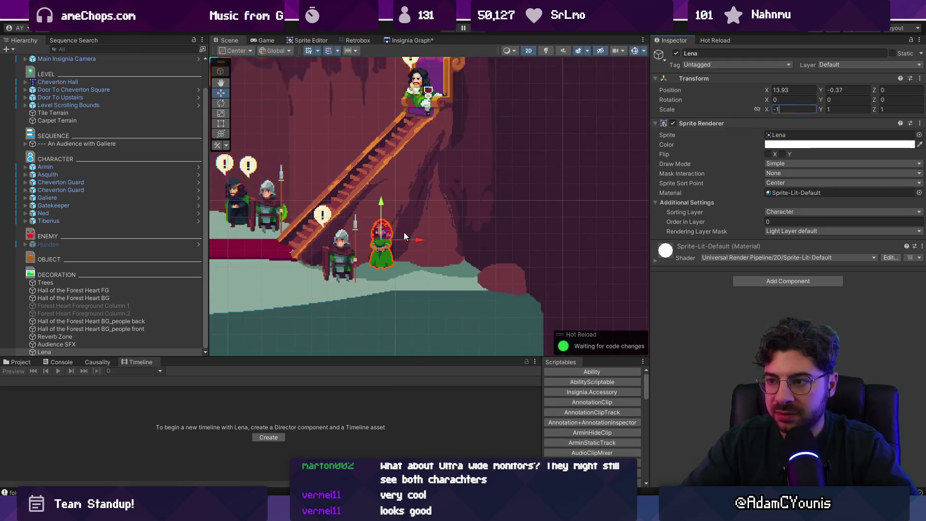
scroll(400, 220, "up", 2)
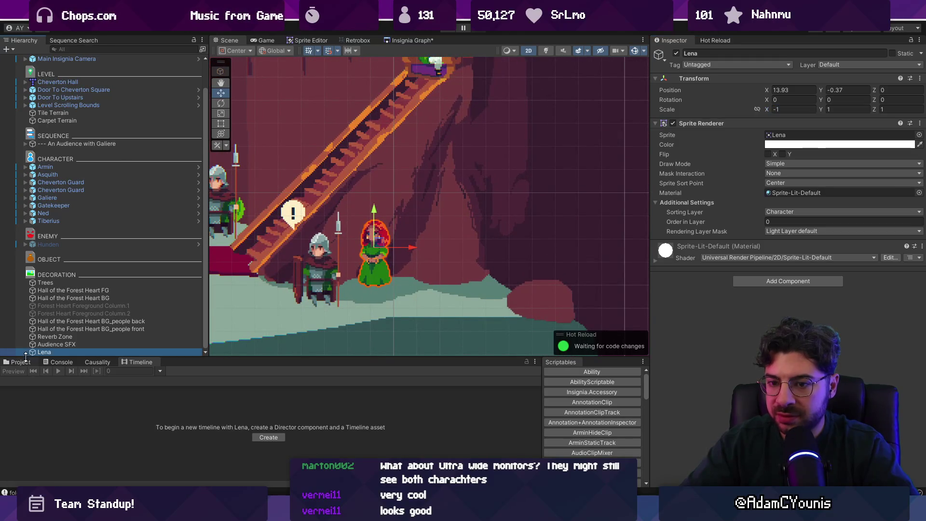
left_click(22, 362)
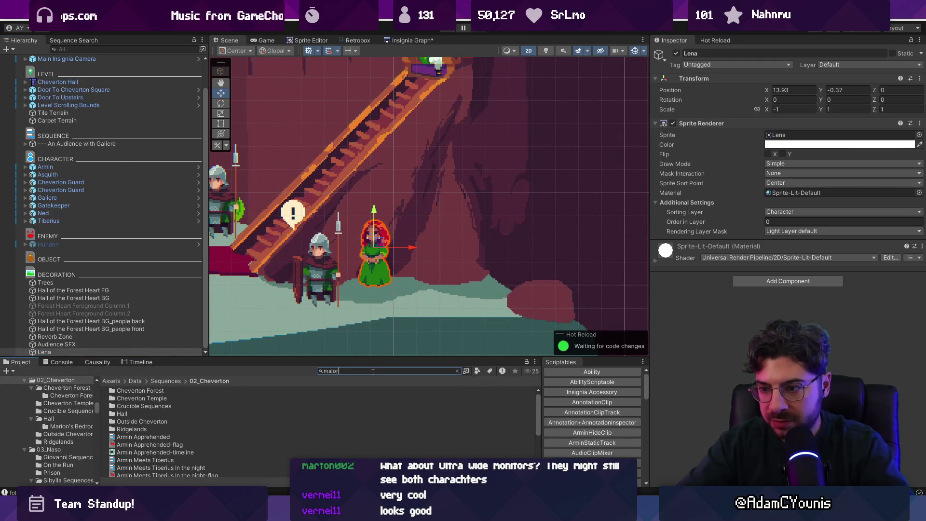
Step: Correct the Project search to 'marion' and look through the Marion assets
key("BackSpace")
type("n")
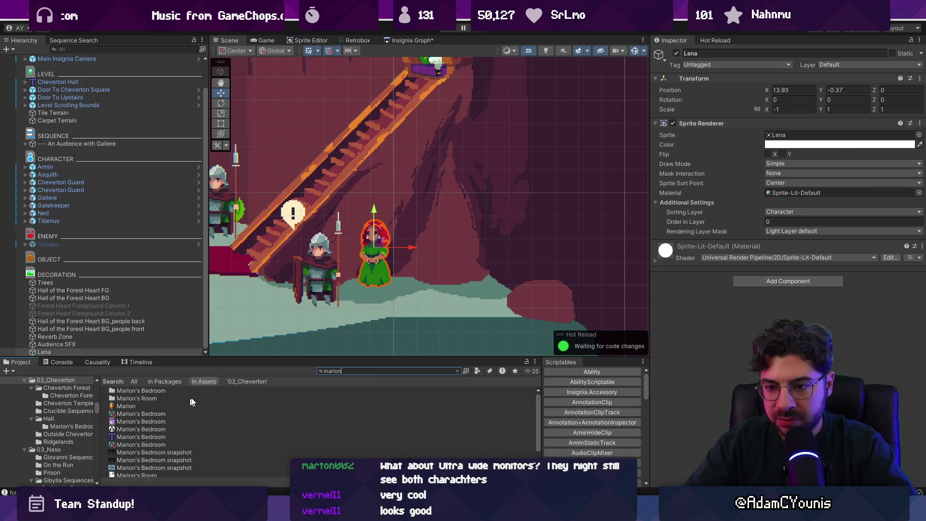
scroll(195, 395, "down", 2)
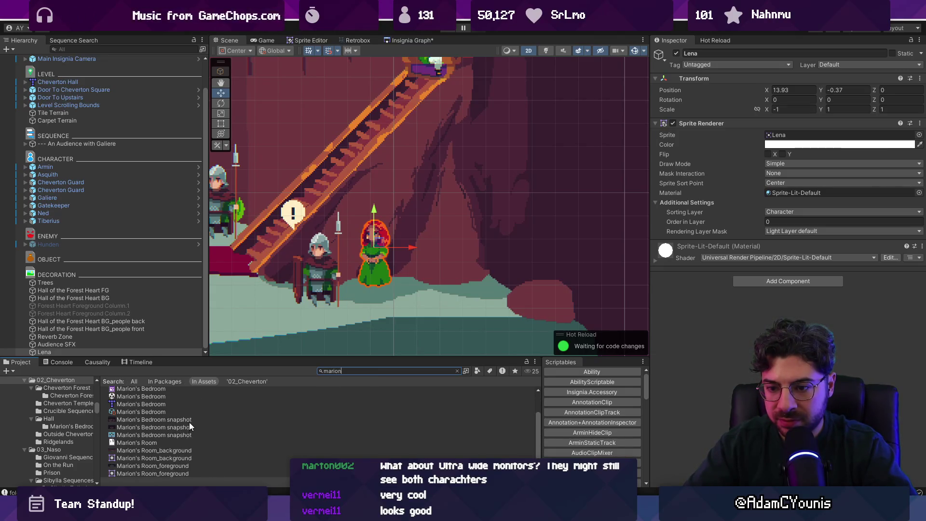
scroll(191, 421, "up", 2)
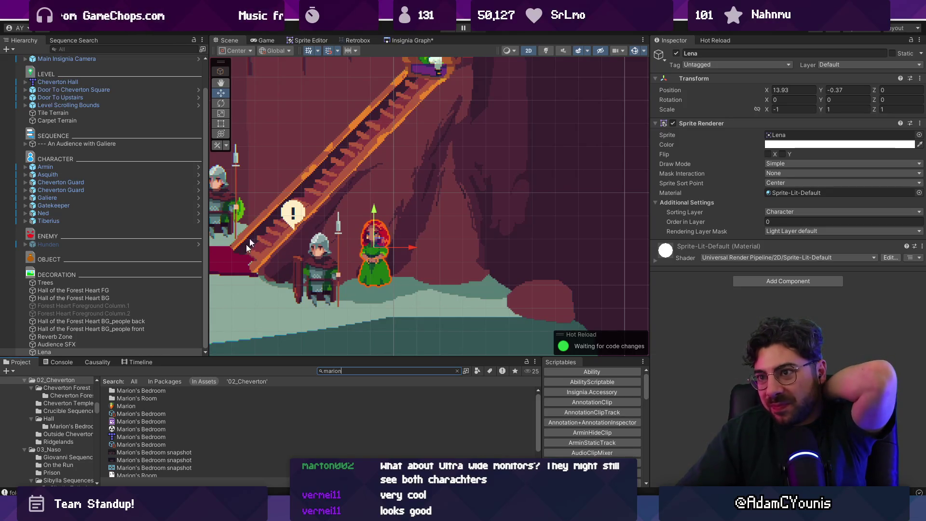
scroll(396, 257, "down", 2)
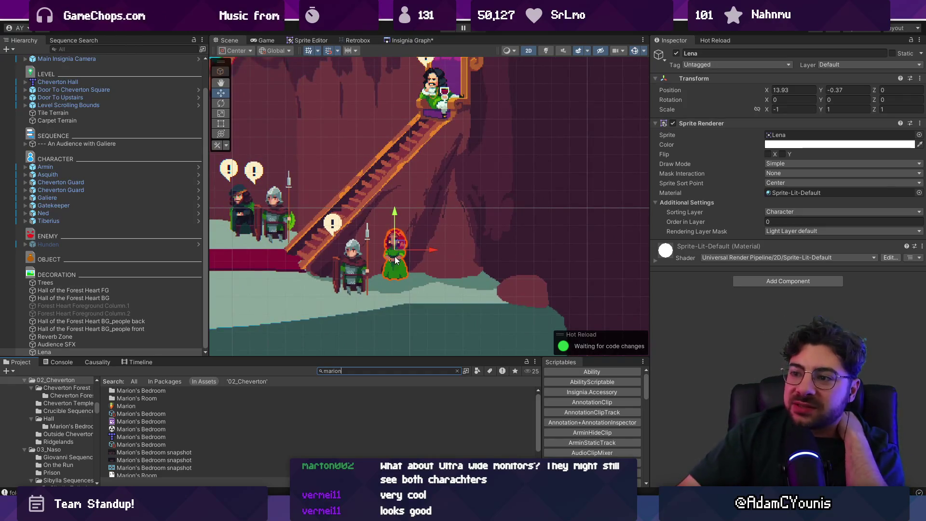
left_click(444, 42)
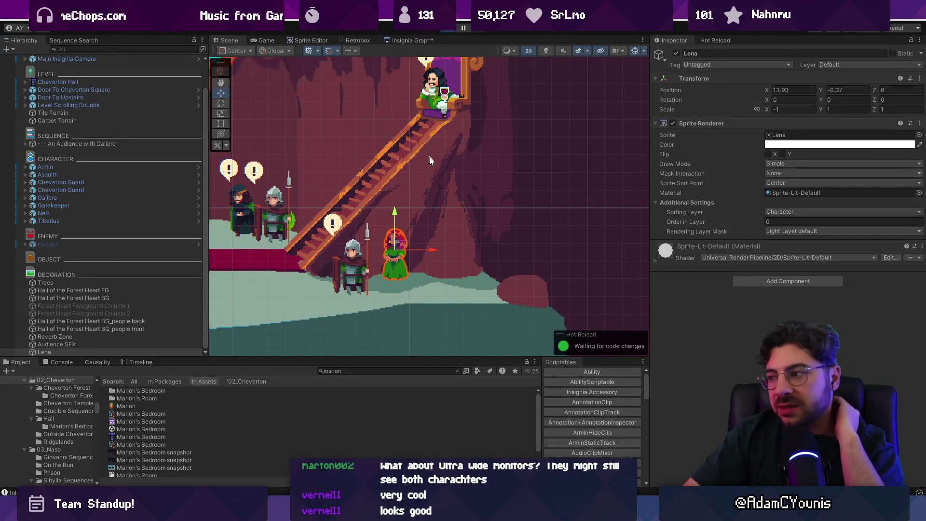
Step: Play-test Cheverton Hall briefly, then stop and return to the Insignia Graph
key("ctrl+p")
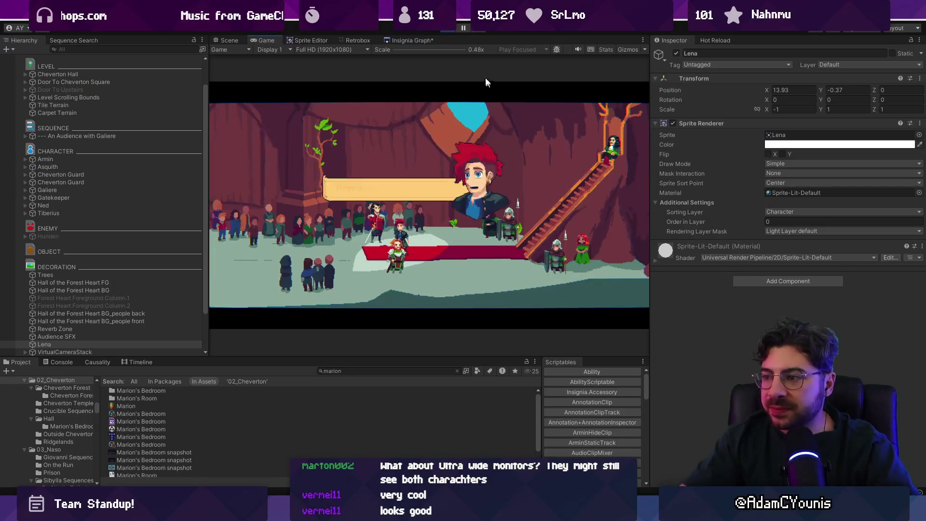
left_click(457, 29)
left_click(412, 40)
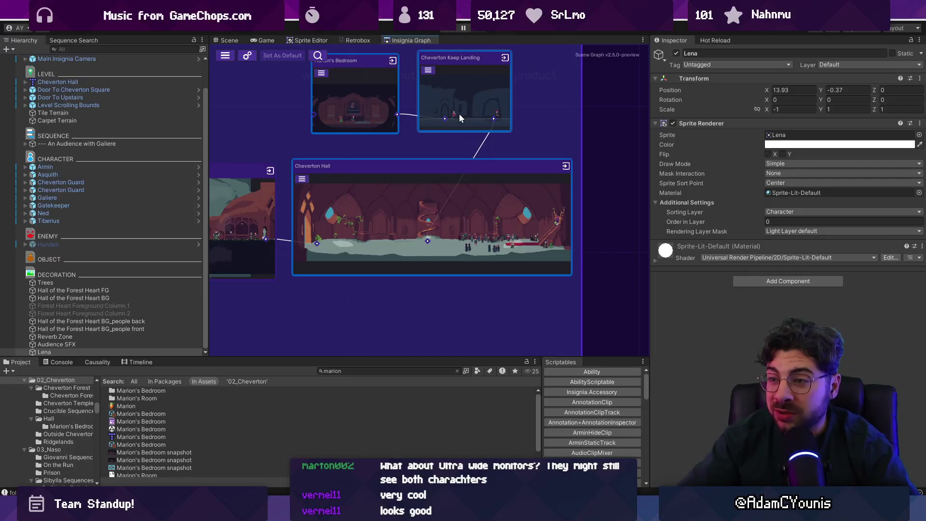
Step: Open Marion's Bedroom from its graph node and zoom to Armin, Ilia and the throne figure
scroll(471, 107, "up", 5)
scroll(454, 145, "down", 3)
scroll(433, 189, "up", 3)
scroll(433, 189, "down", 3)
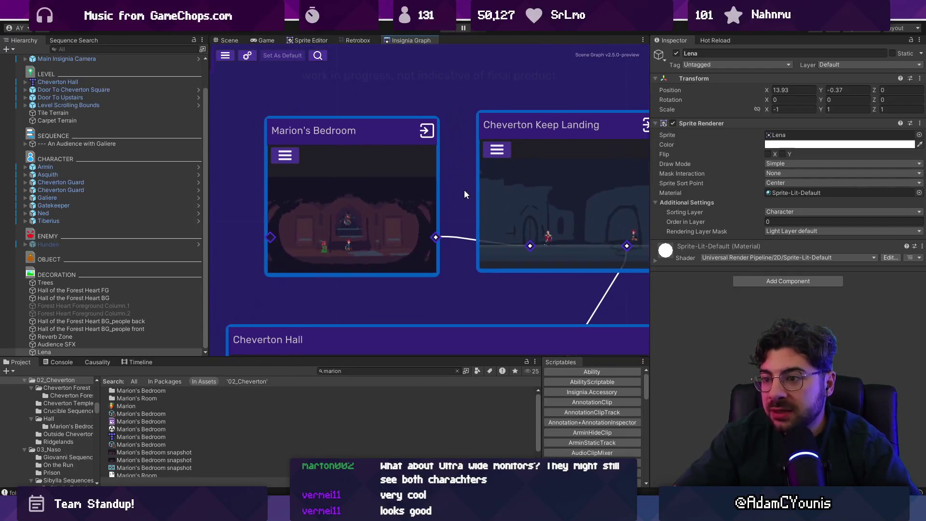
double_click(365, 218)
scroll(456, 198, "down", 3)
scroll(297, 201, "up", 2)
scroll(302, 193, "up", 5)
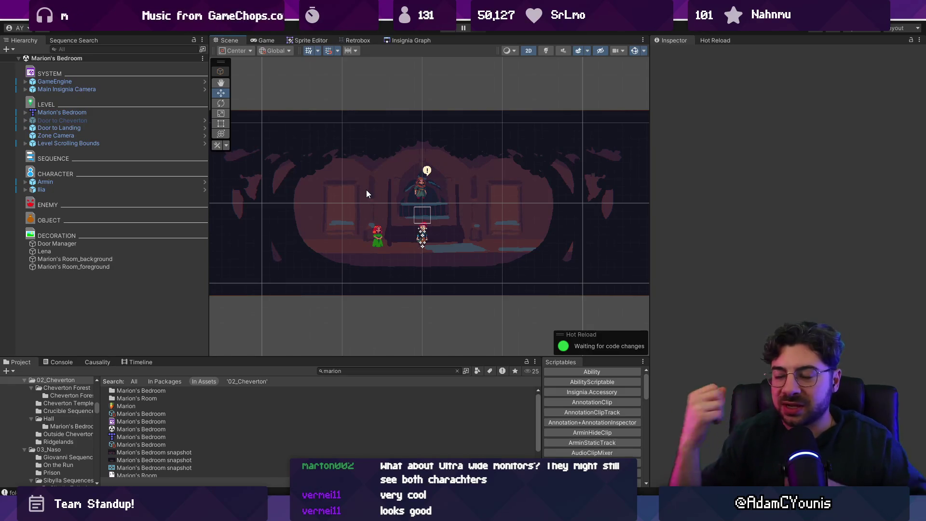
scroll(409, 200, "up", 3)
scroll(404, 169, "up", 3)
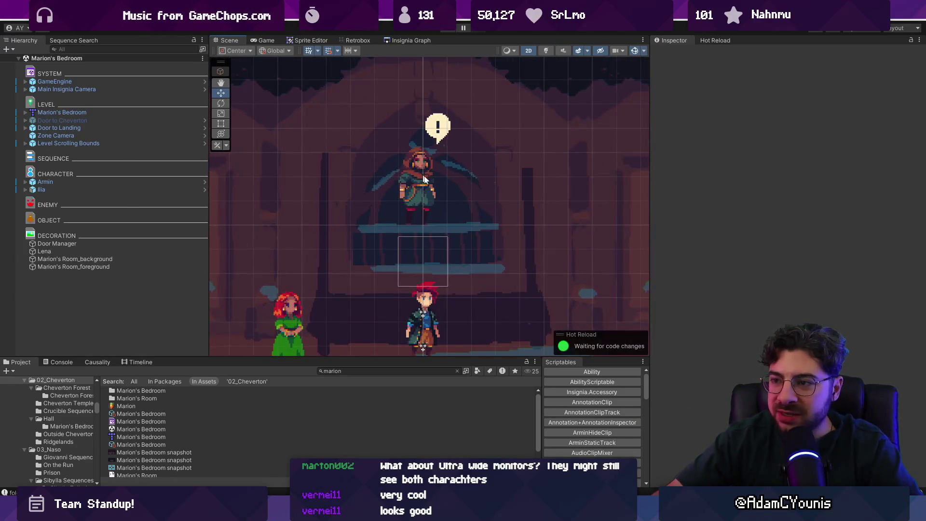
scroll(417, 175, "down", 2)
scroll(447, 175, "up", 3)
scroll(448, 154, "down", 2)
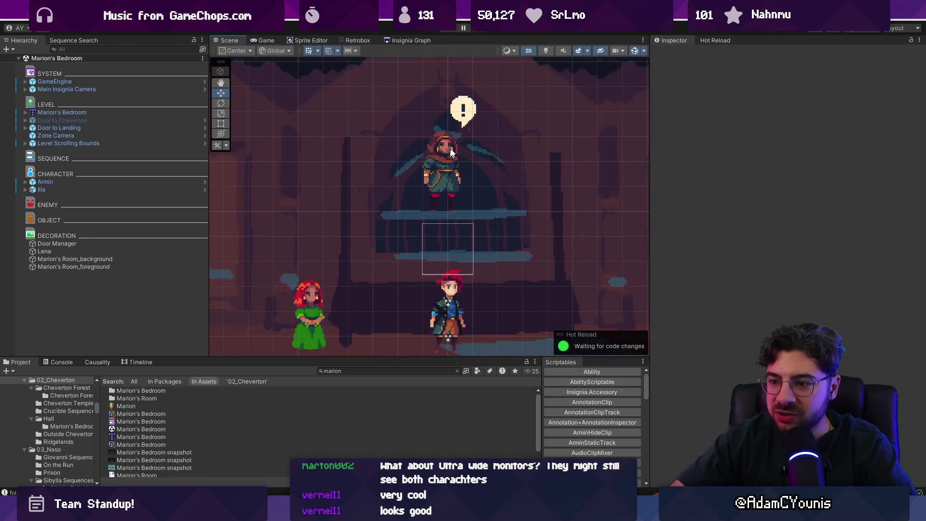
scroll(311, 291, "down", 2)
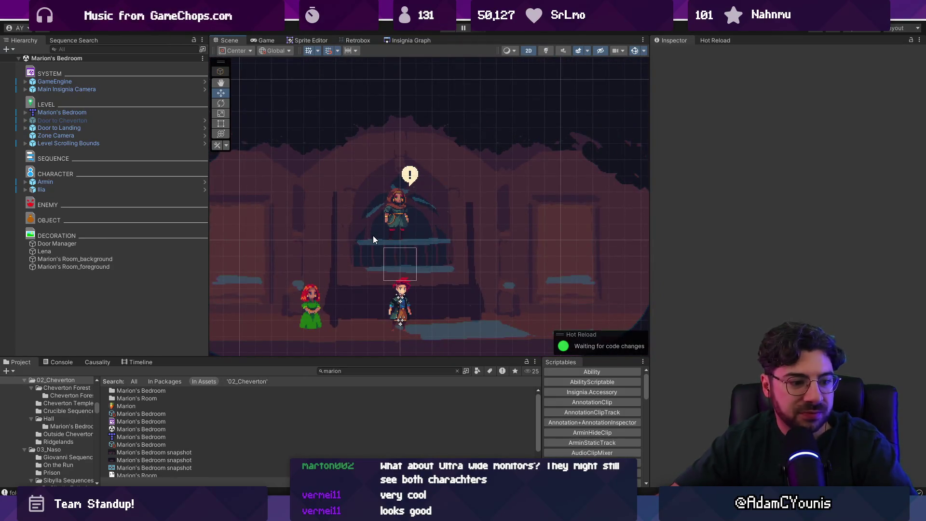
scroll(386, 222, "up", 2)
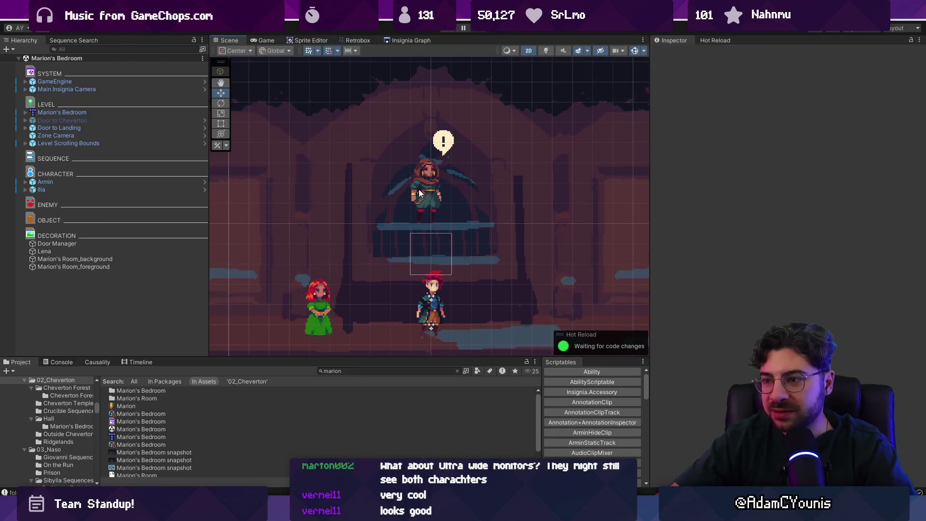
left_click(419, 193)
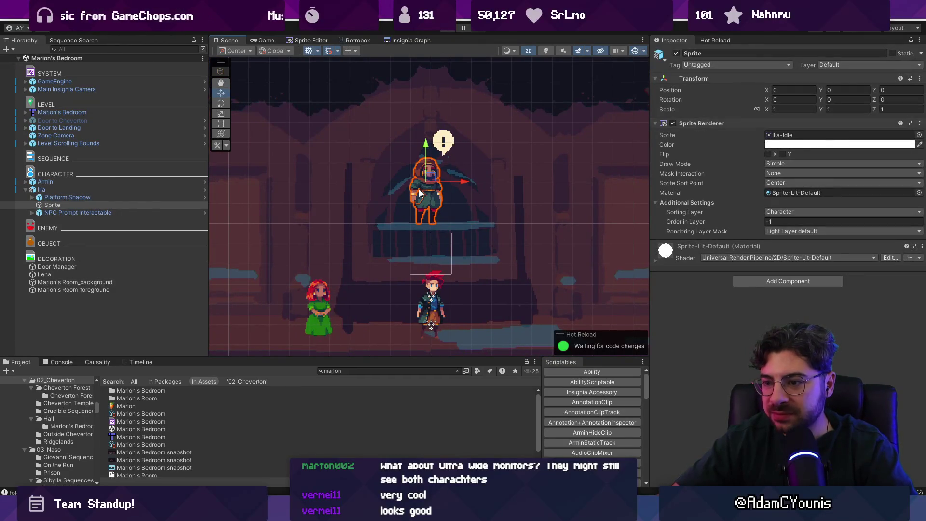
scroll(483, 221, "down", 1)
left_click_drag(497, 227, 470, 219)
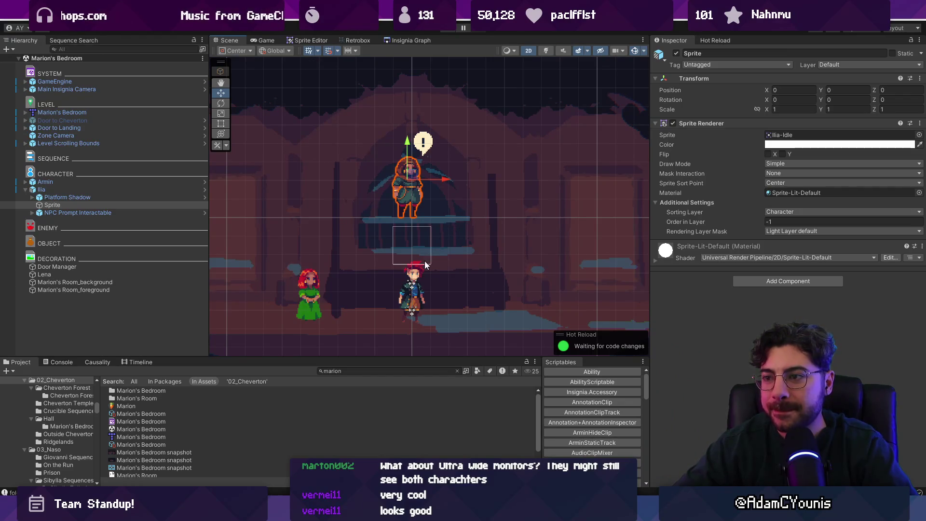
left_click(442, 207)
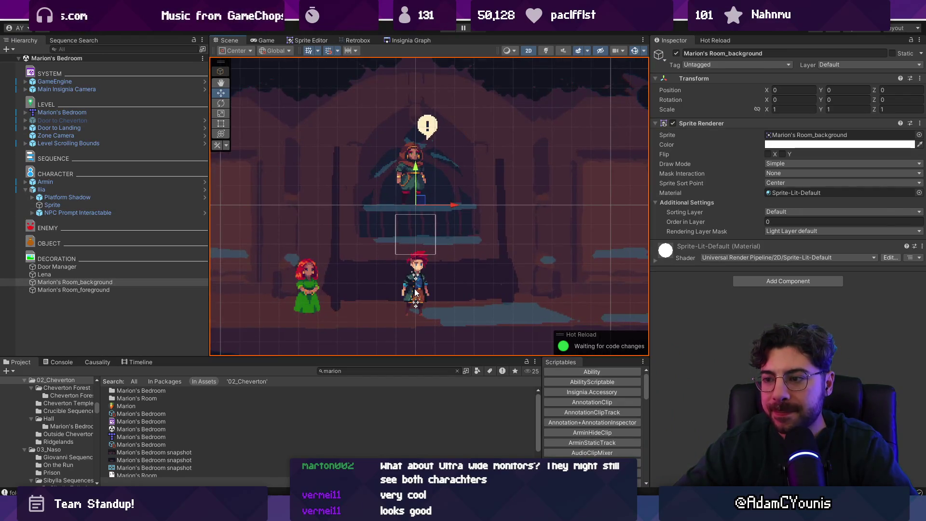
left_click(415, 292)
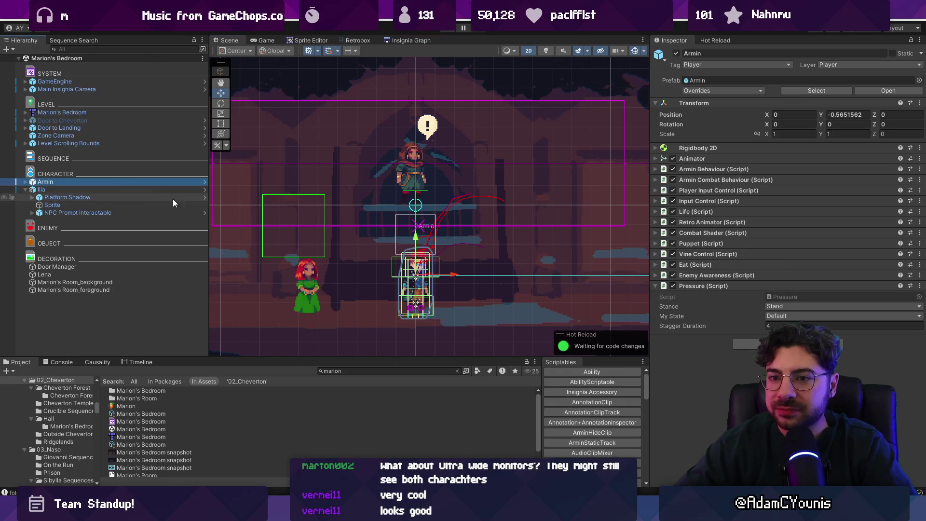
Step: Flip Armin with Scale X -1 and trim his Position Y to -0.56
left_click(42, 189)
left_click(27, 190)
left_click(406, 278)
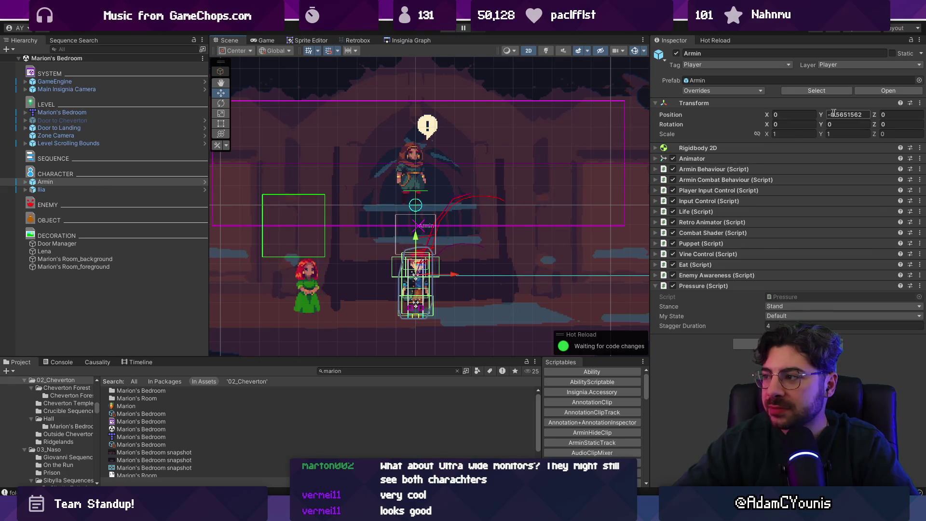
type("-1")
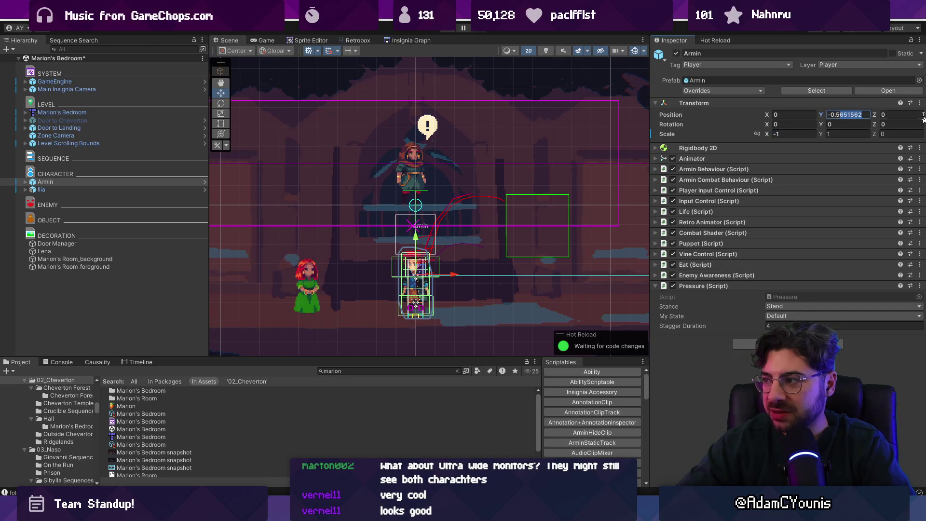
key("Right")
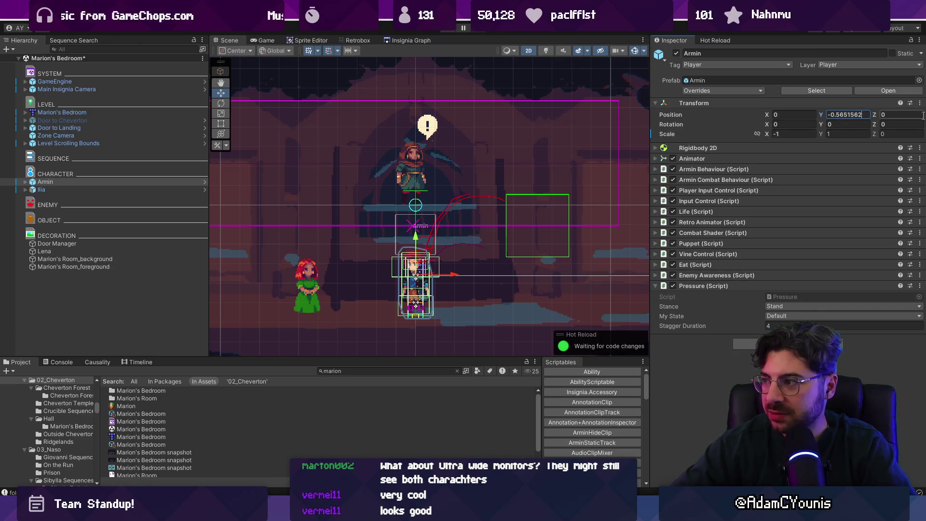
key("BackSpace")
key("BackSpace")
key("BackSpace")
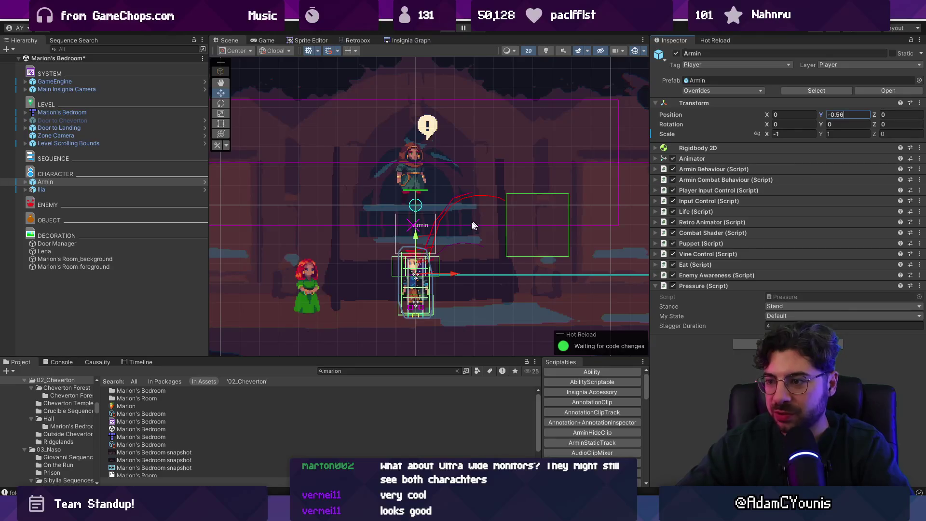
scroll(419, 216, "down", 3)
left_click(385, 77)
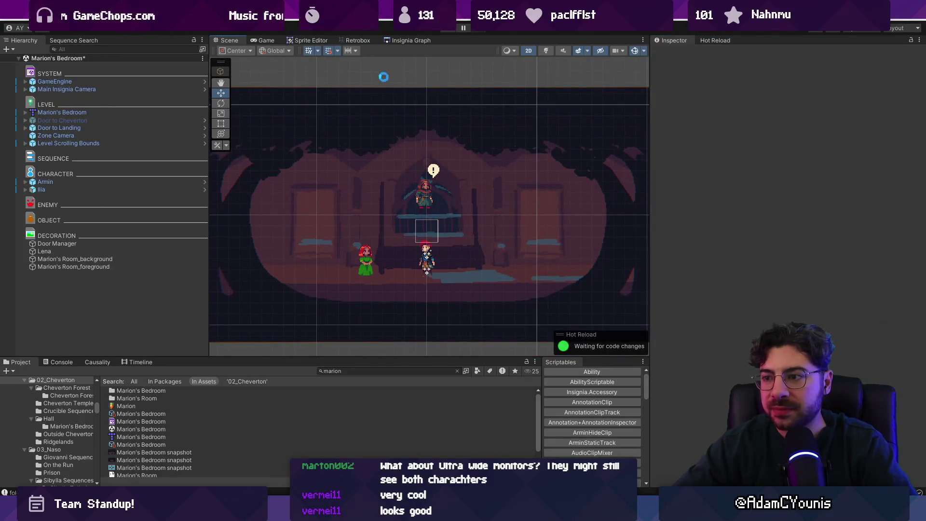
Step: Drag Armin rightward with the move gizmo to X 1.095
scroll(430, 256, "up", 3)
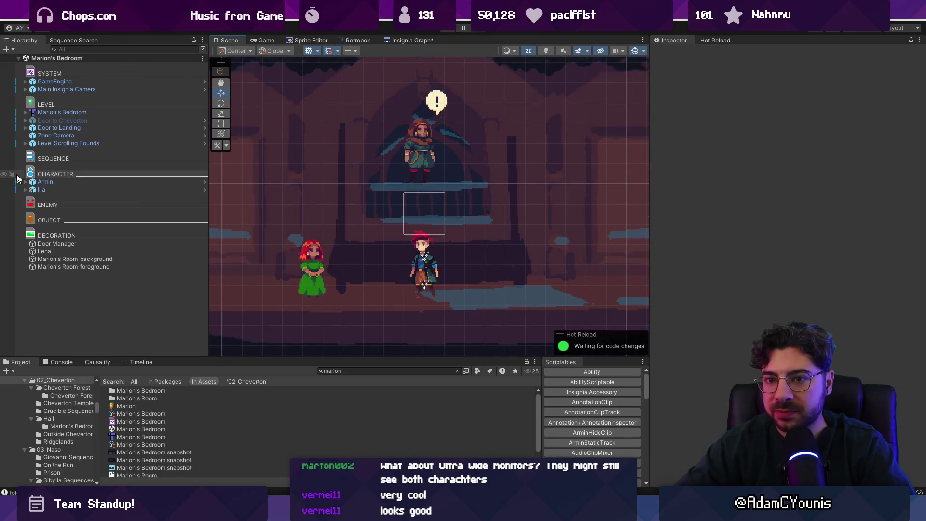
left_click(46, 183)
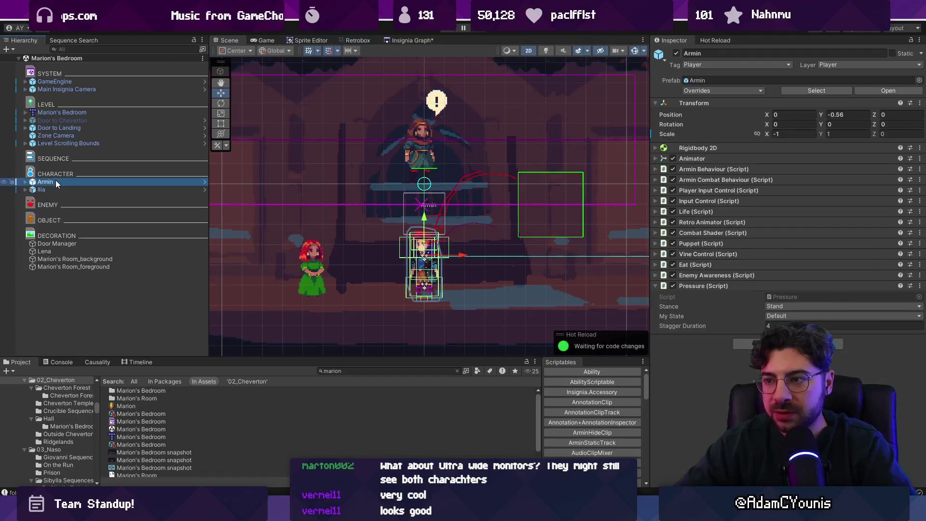
left_click_drag(461, 256, 612, 254)
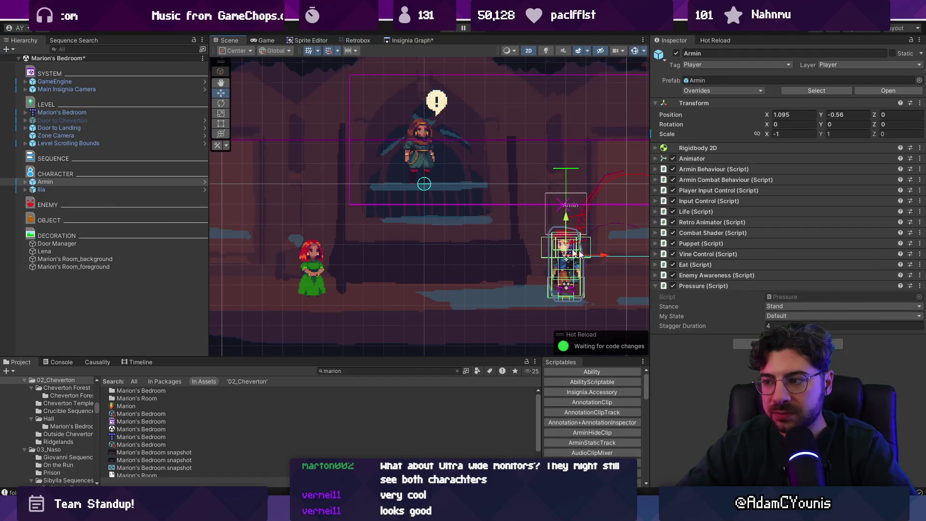
scroll(494, 236, "down", 2)
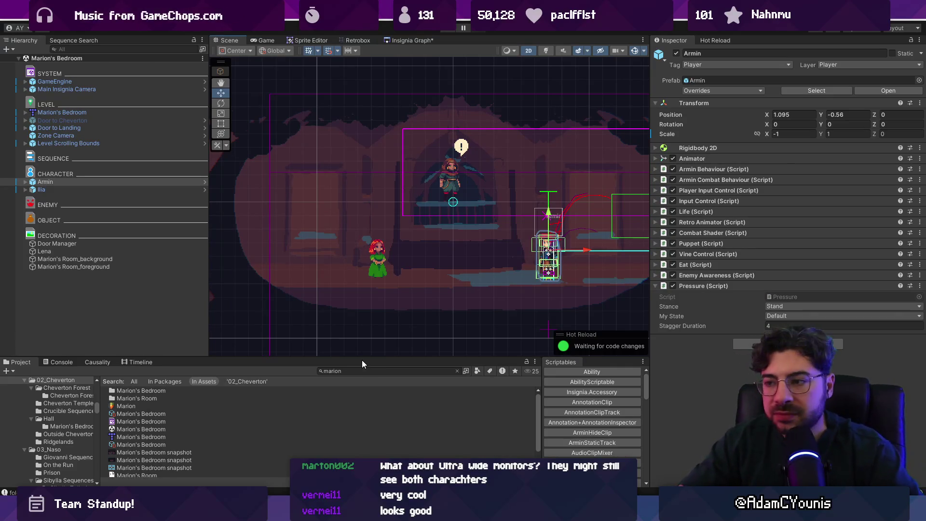
Step: Flip Ilia with Scale X -1 and nudge her right to X 0.1883
left_click(451, 179)
left_click(785, 134)
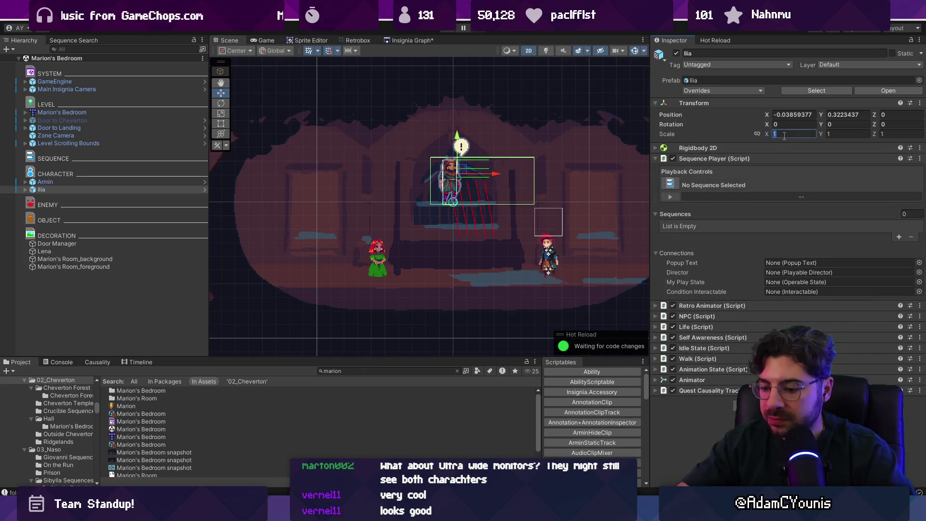
type("-1")
left_click_drag(482, 178, 502, 179)
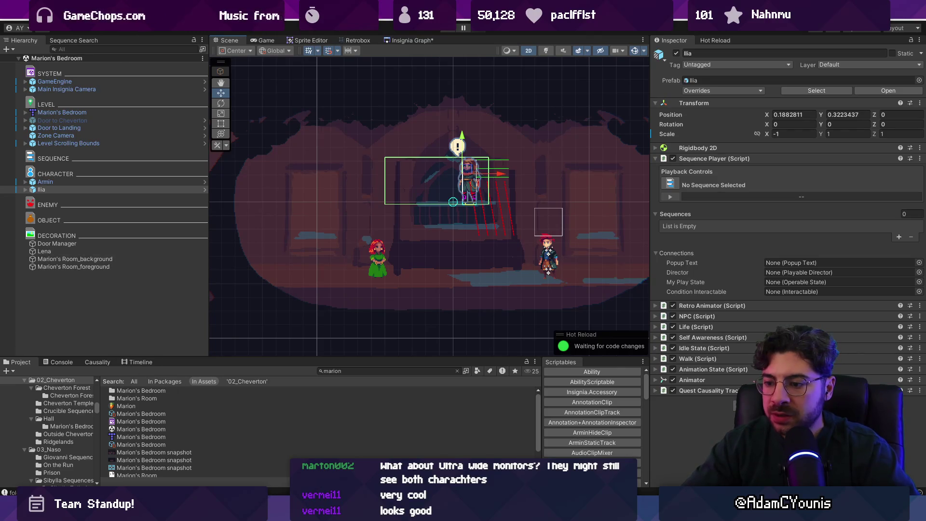
key("alt+Tab")
scroll(511, 269, "down", 3)
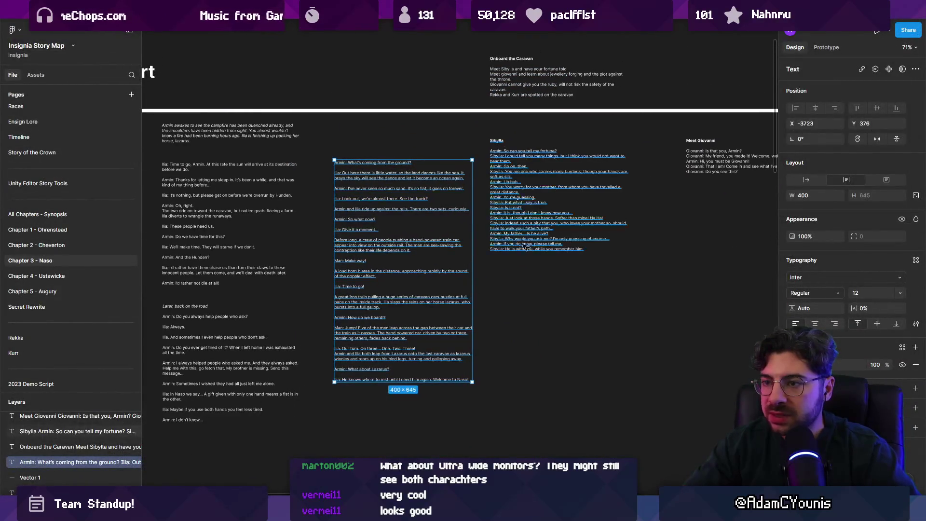
Step: Open the Chapter 2 - Cheverton page and zoom to the Armin & Ilia script
scroll(698, 234, "down", 5)
left_click(77, 244)
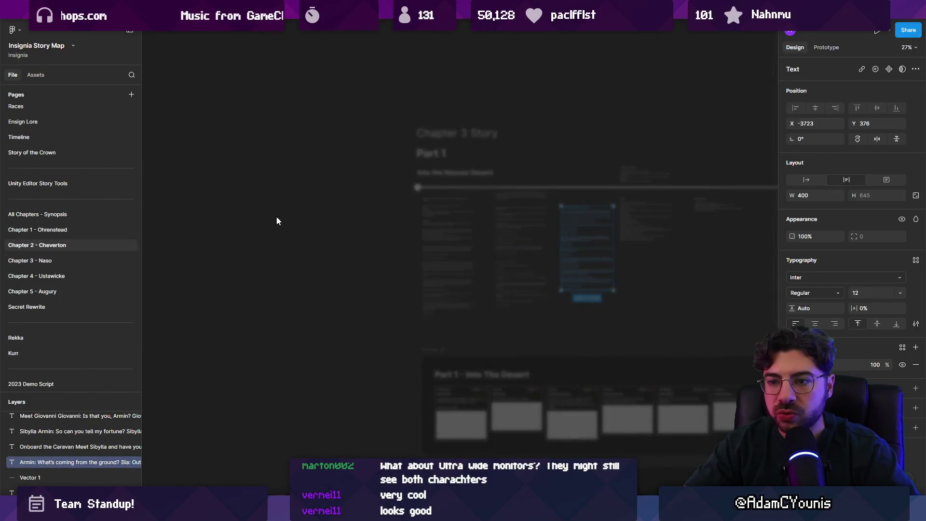
scroll(671, 178, "up", 5)
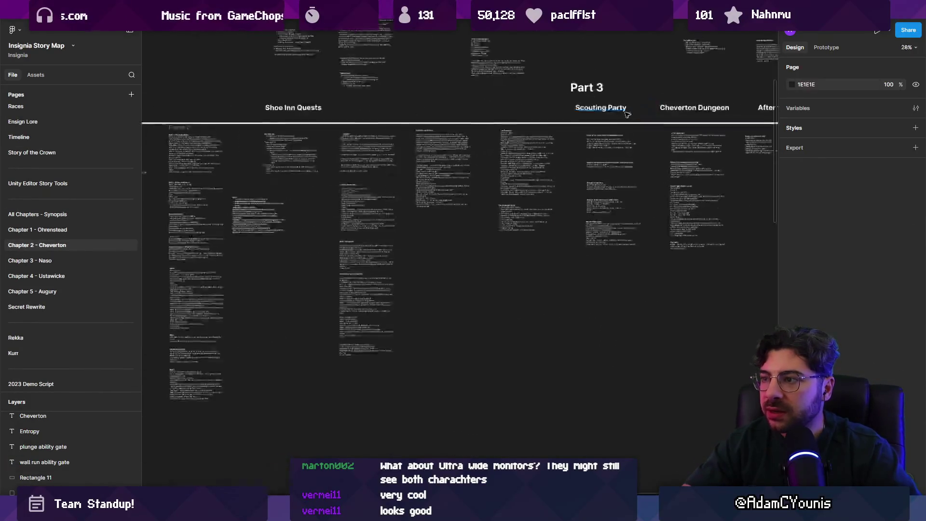
scroll(671, 178, "right", 10)
scroll(531, 193, "down", 5)
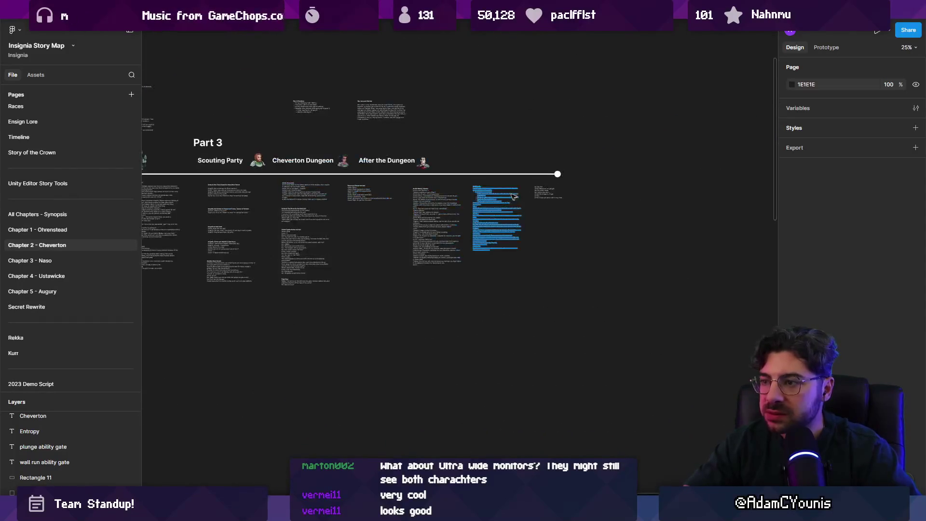
scroll(486, 208, "up", 6)
scroll(486, 209, "up", 4)
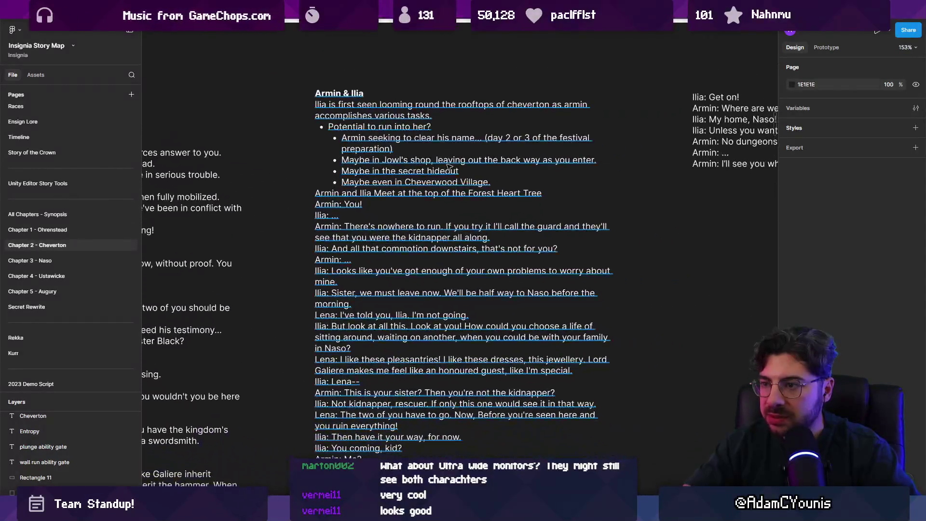
Step: Edit the Armin & Ilia text, placing the cursor after Ilia's ellipsis and 'morning.'
double_click(429, 192)
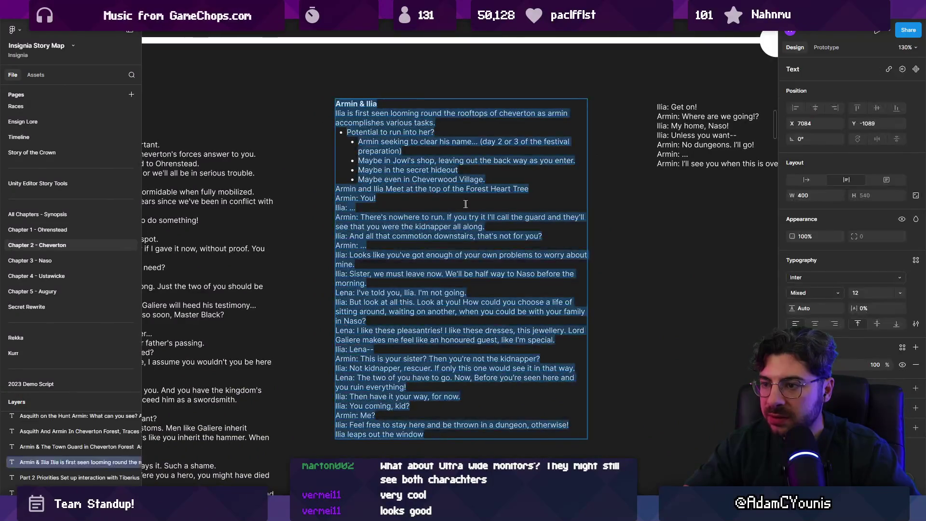
scroll(458, 188, "up", 2)
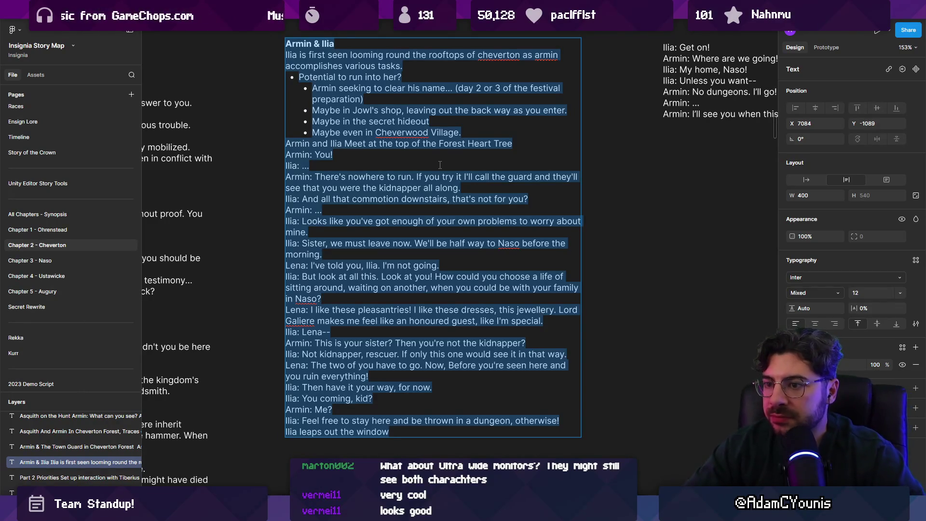
left_click(440, 165)
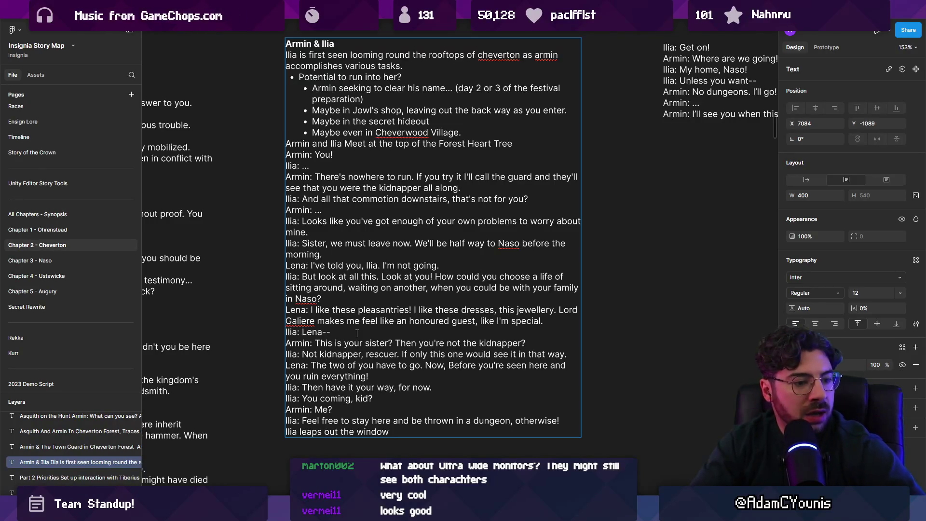
left_click(347, 251)
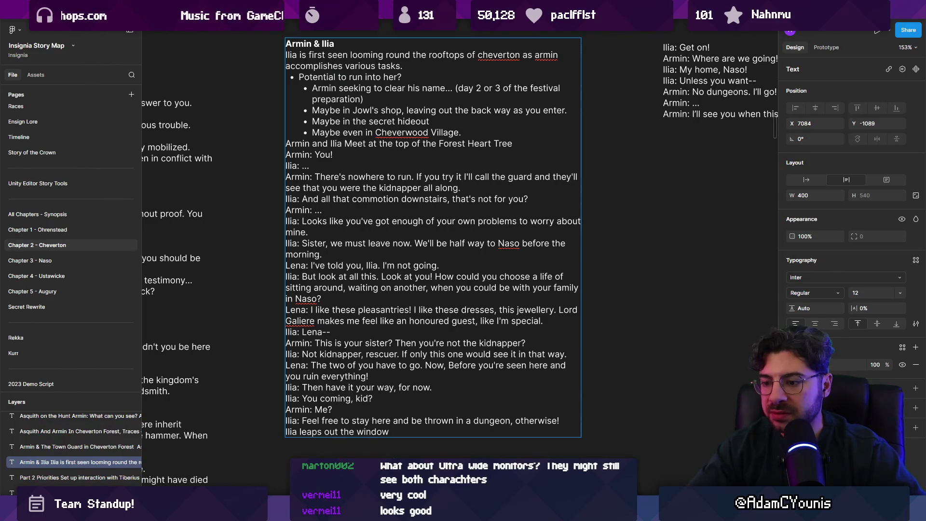
left_click(453, 478)
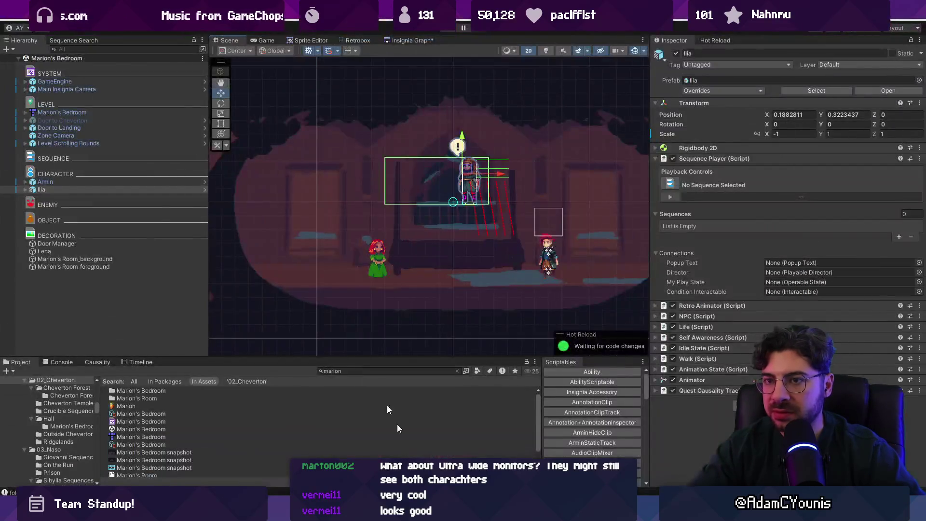
Step: Find the Armin Meets Lena sequence by searching 'there's nowhere' and review its dialogues
left_click(67, 44)
left_click(71, 53)
type("th")
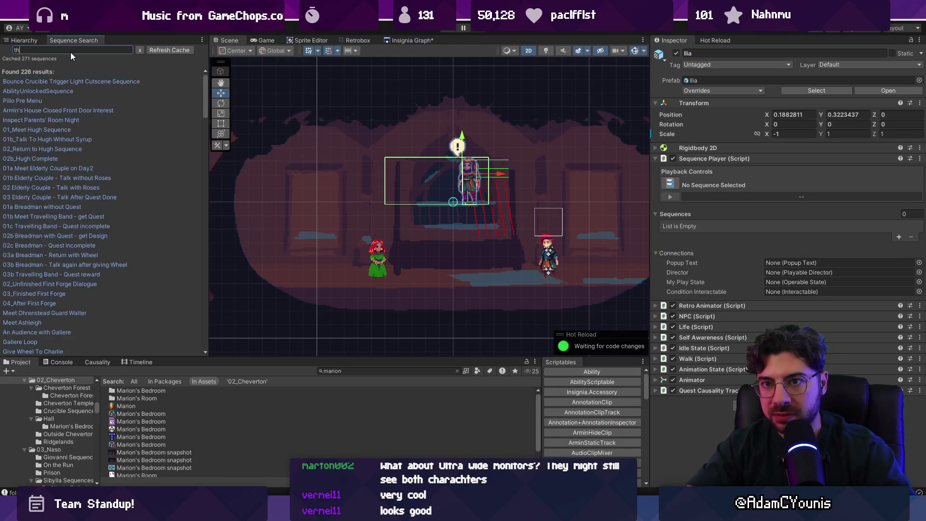
type("ere's nowhere")
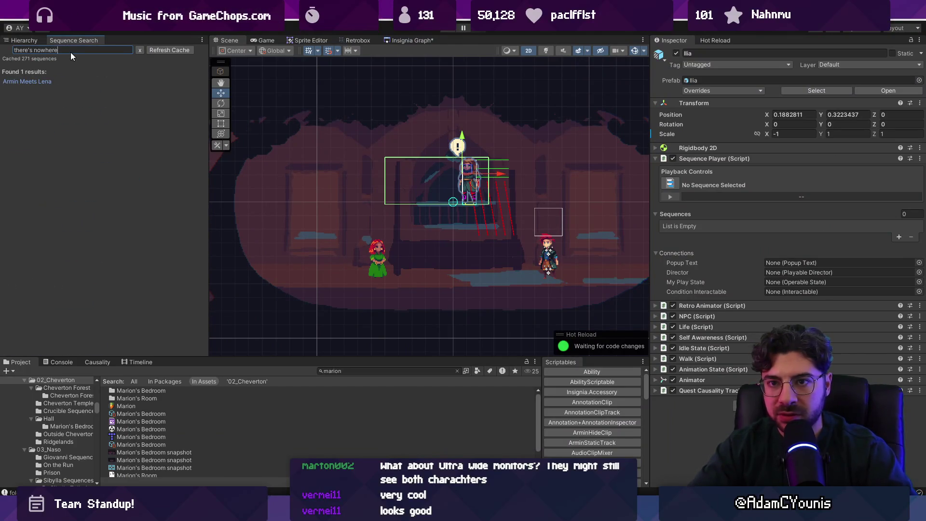
left_click(33, 80)
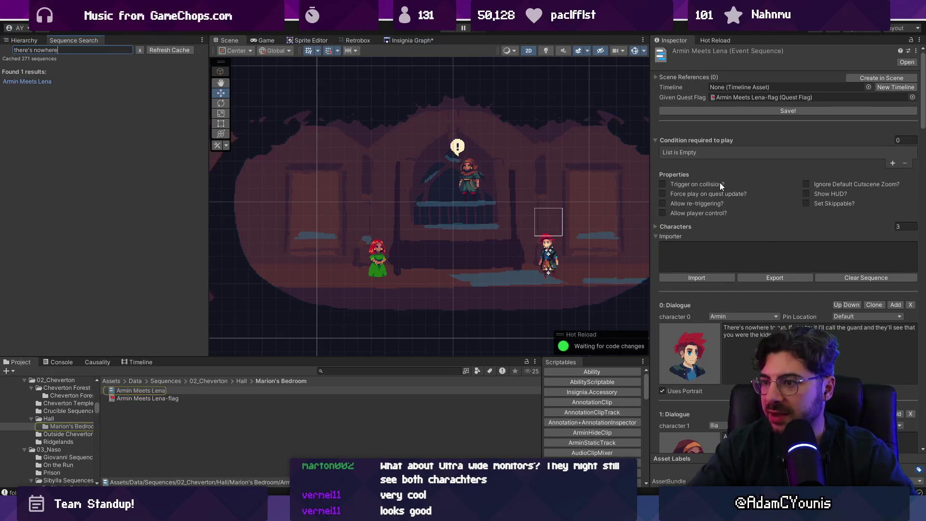
scroll(733, 203, "down", 5)
scroll(738, 203, "down", 13)
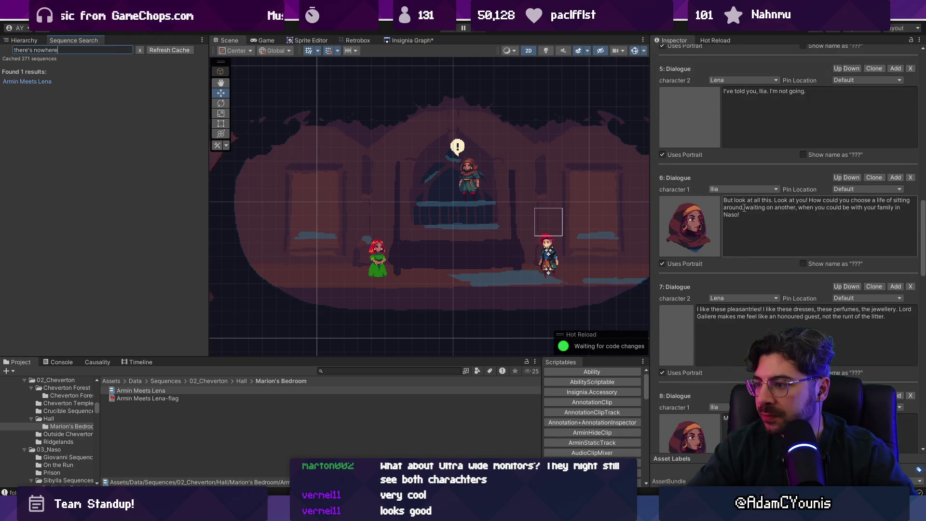
scroll(744, 208, "down", 16)
scroll(752, 212, "down", 2)
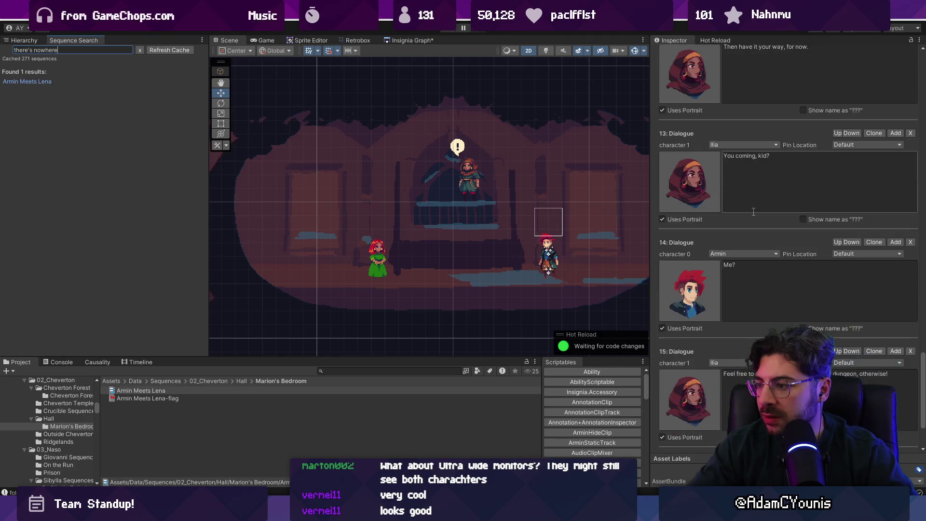
scroll(923, 327, "up", 6)
left_click_drag(923, 328, 884, 74)
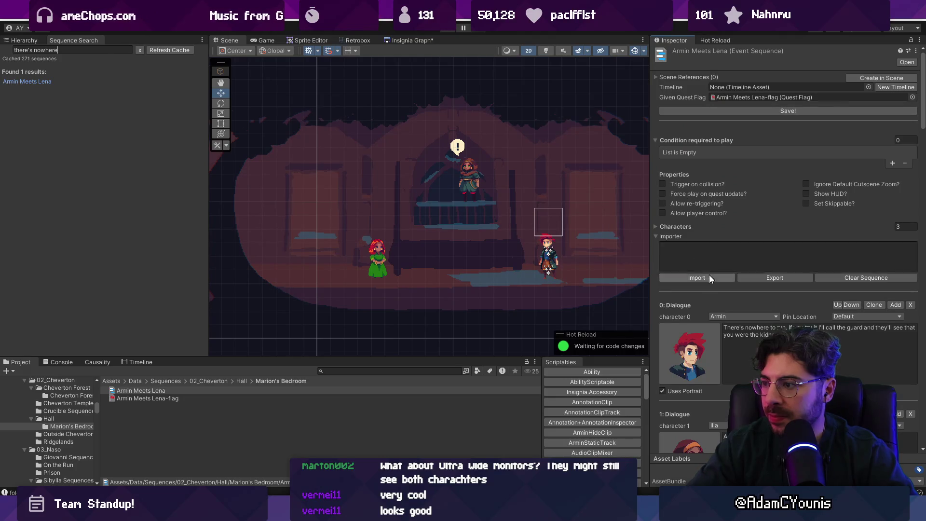
scroll(702, 309, "down", 15)
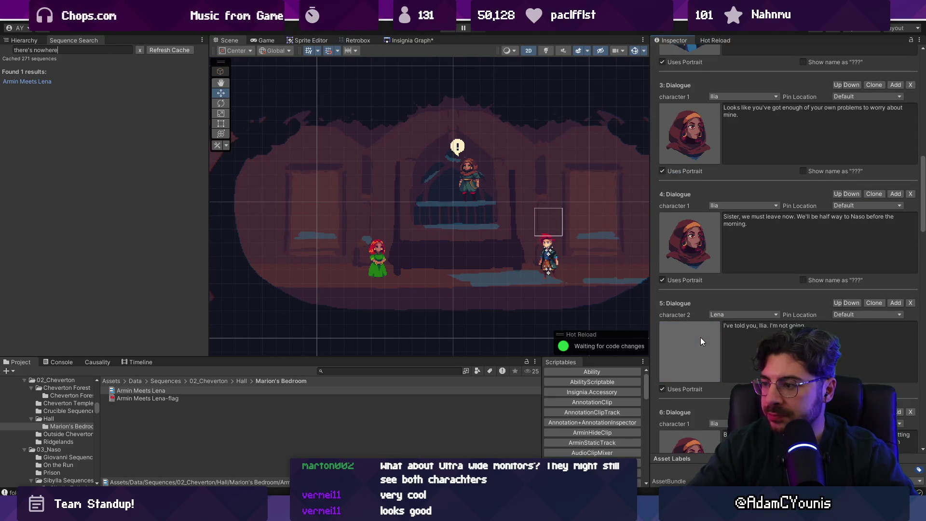
Step: Search the Project for 'lena' and open Lena.aseprite
left_click(348, 371)
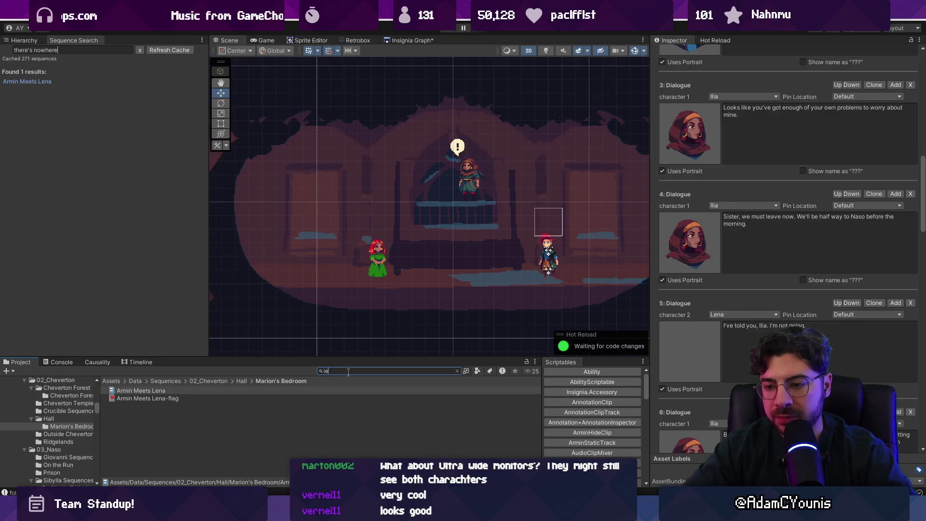
type("lena port")
key("BackSpace")
key("BackSpace")
key("BackSpace")
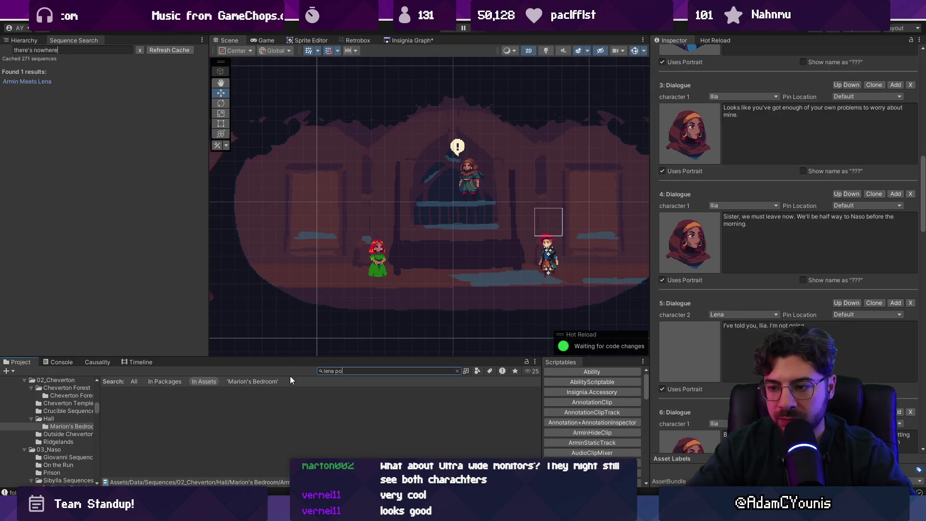
left_click(212, 422)
double_click(212, 421)
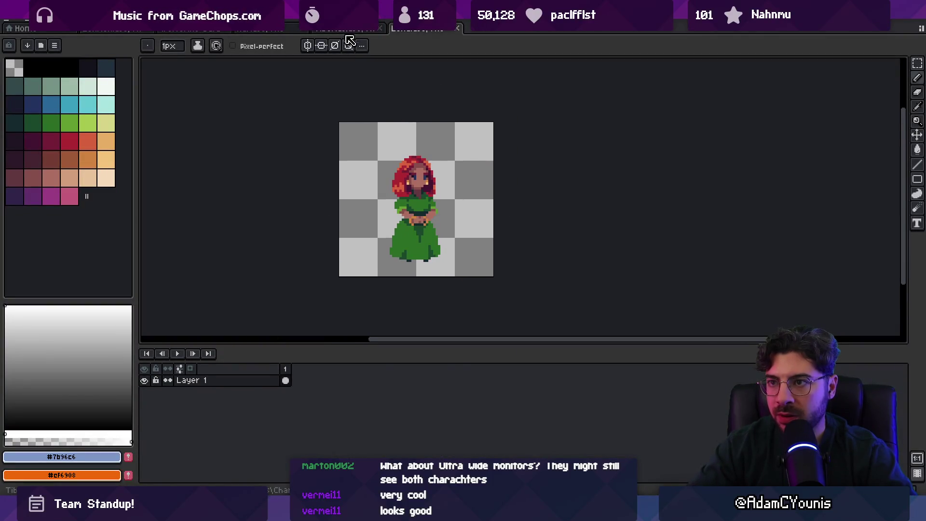
Step: Search the computer for 'armin portraits 4', then return to Unity
key("ctrl+w")
key("alt+Tab")
type("ar")
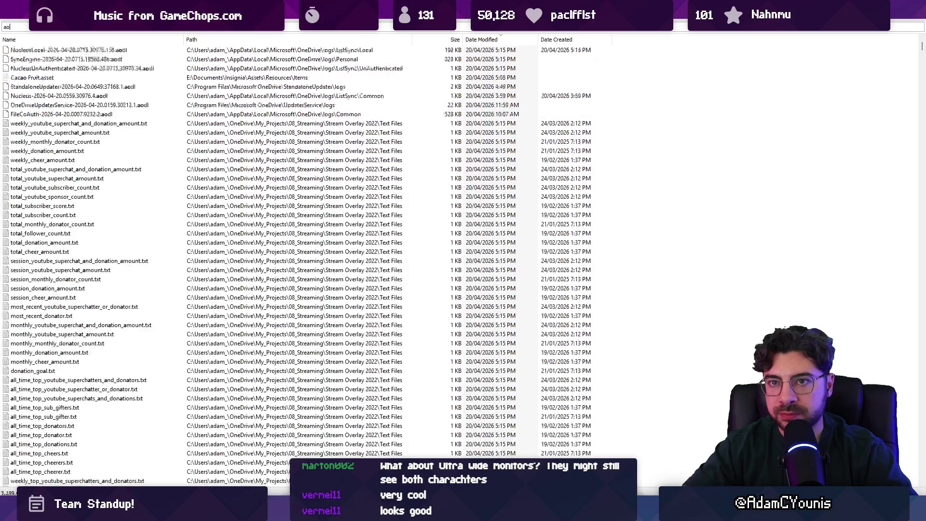
type("min portraits 4")
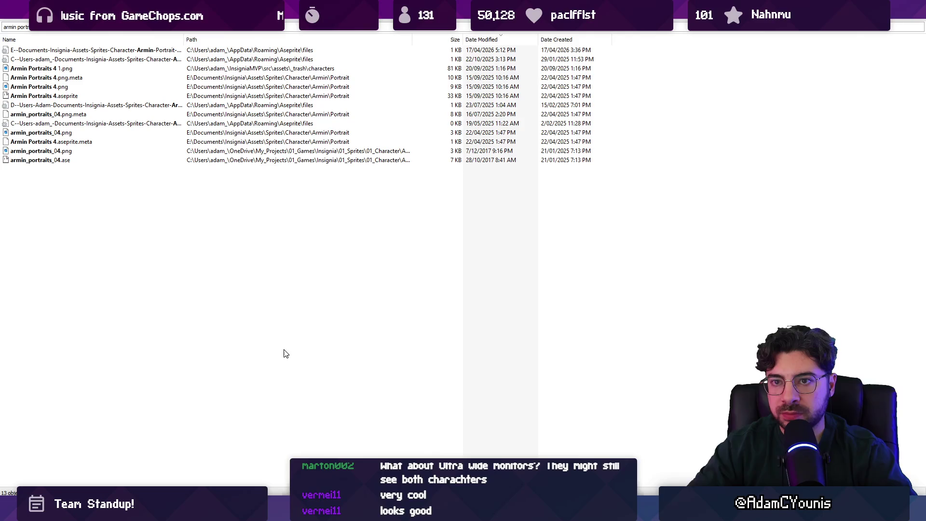
key("alt+Tab")
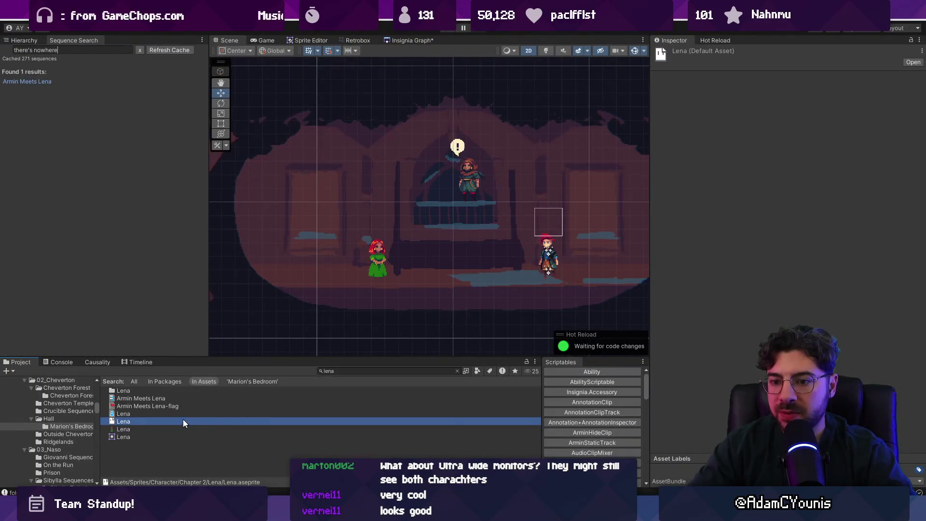
Step: Untick Uses Portrait on Dialogues 7 and 11 of Armin Meets Lena
left_click(130, 49)
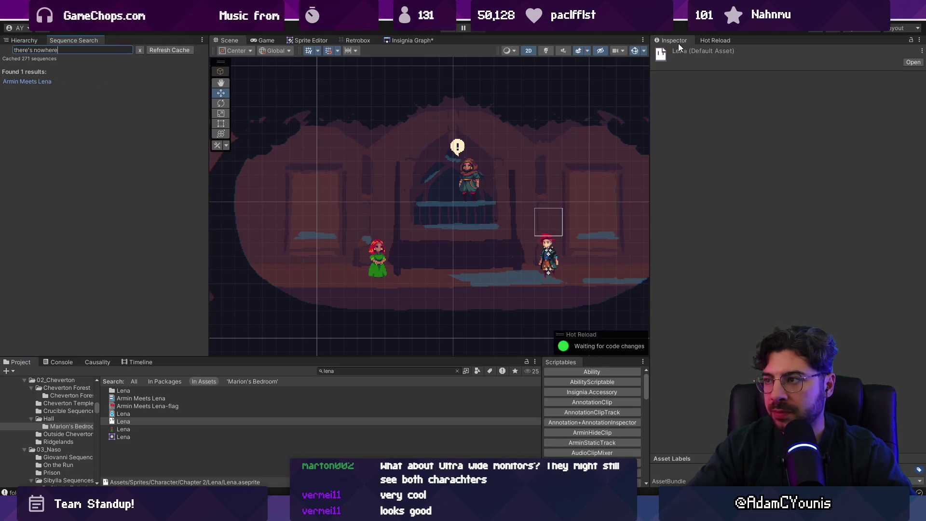
left_click(39, 82)
scroll(714, 279, "down", 10)
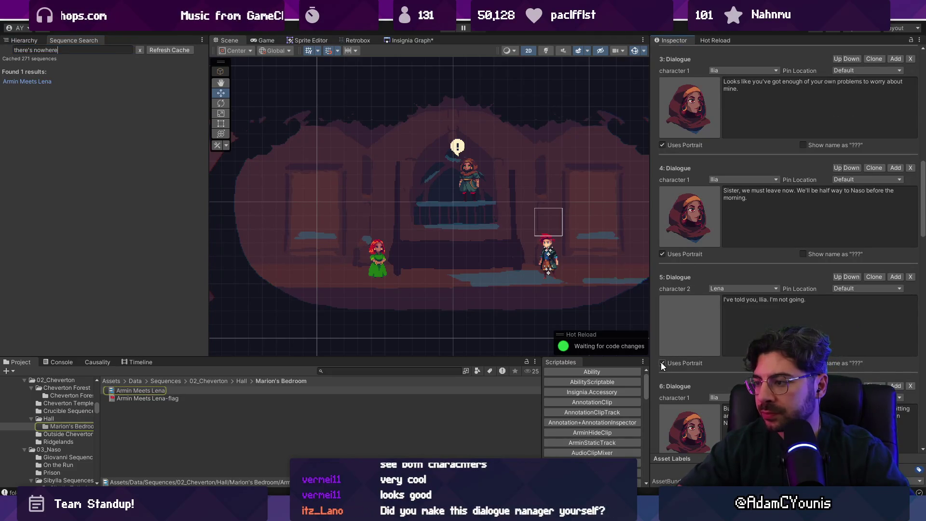
scroll(681, 352, "down", 6)
left_click(662, 269)
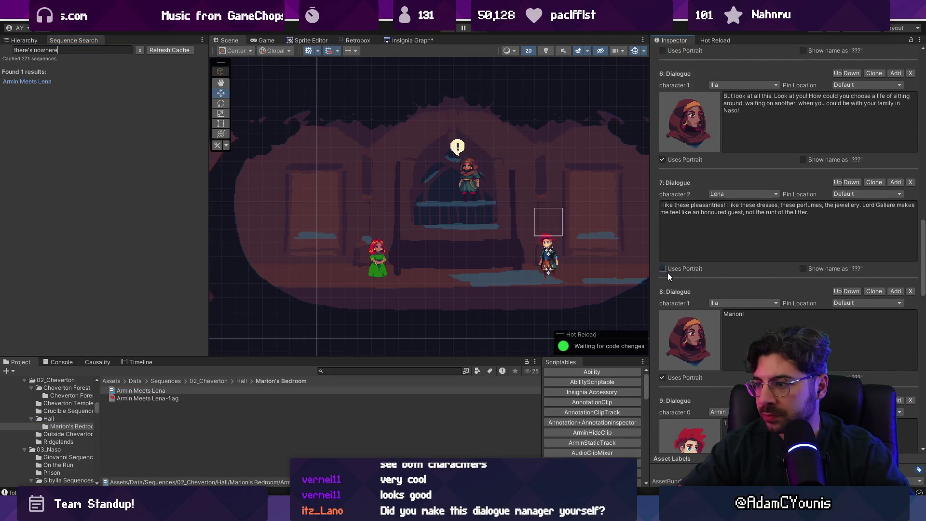
scroll(664, 290, "down", 7)
left_click(662, 313)
scroll(666, 321, "down", 7)
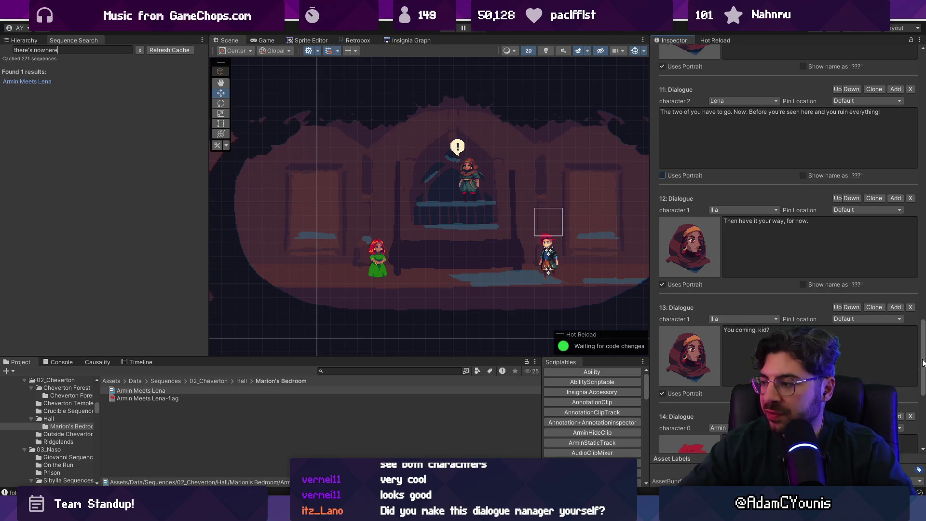
scroll(737, 308, "up", 20)
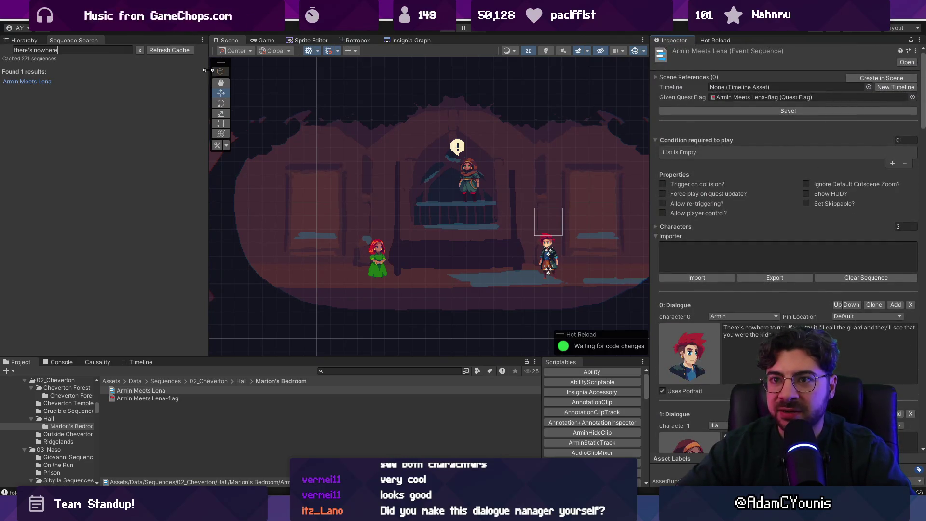
Step: Create the Armin Meets Lena sequence in the scene from the Hierarchy
left_click_drag(209, 60, 164, 60)
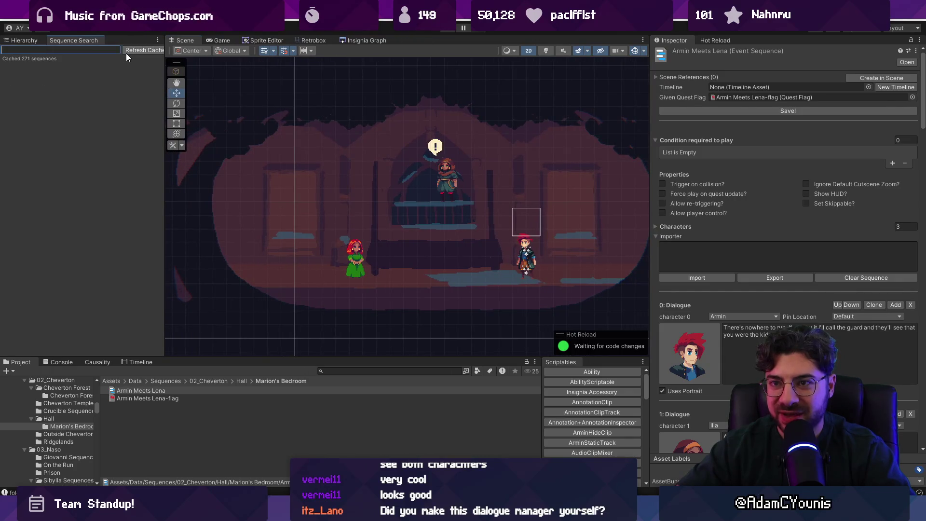
left_click(27, 40)
left_click_drag(168, 169, 185, 168)
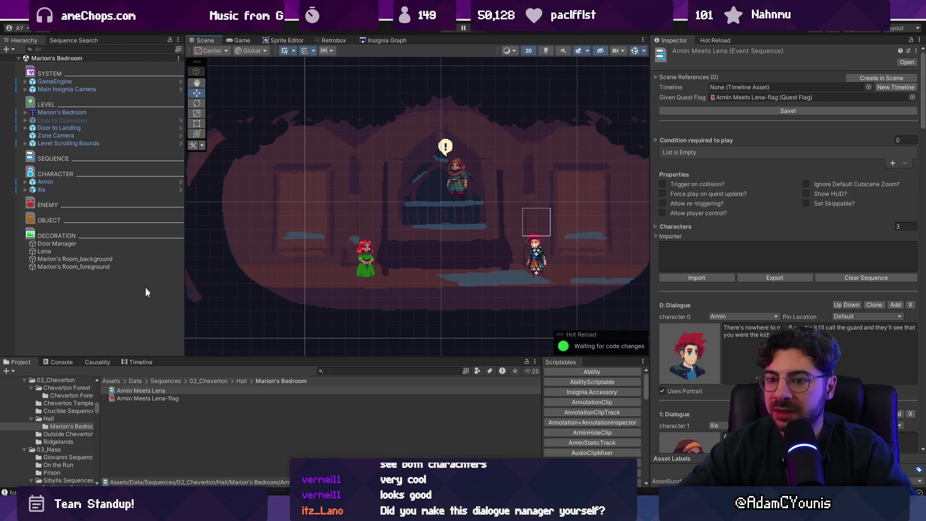
left_click(888, 78)
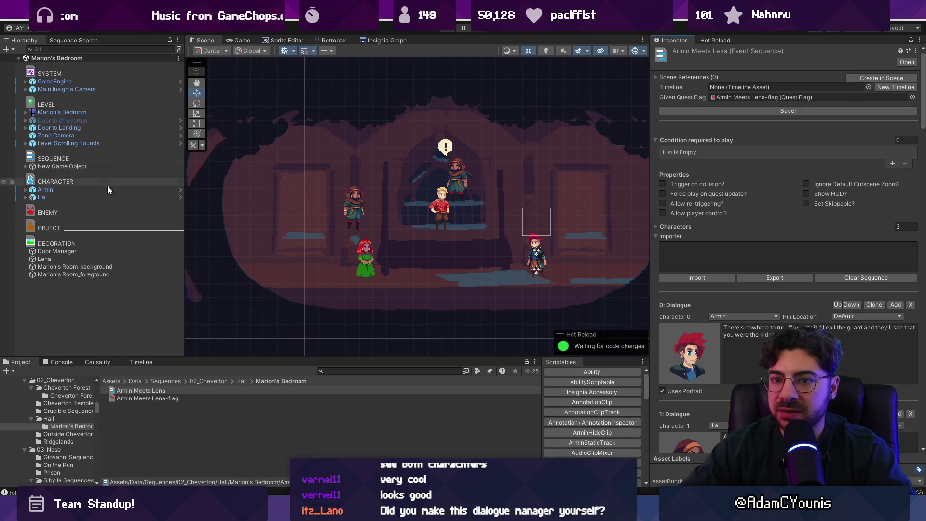
Step: Delete the standalone Ilia, then open the '--- Armin Meets Lena' object's Sequence asset
left_click(105, 198)
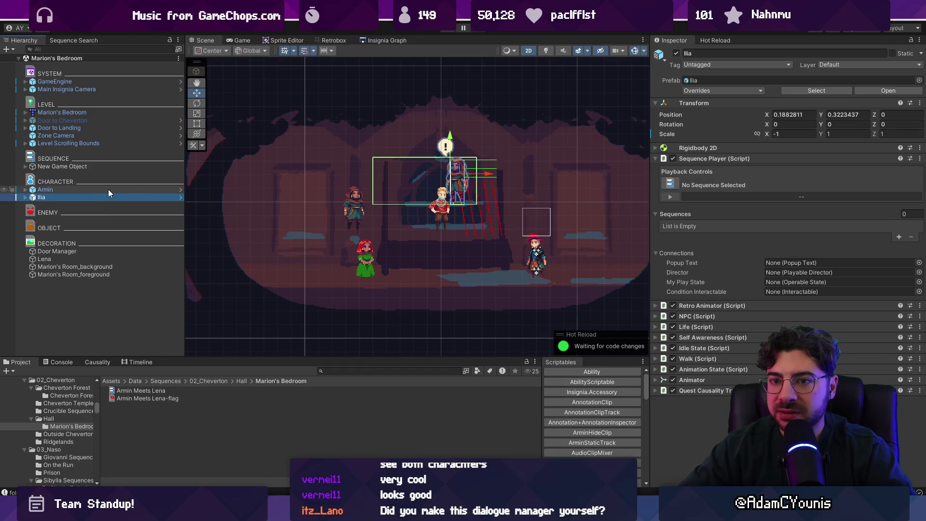
key("Delete")
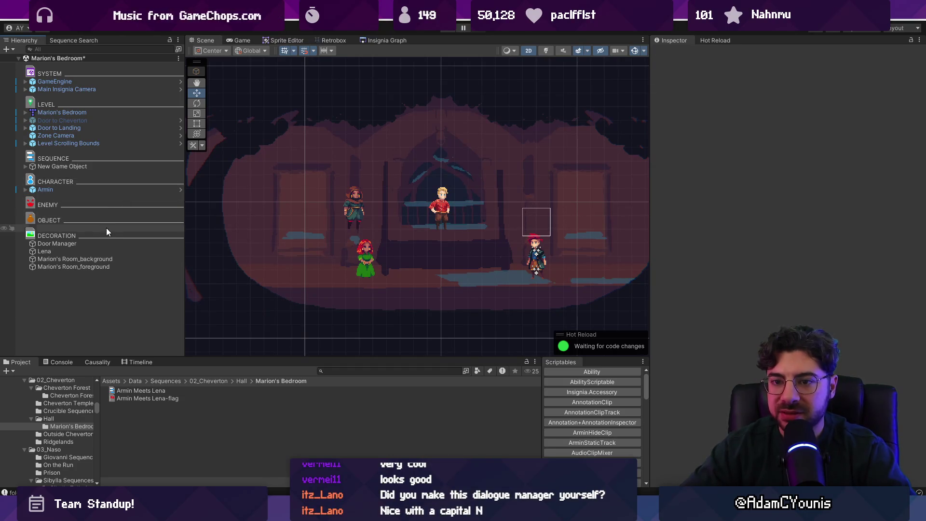
left_click(94, 167)
left_click(122, 167)
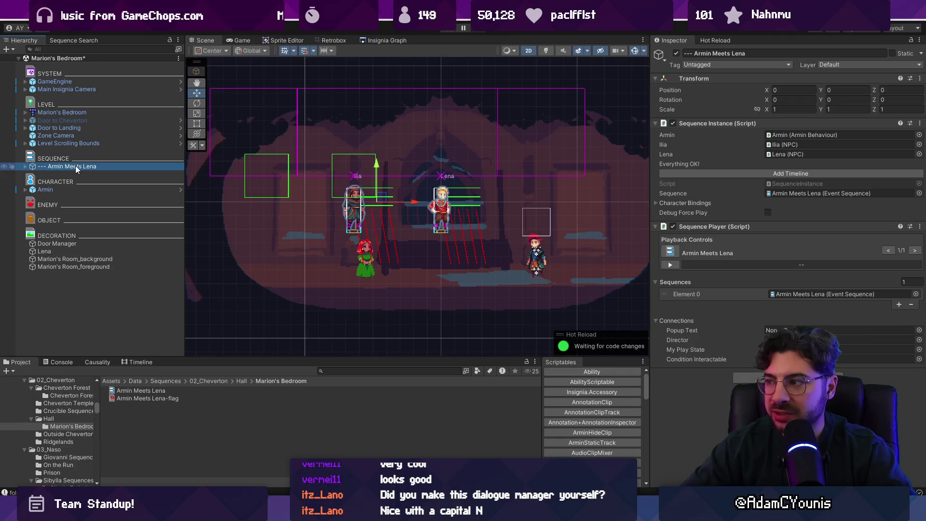
double_click(780, 194)
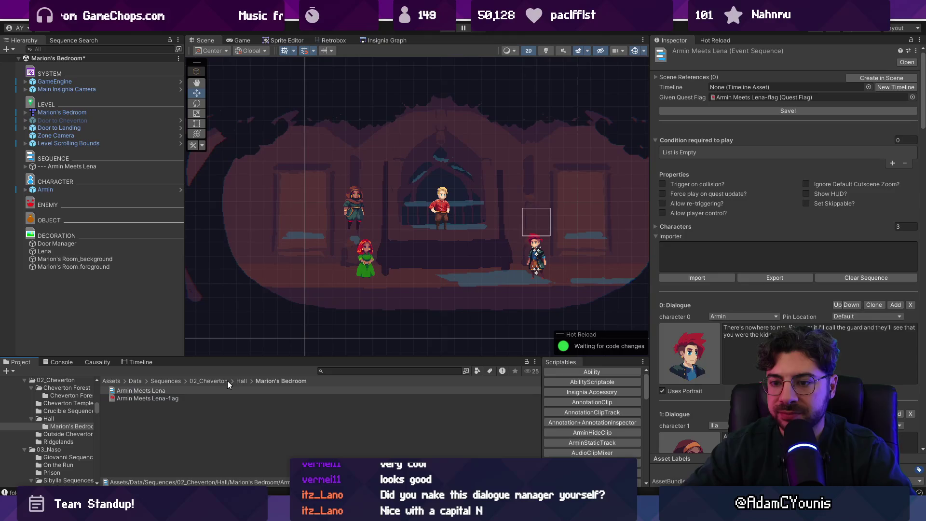
Step: Rename the event sequence asset to 'Armin Meets Ilia In Marion's Room'
left_click(155, 390)
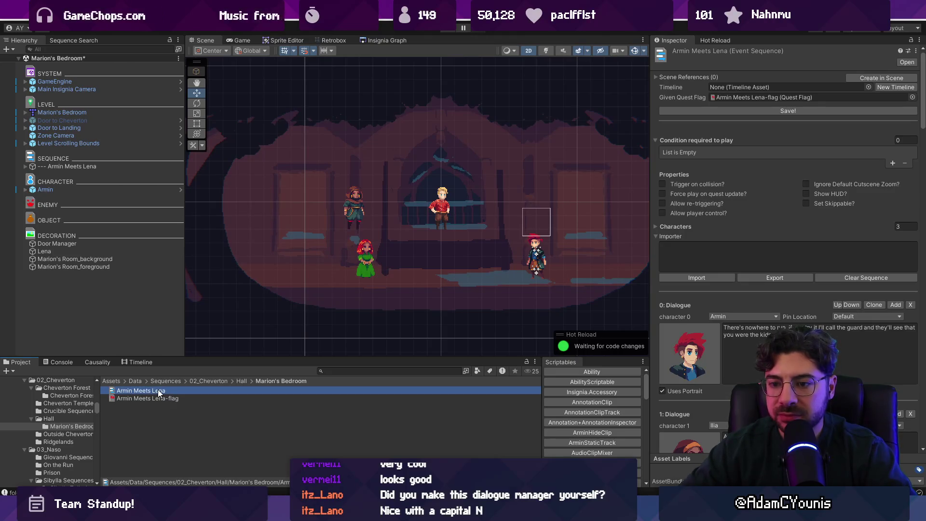
double_click(159, 390)
key("BackSpace")
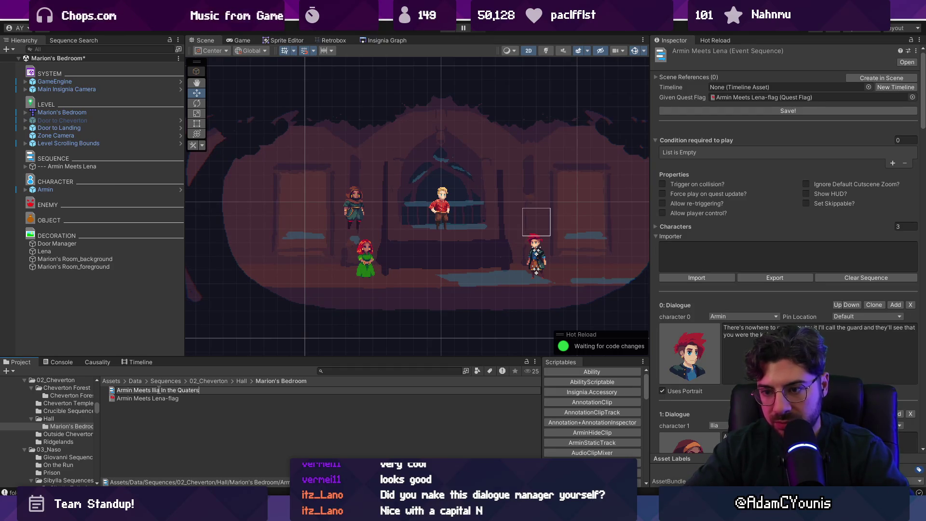
type("everton")
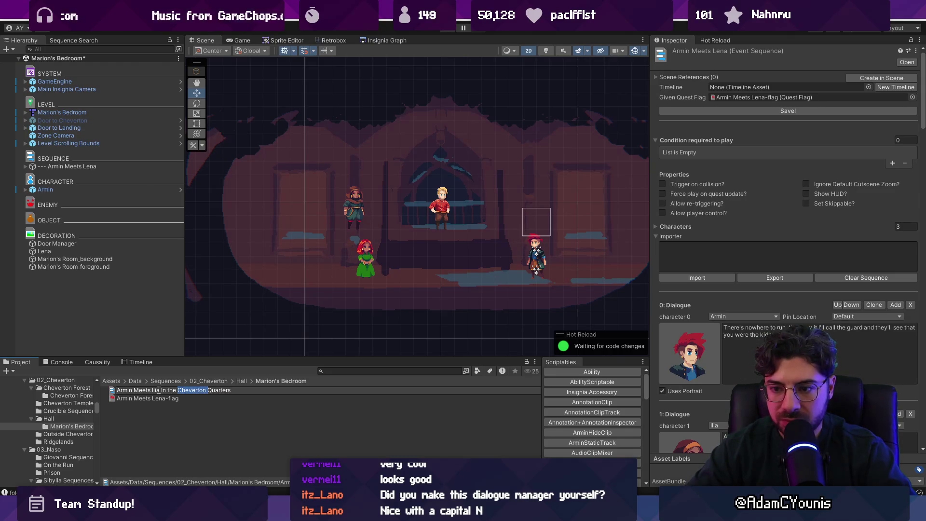
key("BackSpace")
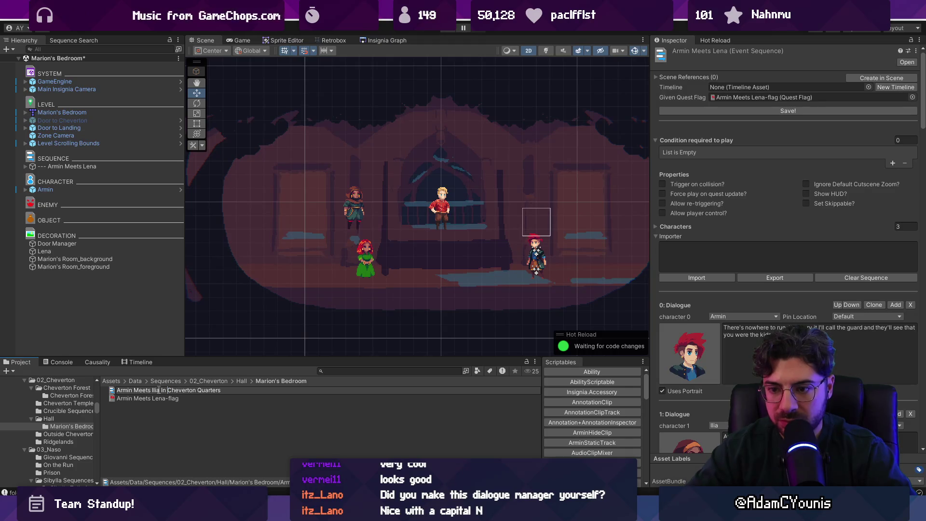
key("BackSpace")
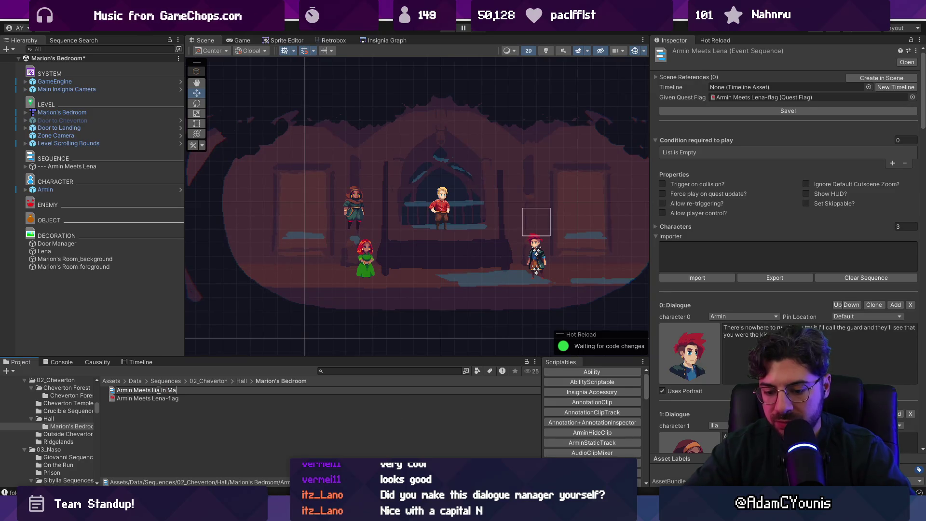
type("om")
key("Return")
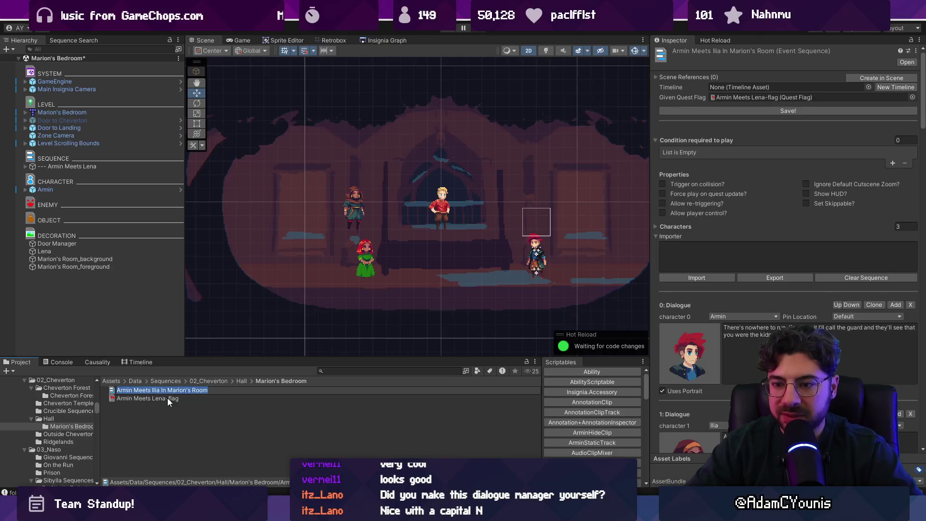
Step: Rename the Armin Meets Lena-flag quest flag to the matching new name
left_click(166, 398)
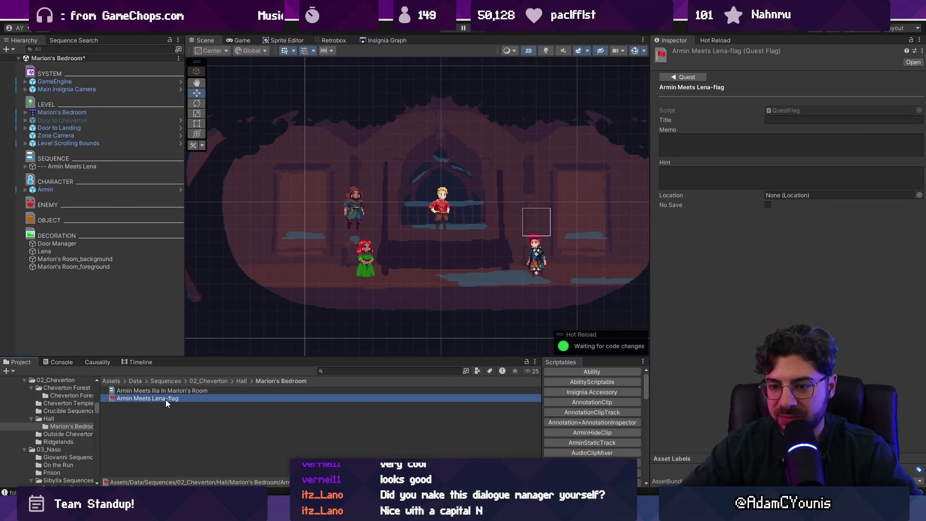
key("F2")
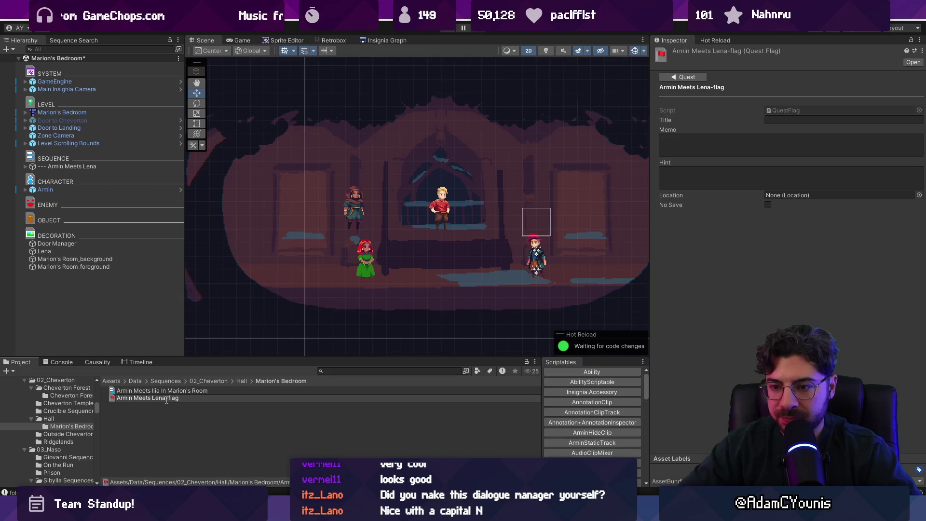
type("Armin Meets Ilia In Marion's Room")
key("Return")
left_click(179, 391)
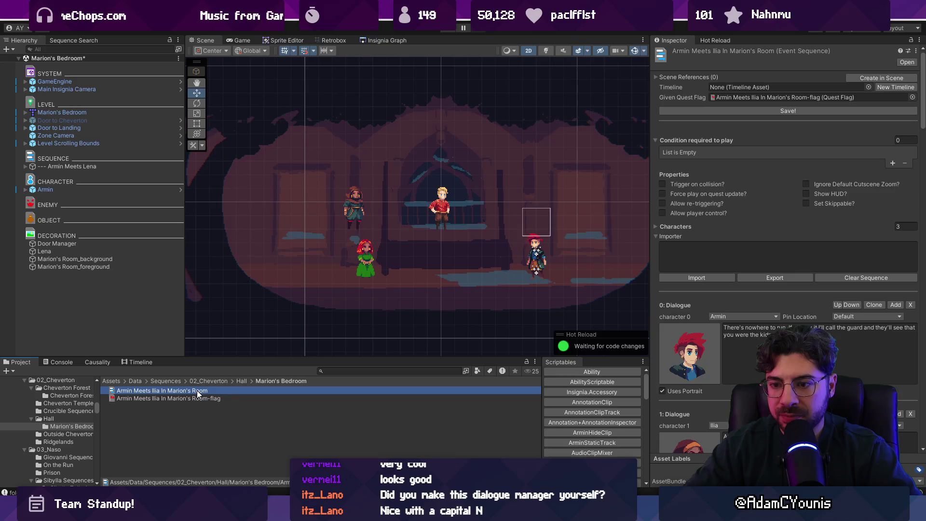
left_click(60, 166)
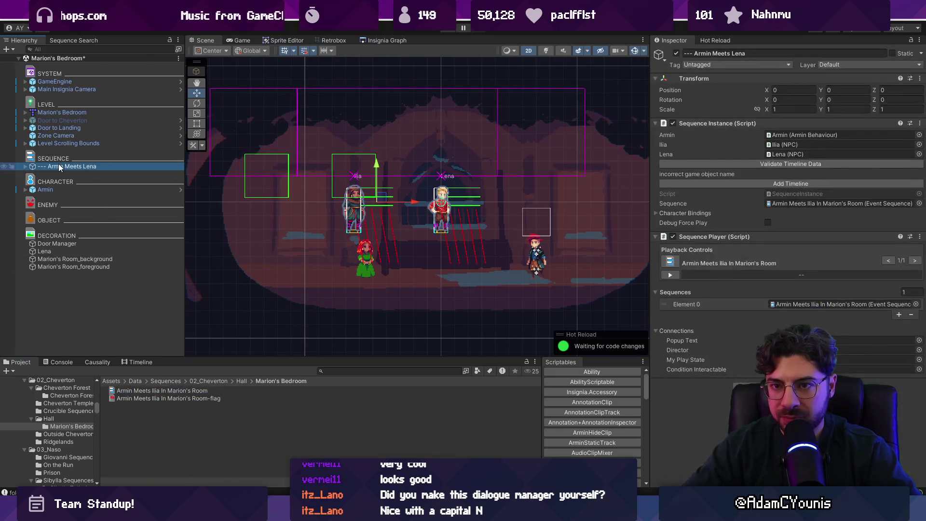
Step: Rename the sequence object to '--- Armin Meets Ilia In Marion's Room' and enlarge the Timeline panel
left_click(54, 165)
type("Armin Meets Ilia In Marion's Room")
key("Return")
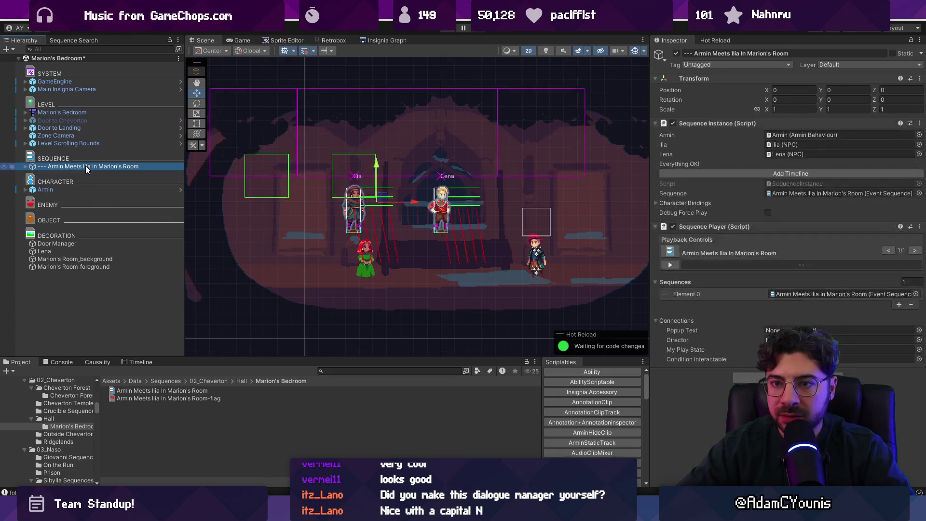
left_click(139, 362)
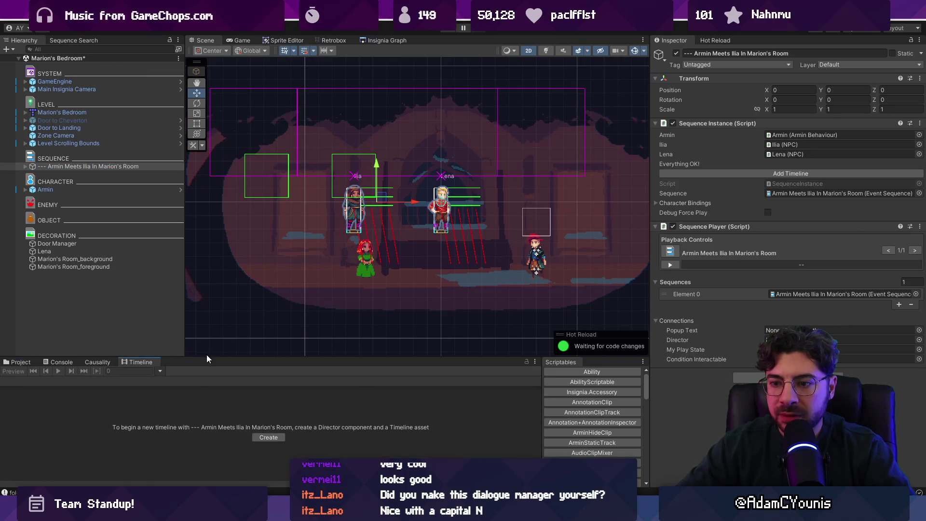
left_click_drag(206, 356, 193, 273)
Step: Frame the sequence's Lena and delete the standalone green-dress Lena
left_click(92, 167)
left_click(25, 166)
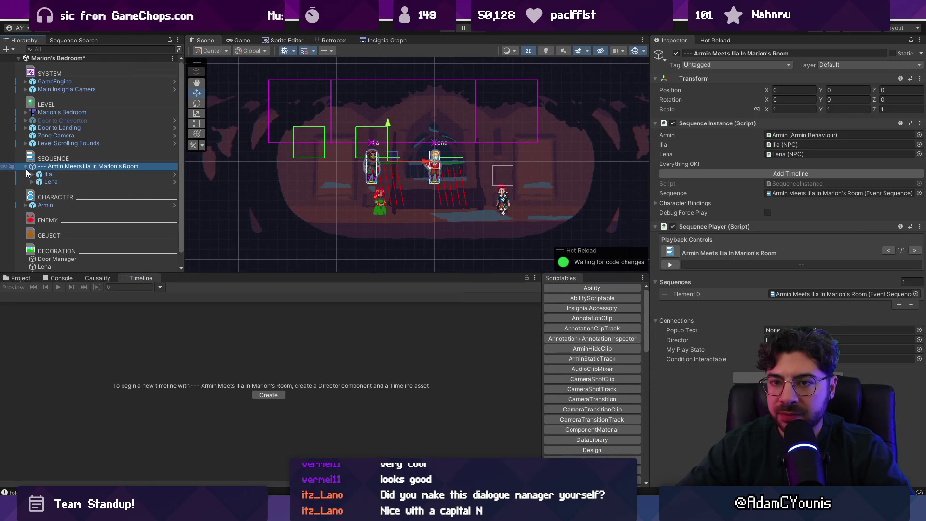
left_click(65, 174)
left_click(65, 181)
left_click(62, 173)
left_click(68, 181)
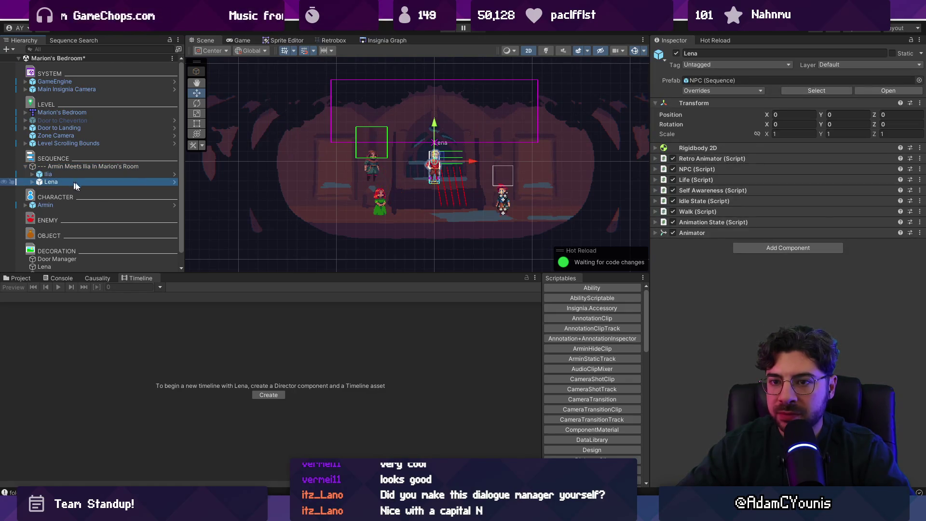
key("f")
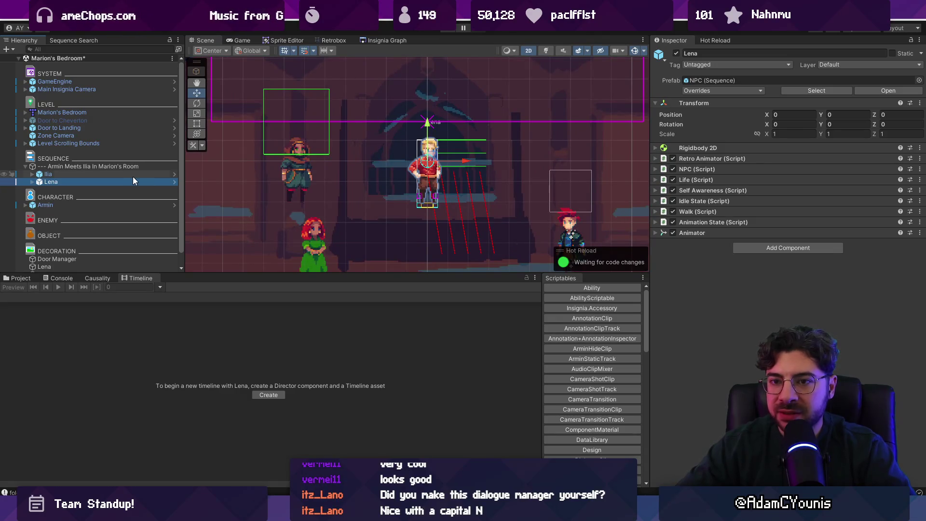
left_click(318, 247)
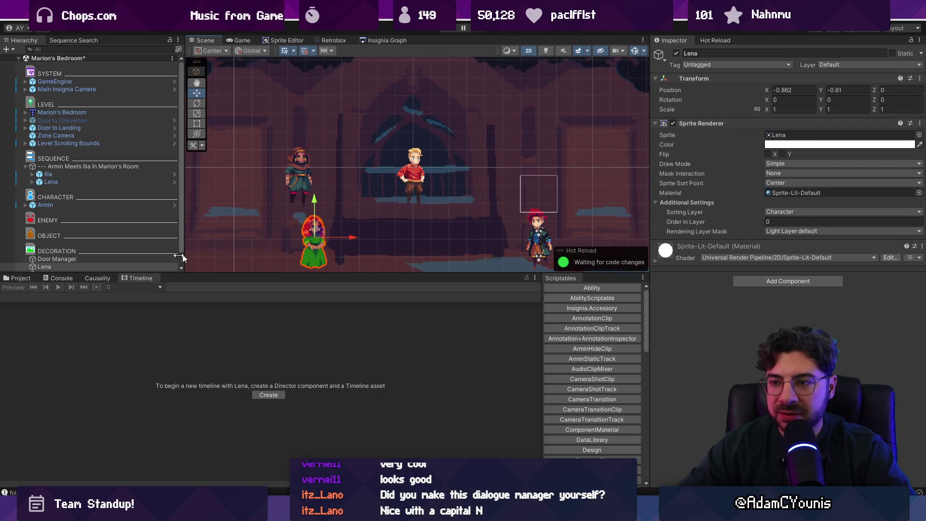
key("Delete")
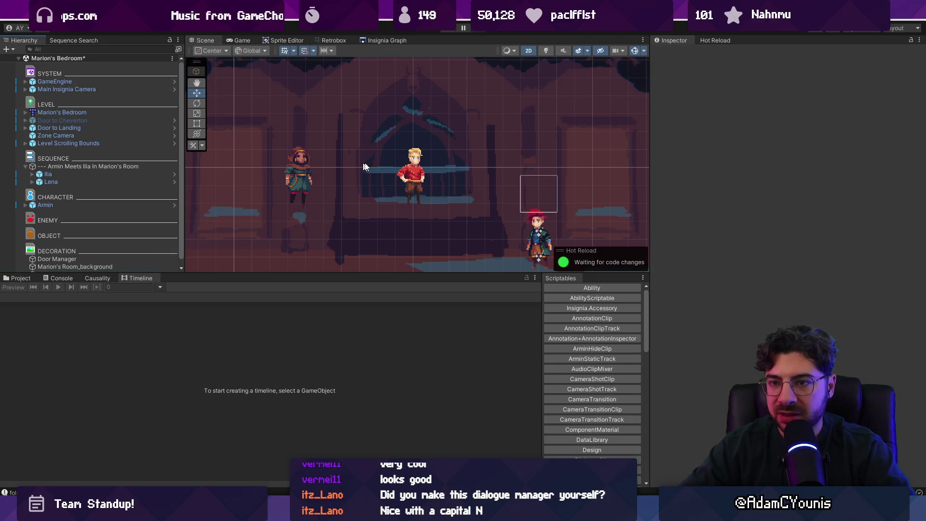
left_click(410, 171)
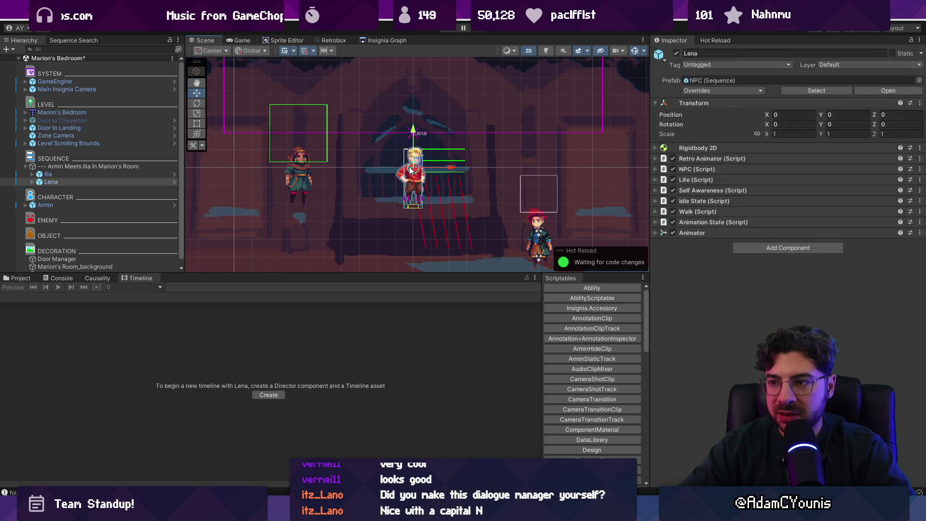
Step: Assign the Lena sprite to the Sprite child of the sequence's Lena
left_click(32, 182)
left_click(59, 190)
left_click(918, 135)
type("lena")
key("Down")
key("Return")
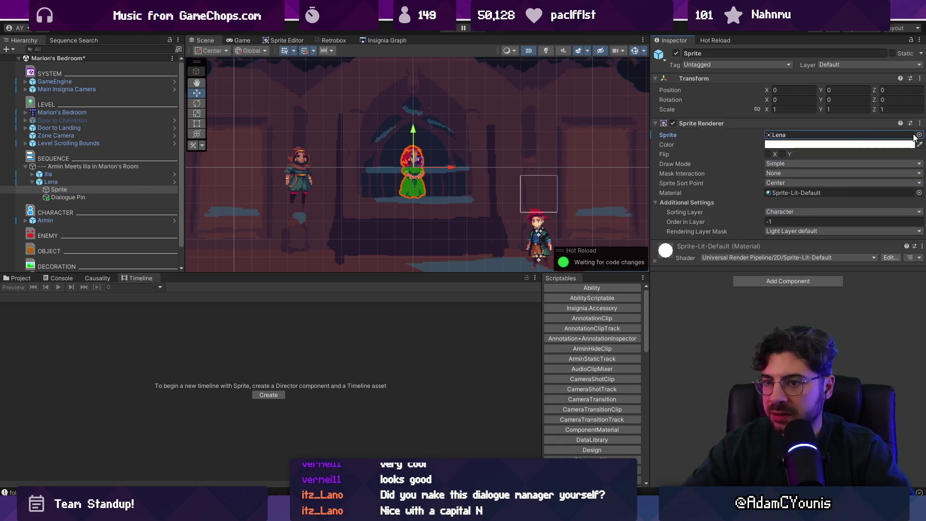
Step: Disable Lena's Retro Animator and start a play test of the room
left_click(135, 181)
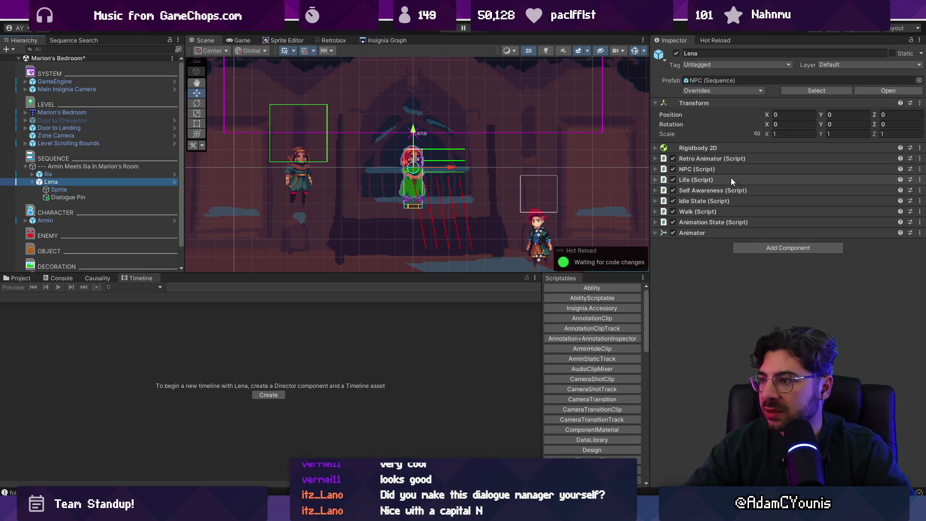
left_click(739, 200)
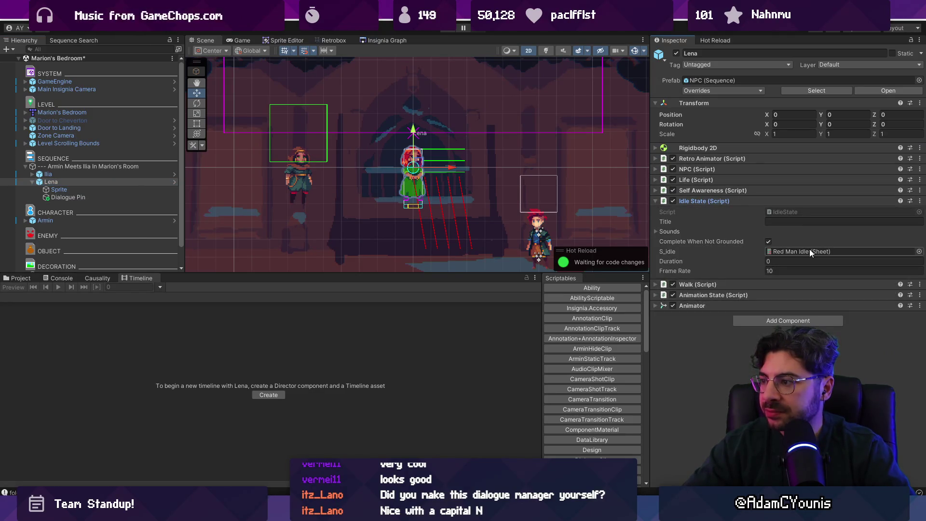
scroll(352, 123, "down", 2)
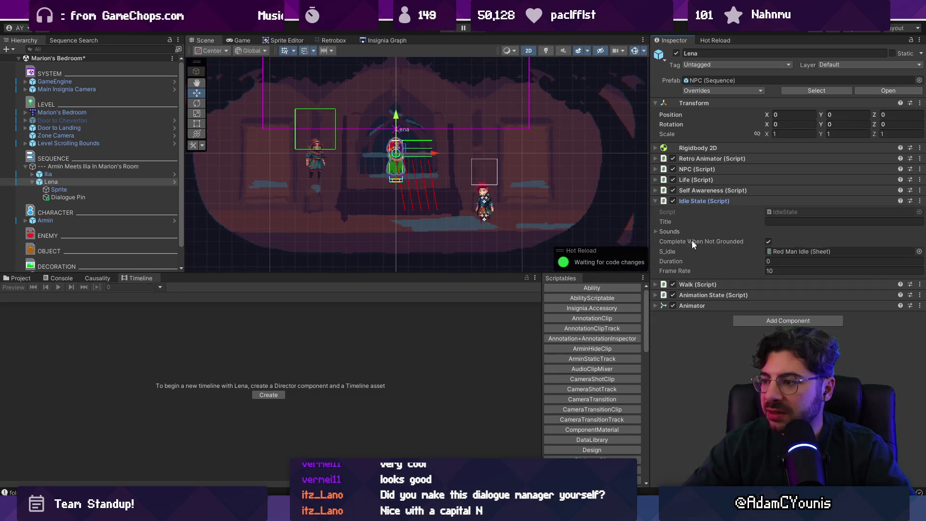
left_click(692, 168)
left_click(693, 168)
left_click(673, 158)
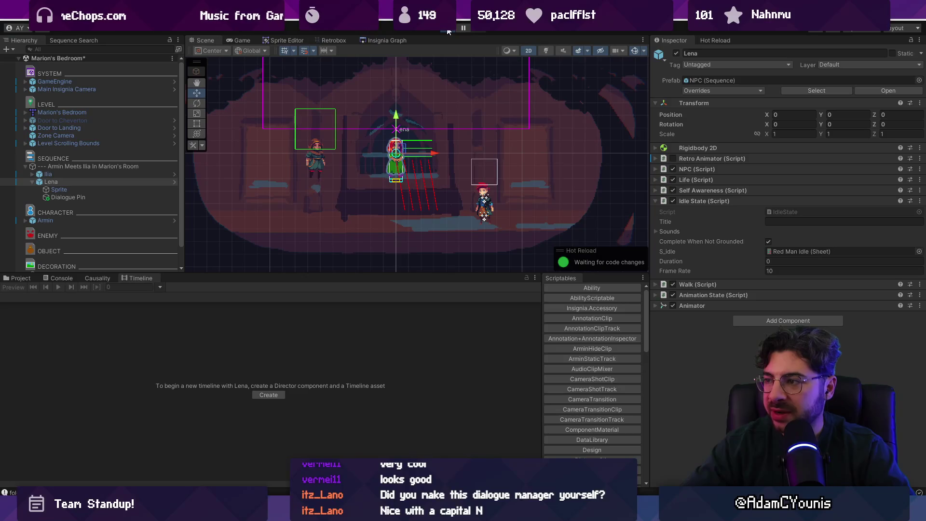
left_click(448, 30)
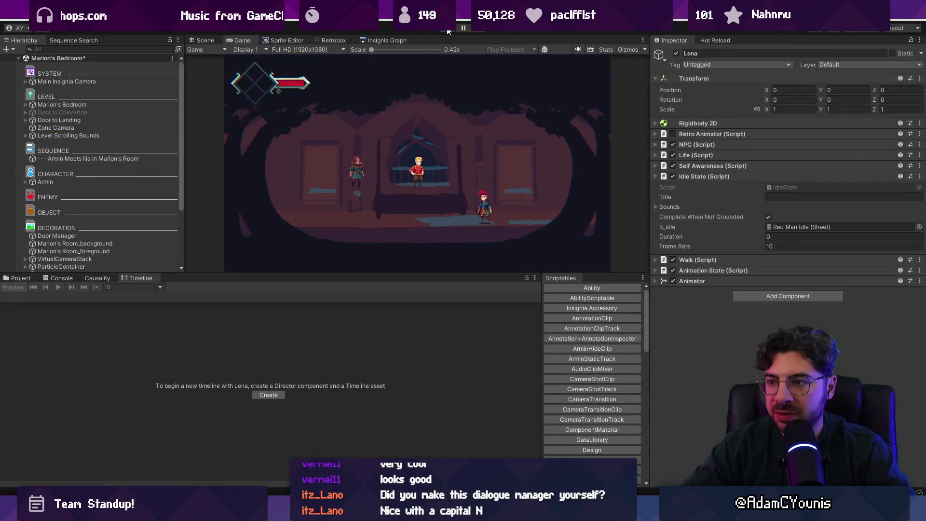
Step: Stop the play test and enlarge the Scene view by shrinking the Timeline and side panels
key("ctrl+p")
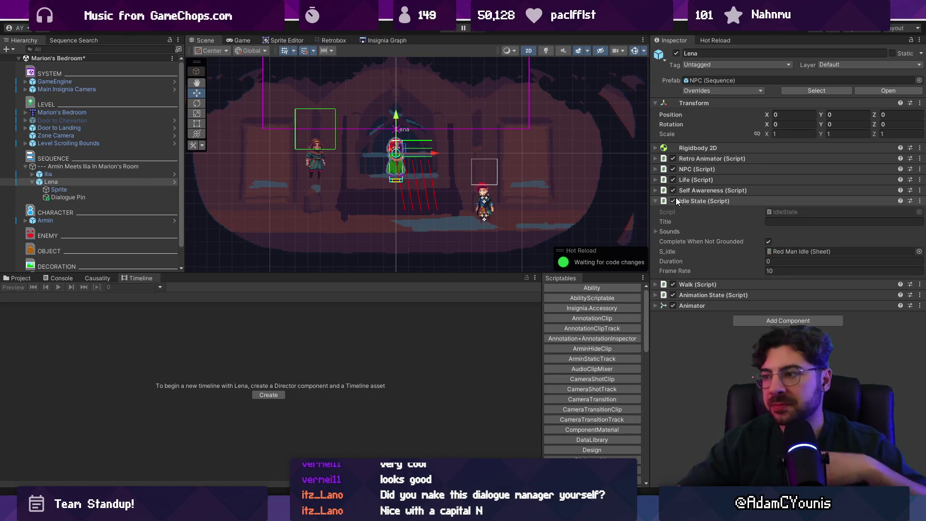
scroll(416, 170, "up", 2)
left_click_drag(455, 278, 455, 350)
left_click_drag(651, 214, 719, 217)
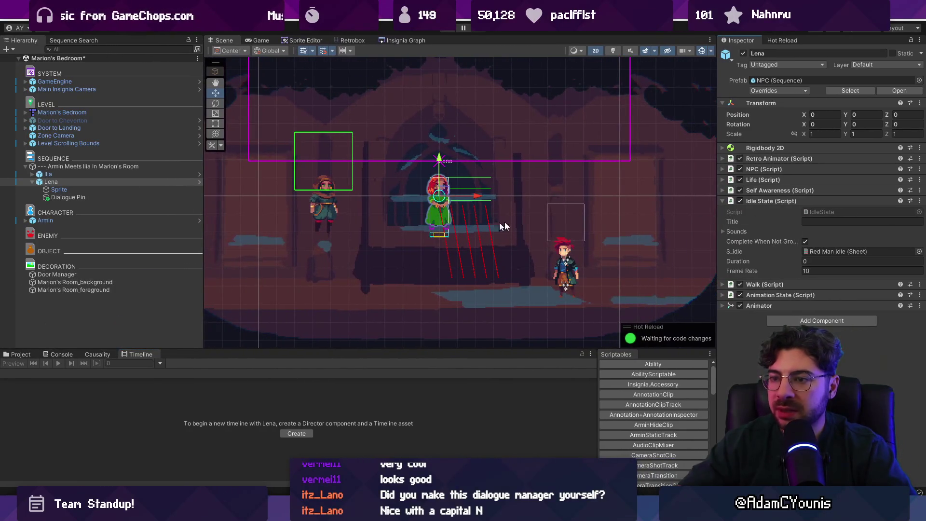
left_click_drag(185, 191, 162, 193)
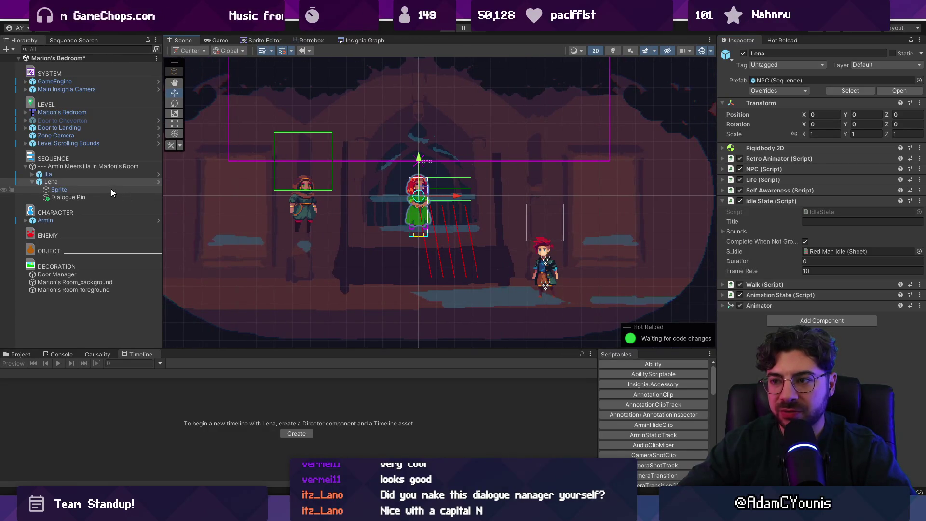
Step: Switch off Lena's NPC (Script) component and run a quick play test of the room
left_click(740, 159)
left_click(722, 169)
left_click(740, 169)
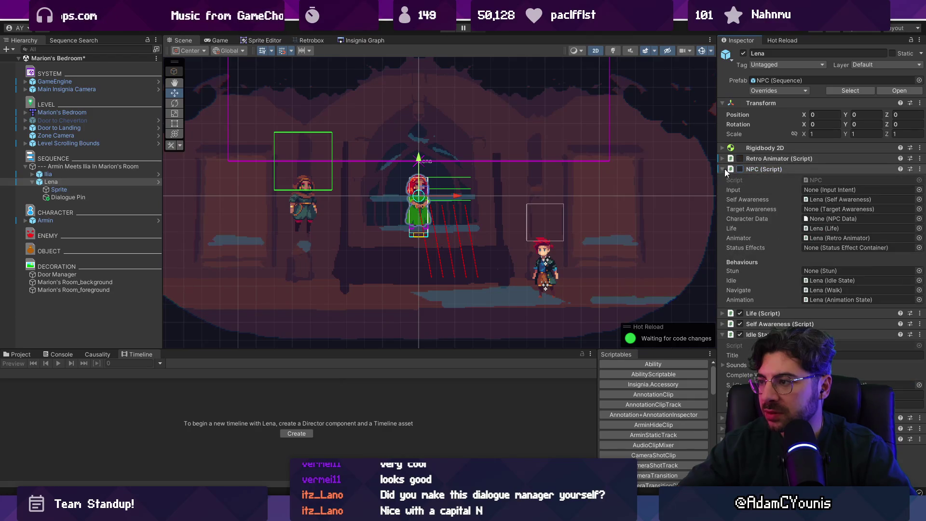
left_click(722, 170)
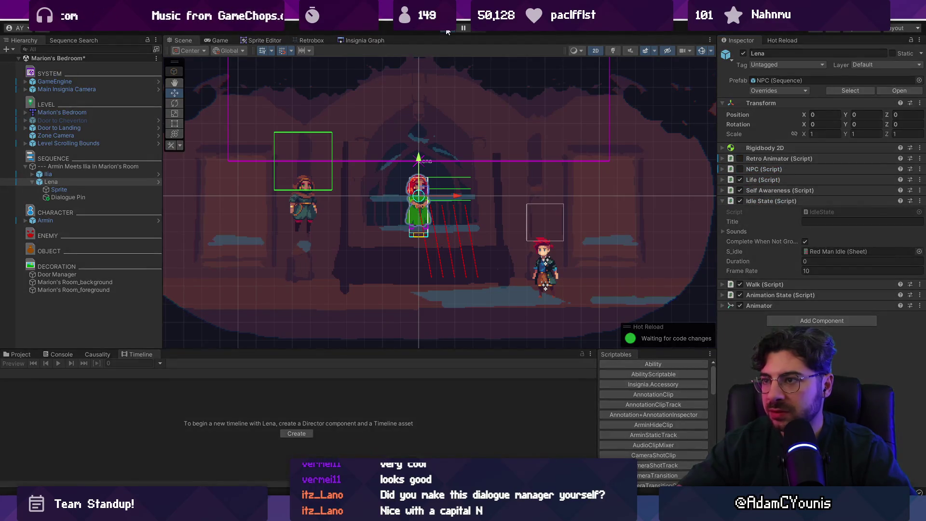
left_click(447, 32)
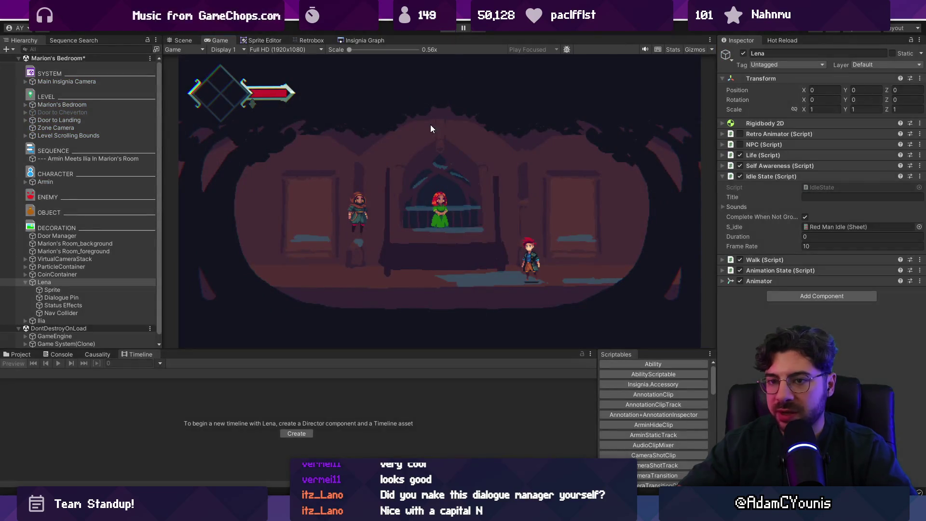
left_click(52, 182)
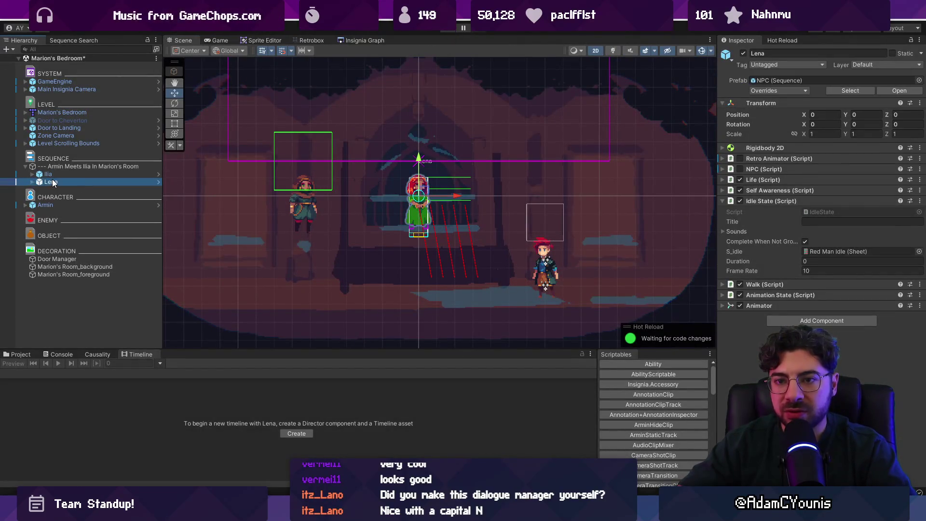
Step: Move Lena lower left, flip Ilia to X scale -1 and raise her, then frame the sequence object
mouse_move(421, 193)
left_mouse_down()
mouse_move(354, 248)
mouse_move(341, 246)
left_mouse_up()
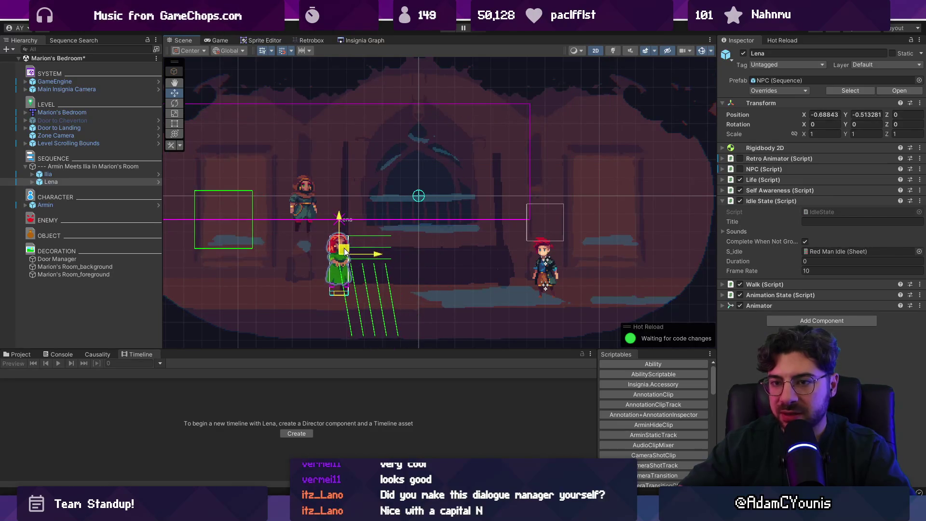
left_click(97, 175)
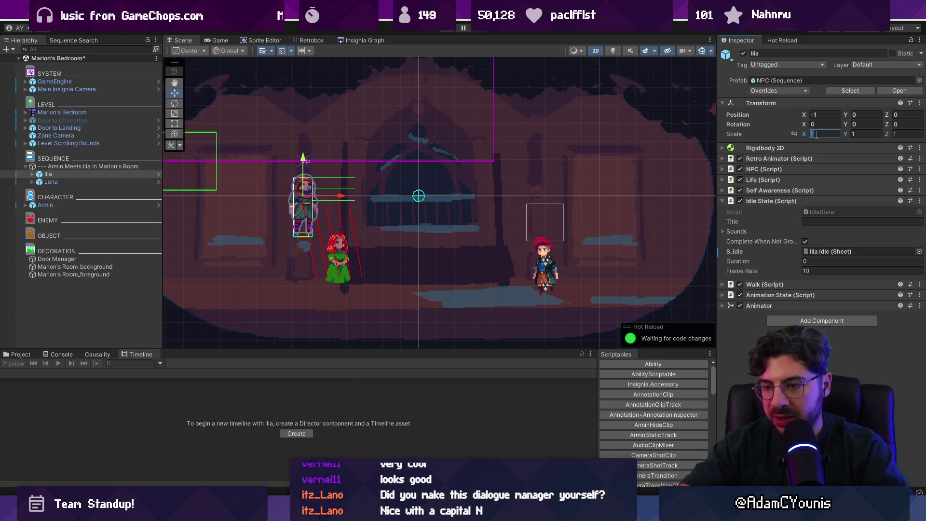
type("-1")
left_click_drag(342, 195, 456, 193)
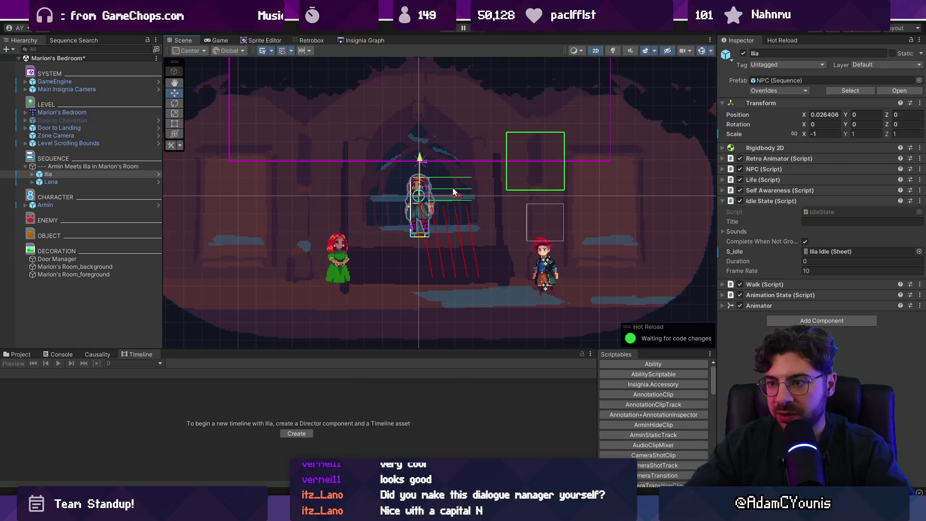
left_click_drag(421, 160, 422, 123)
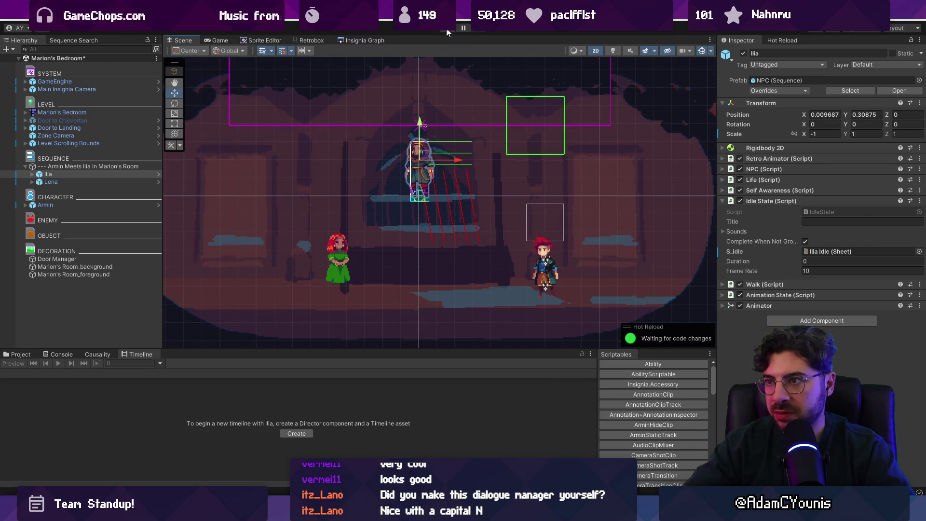
left_click(100, 166)
key("f")
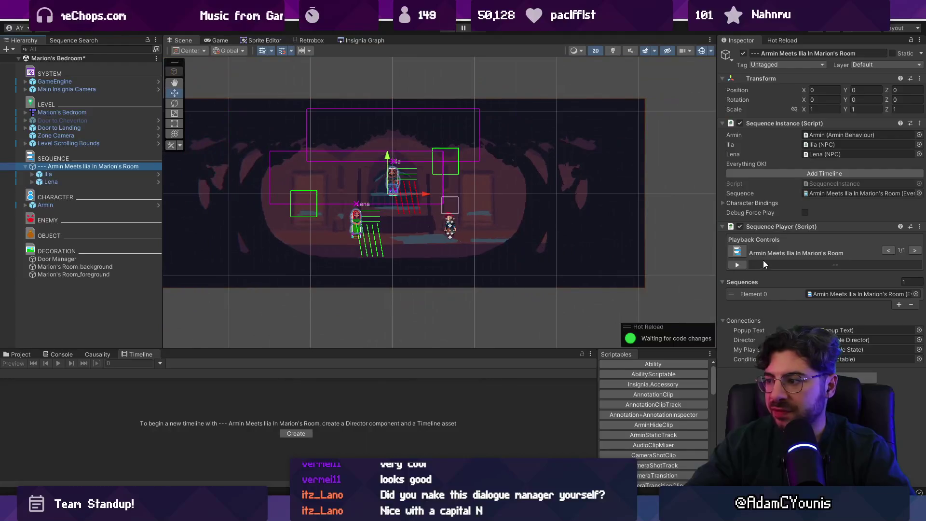
Step: Enable 'Trigger on collision?' in the Armin Meets Ilia Event Sequence asset and save it
left_click(101, 173)
left_click(106, 166)
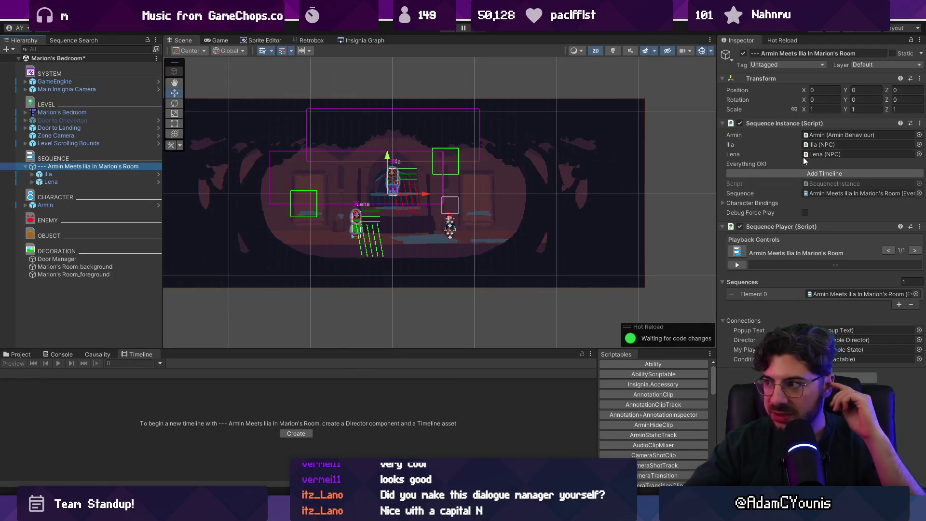
double_click(838, 194)
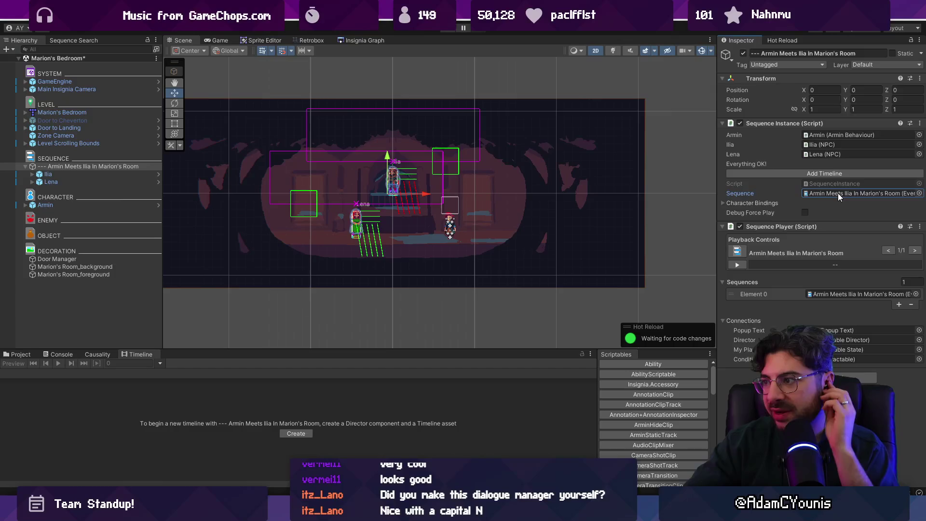
left_click(735, 184)
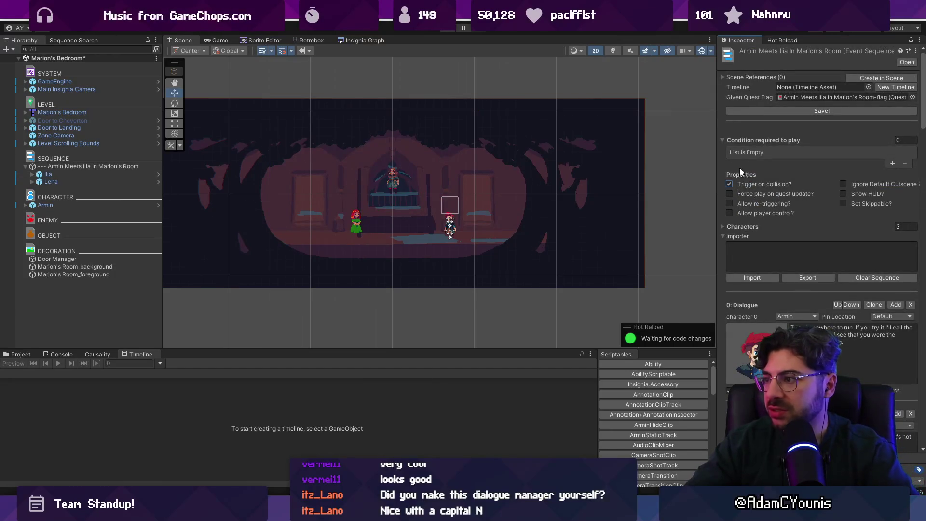
left_click(762, 111)
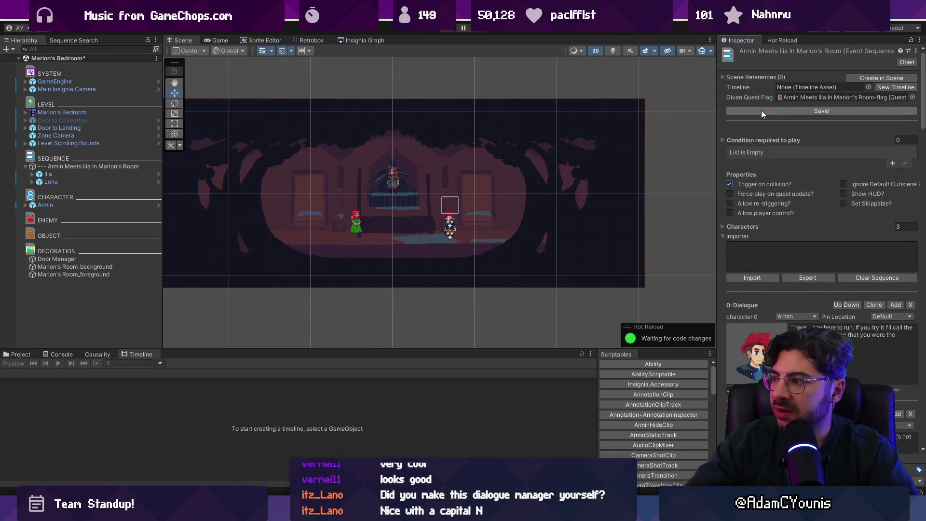
Step: Add a Box Collider component to the Armin Meets Ilia sequence object
left_click(97, 166)
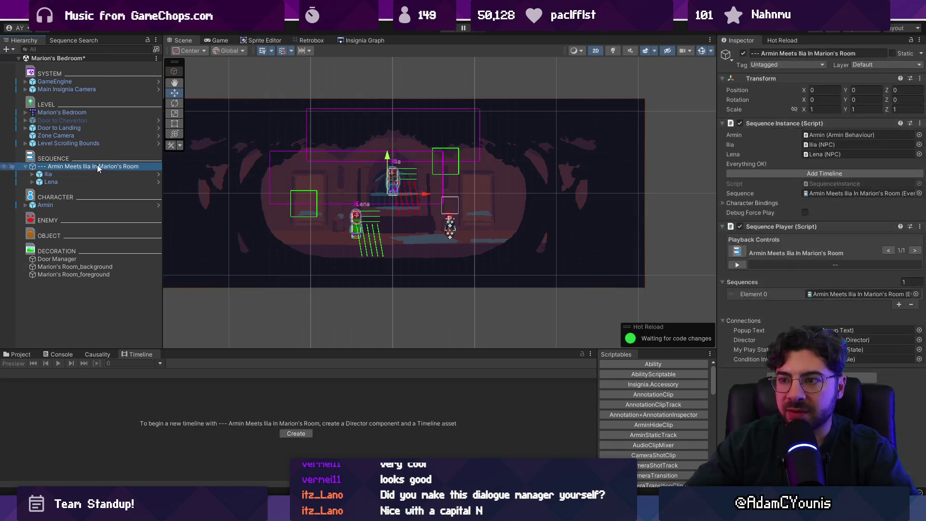
left_click(824, 164)
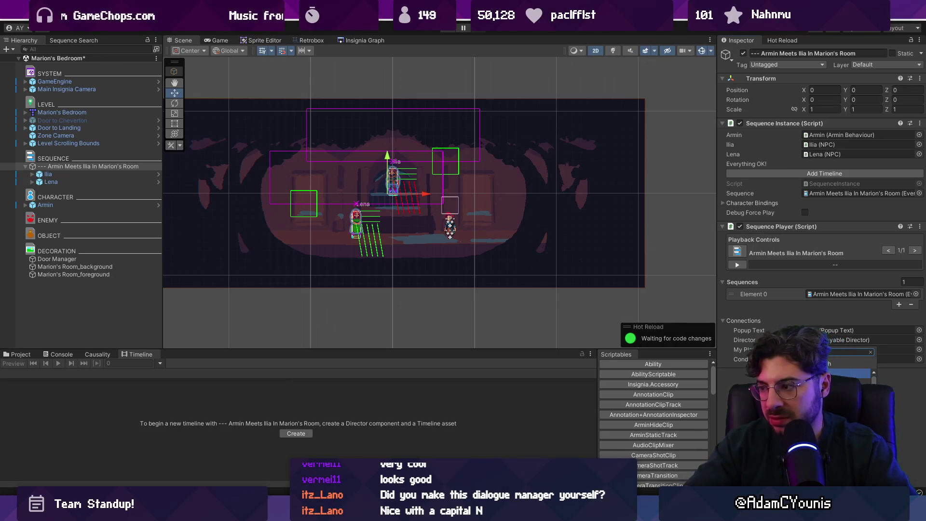
key("Return")
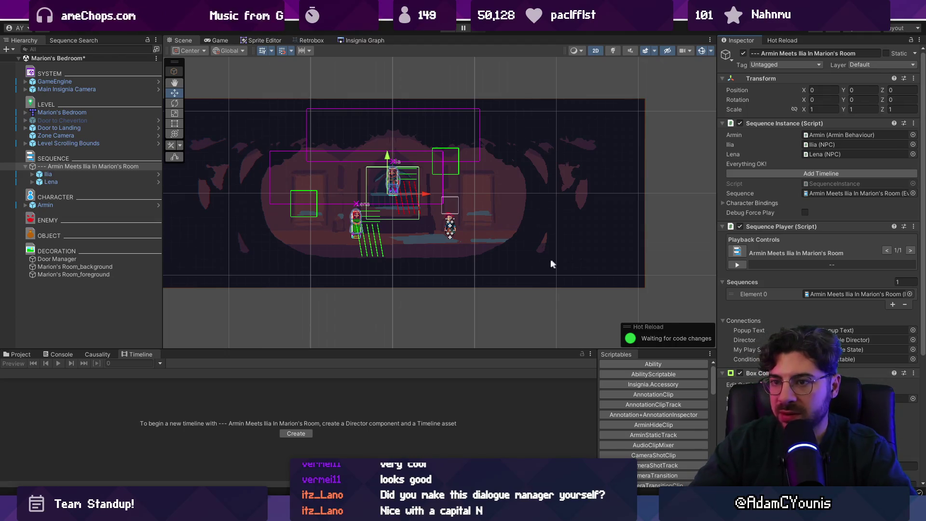
Step: Stretch the box collider across the room toward the floor, then play-test the cutscene trigger
left_click(805, 385)
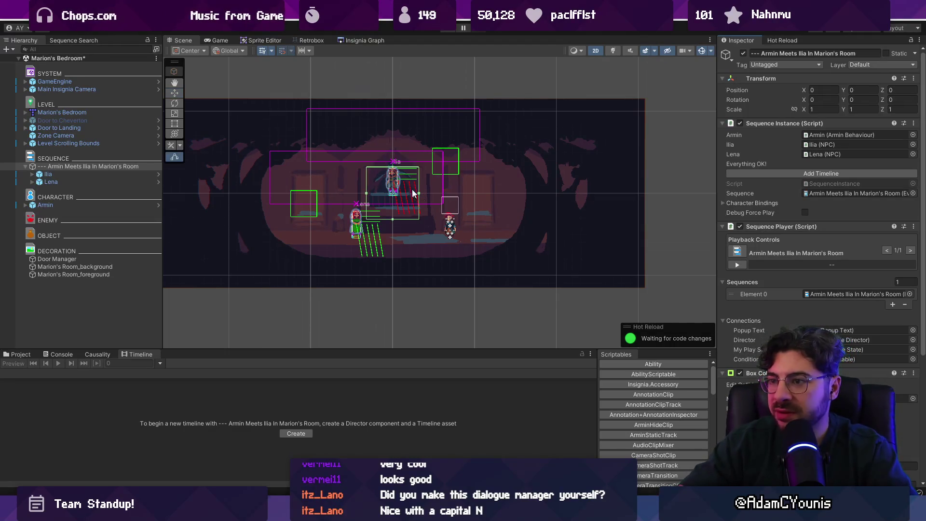
left_click_drag(418, 192, 521, 193)
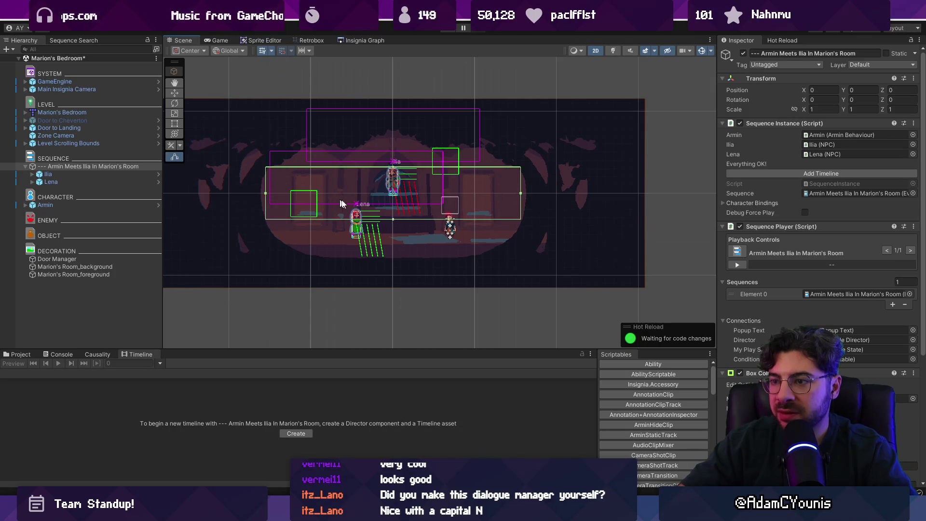
left_click_drag(395, 220, 391, 248)
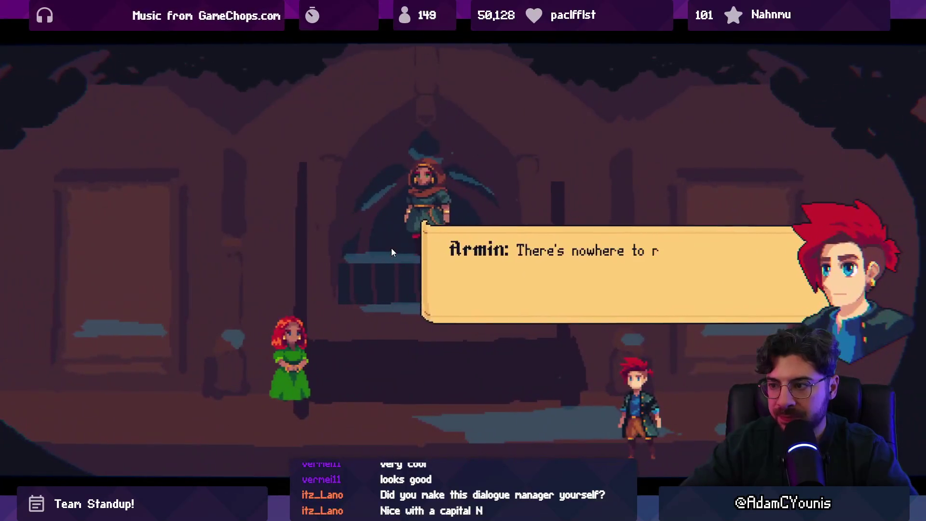
key("space")
key("shift+space")
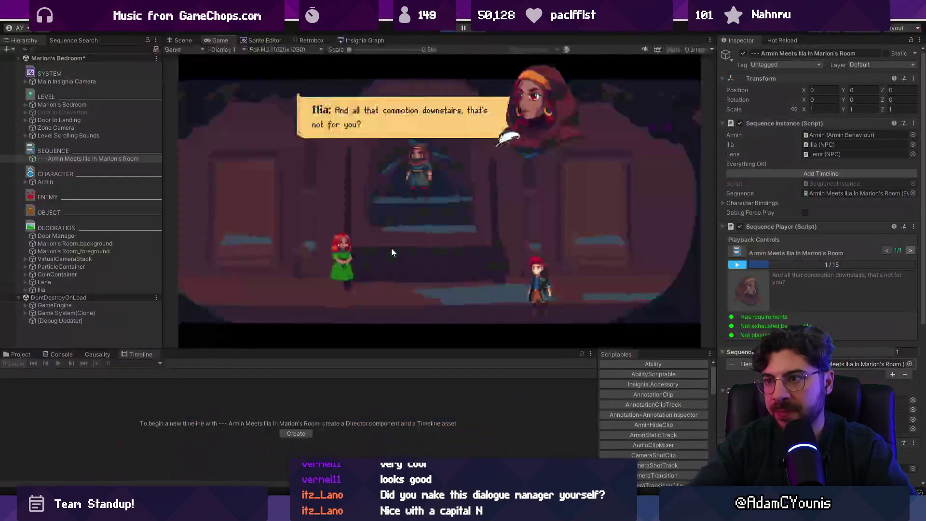
left_click(447, 28)
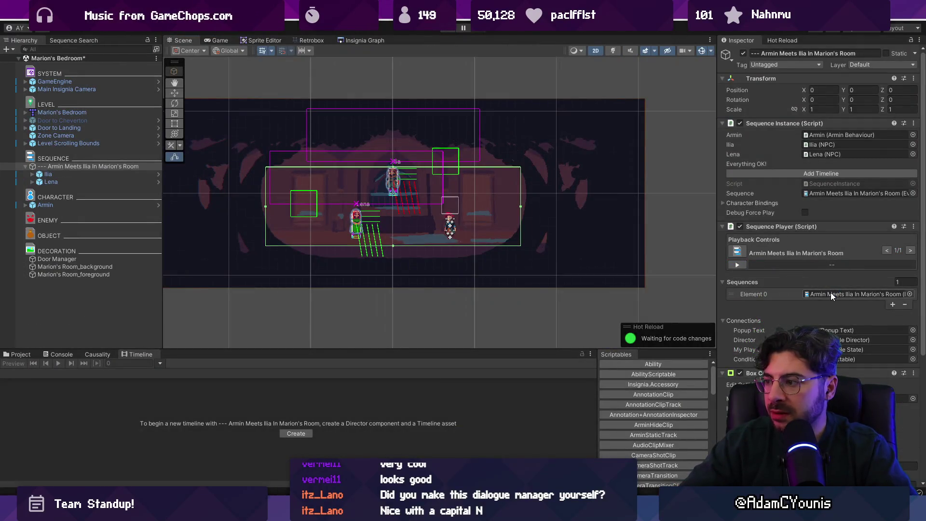
Step: Open the sequence's dialogue lines and clone Armin's first line
double_click(831, 293)
scroll(786, 267, "down", 3)
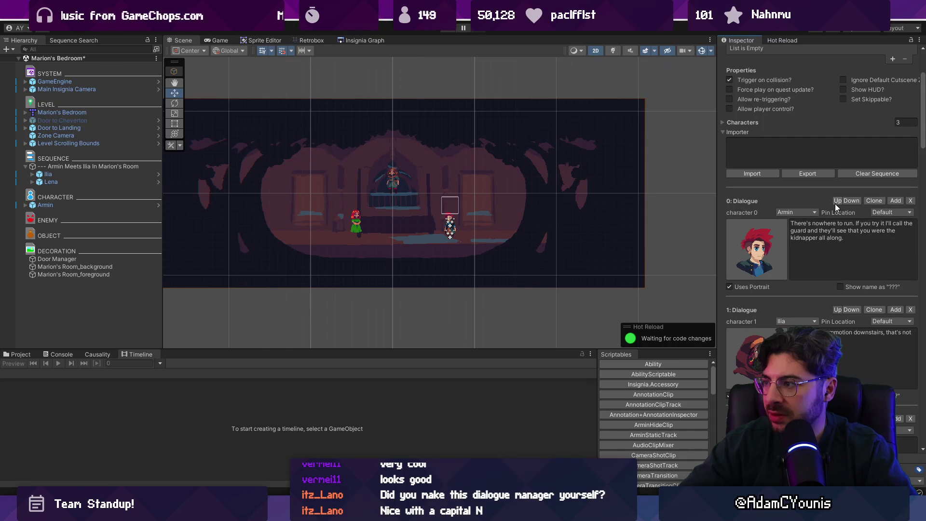
left_click(872, 201)
Step: Replace Armin's first dialogue line with 'You!' and check the duplicated threat line
left_click(839, 244)
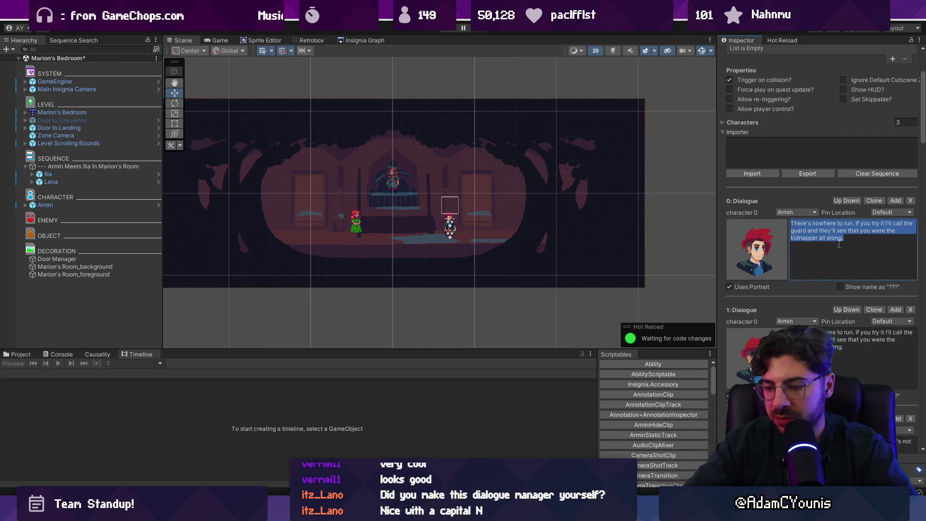
type("You!")
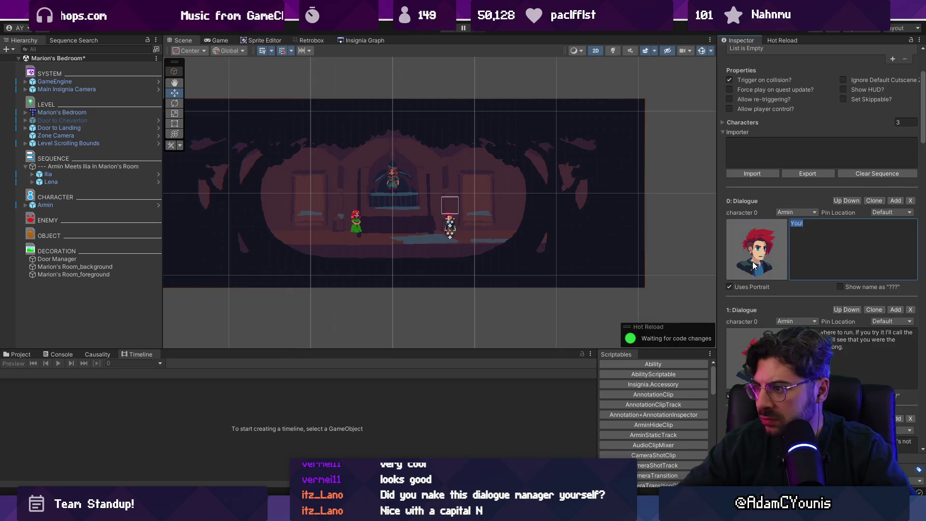
left_click(848, 346)
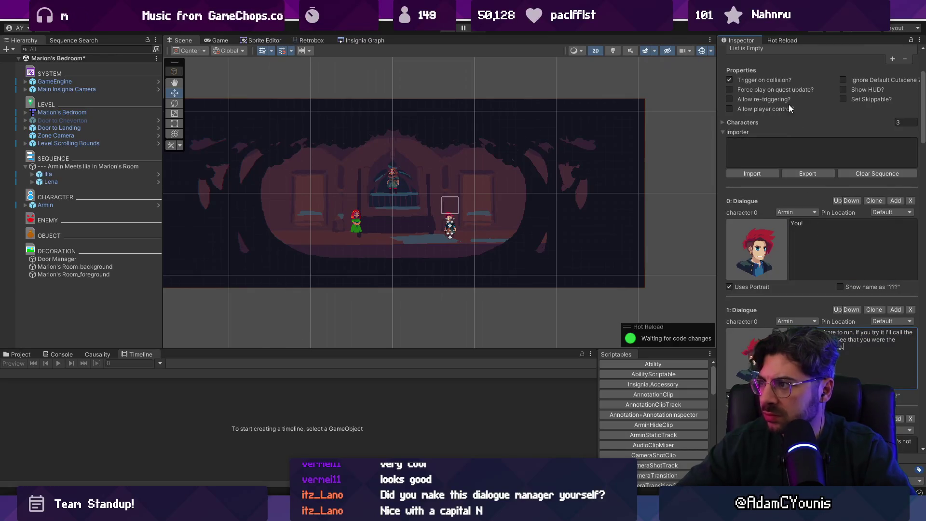
scroll(785, 97, "up", 4)
Step: Save the sequence, reselect its scene object and start a play test
left_click(783, 114)
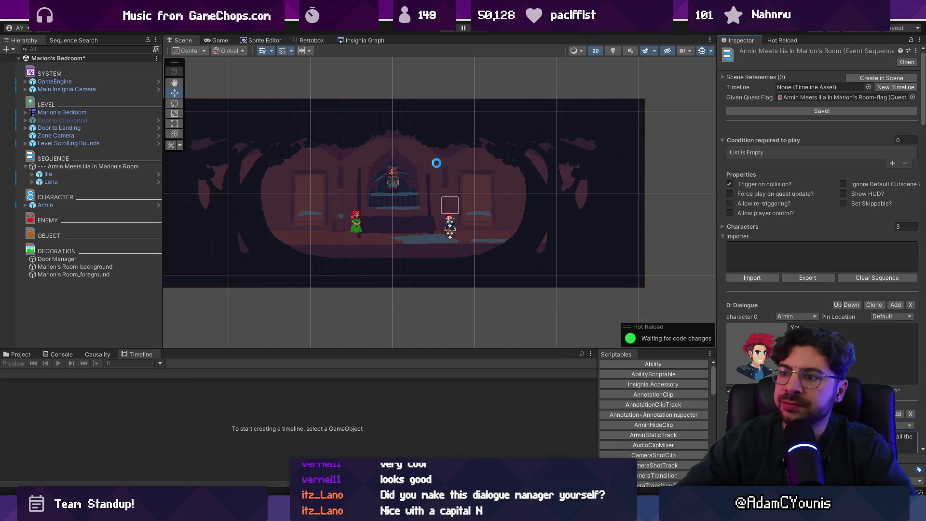
left_click(105, 167)
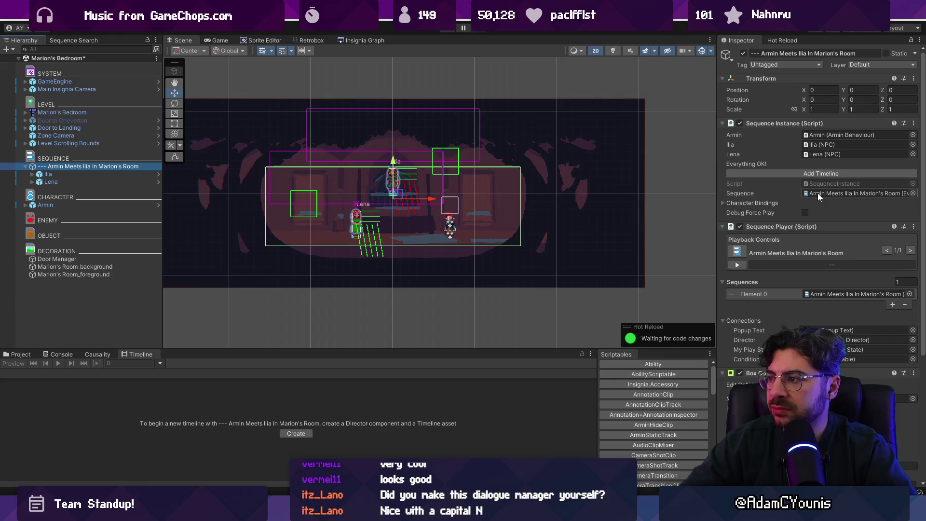
left_click(448, 30)
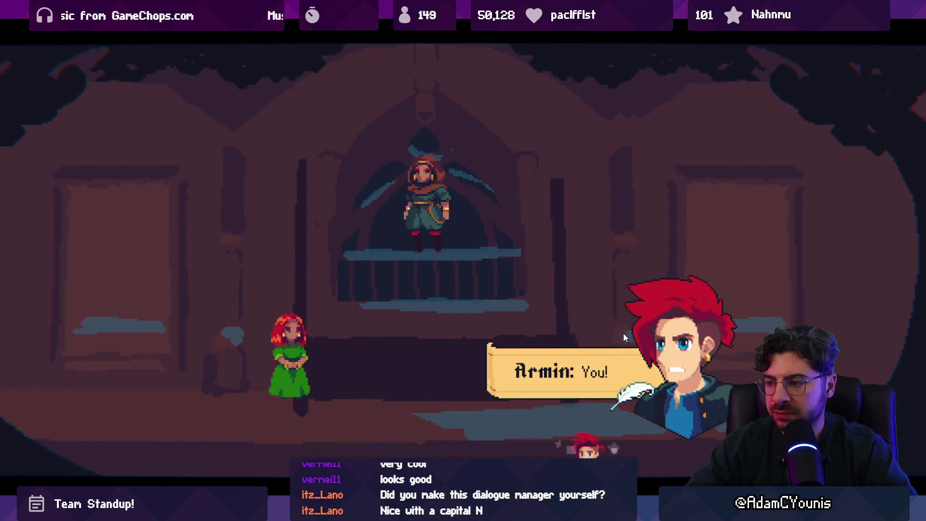
Step: Leave the fullscreen game view and stop the first play test
key("Escape")
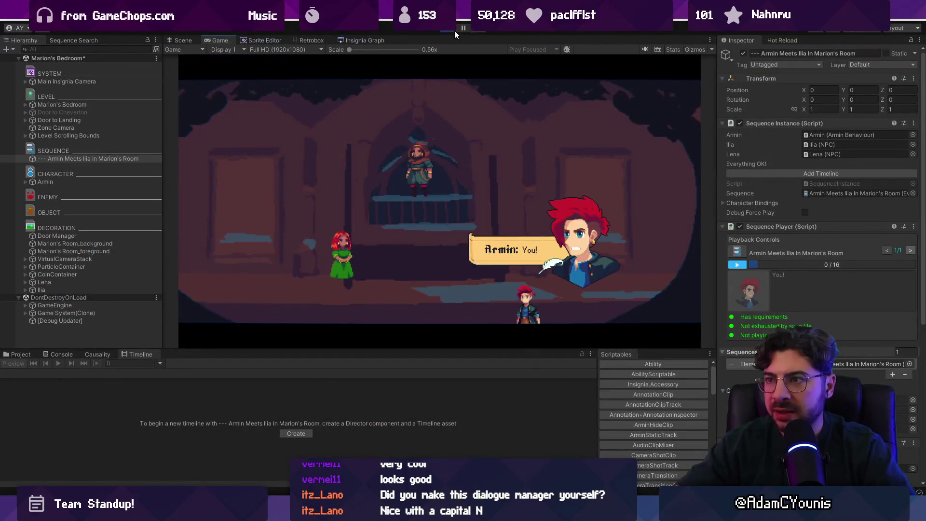
left_click(453, 30)
scroll(427, 208, "up", 2)
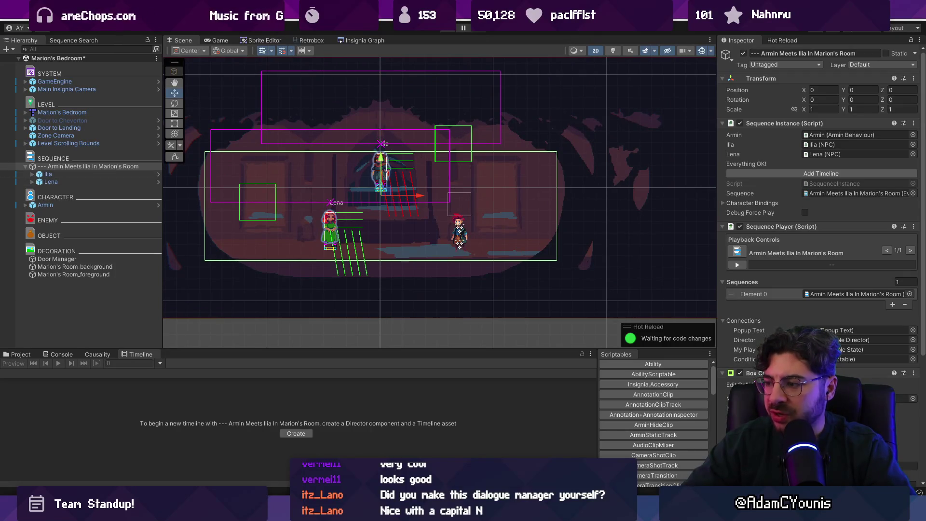
Step: Replay the cutscene past Armin's 'You!' to his threat, stop, then start another test
key("ctrl+p")
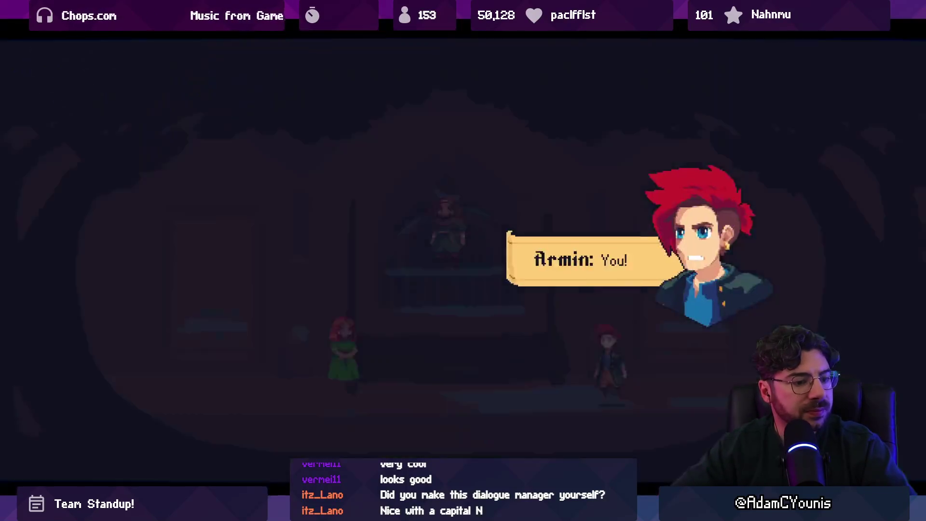
key("space")
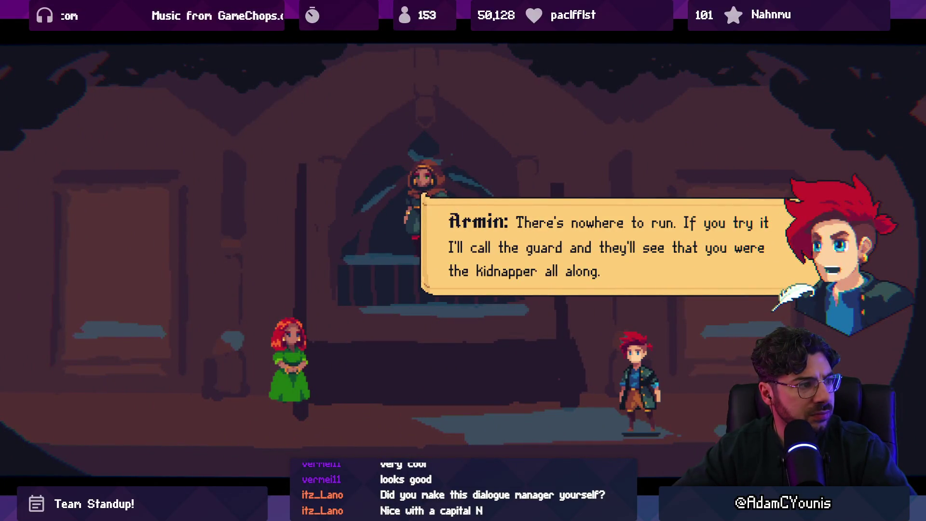
key("Escape")
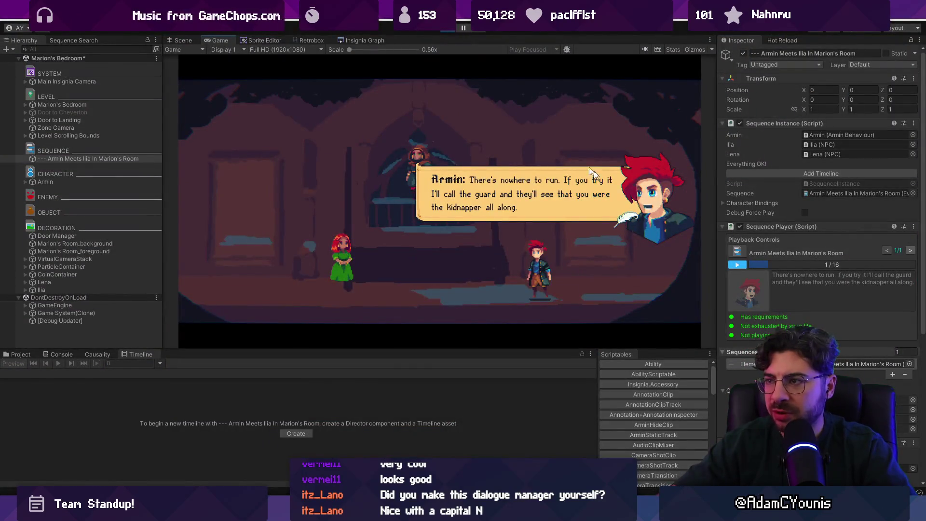
left_click(445, 30)
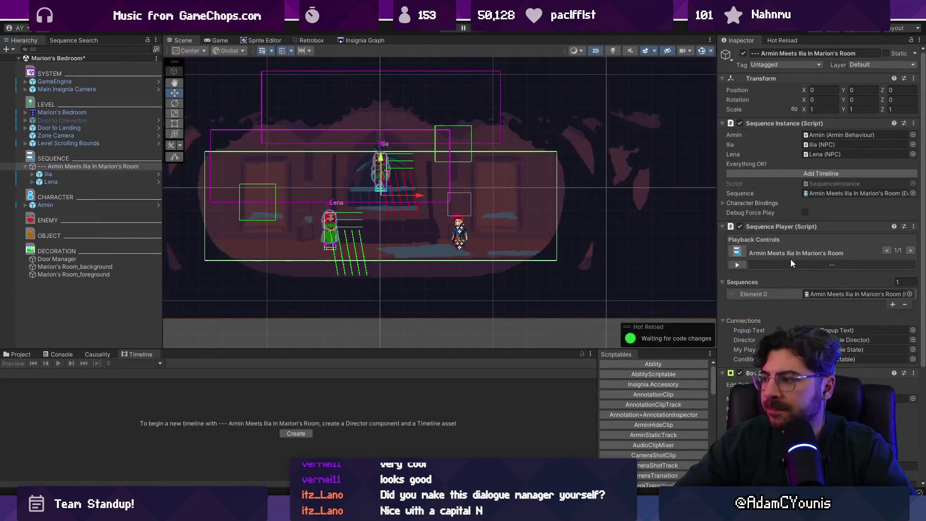
scroll(811, 294, "down", 4)
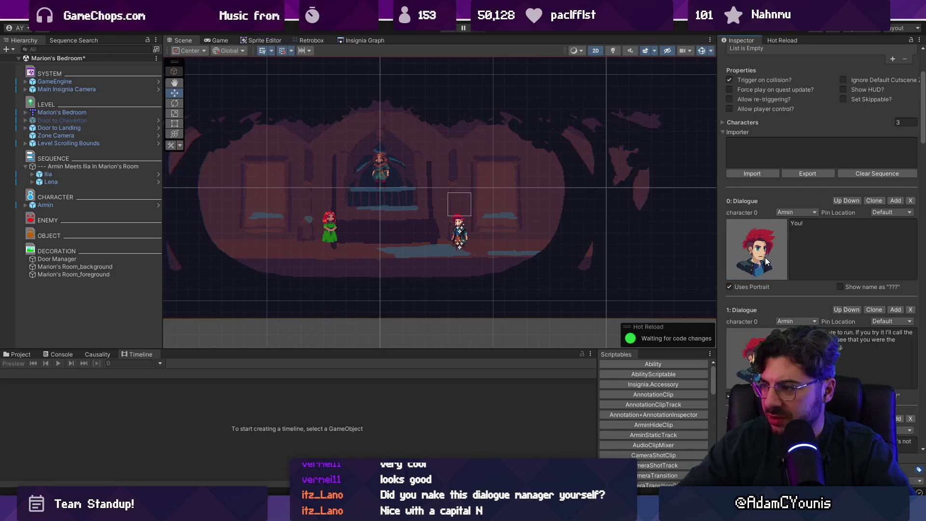
left_click(451, 29)
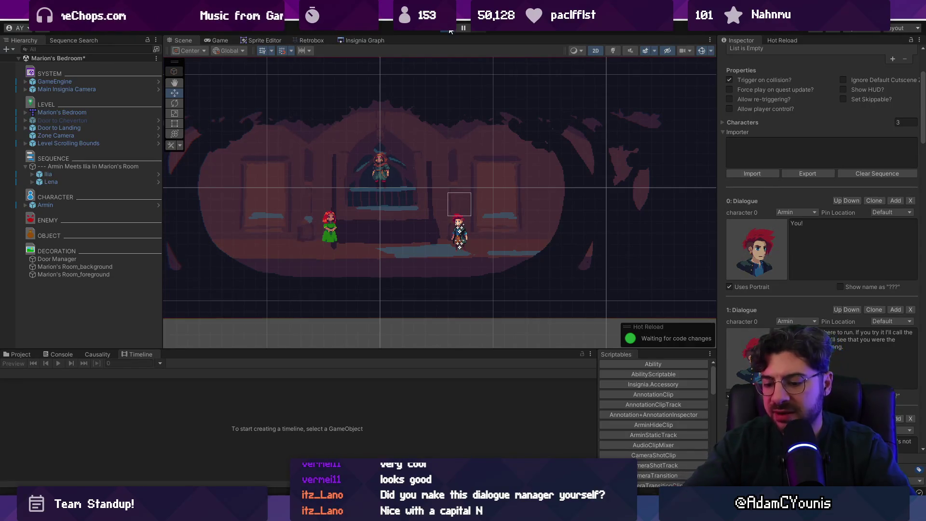
Step: Advance the cutscene from Armin's 'You!' through the Ilia and Lena exchange
key("space")
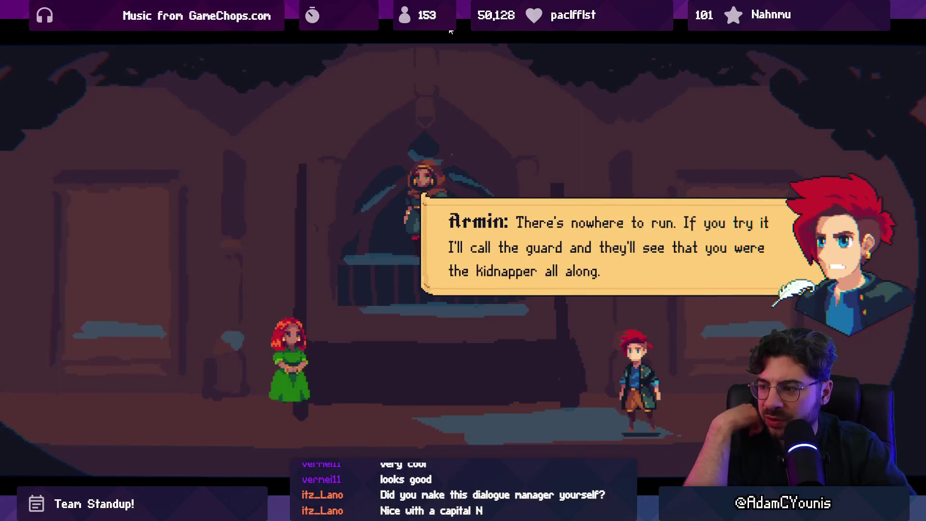
key("space")
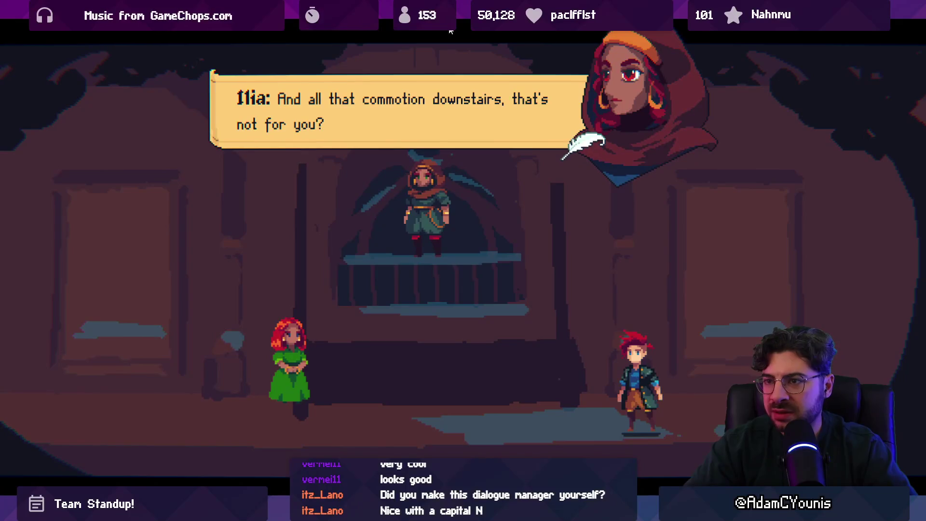
key("space")
key("space")
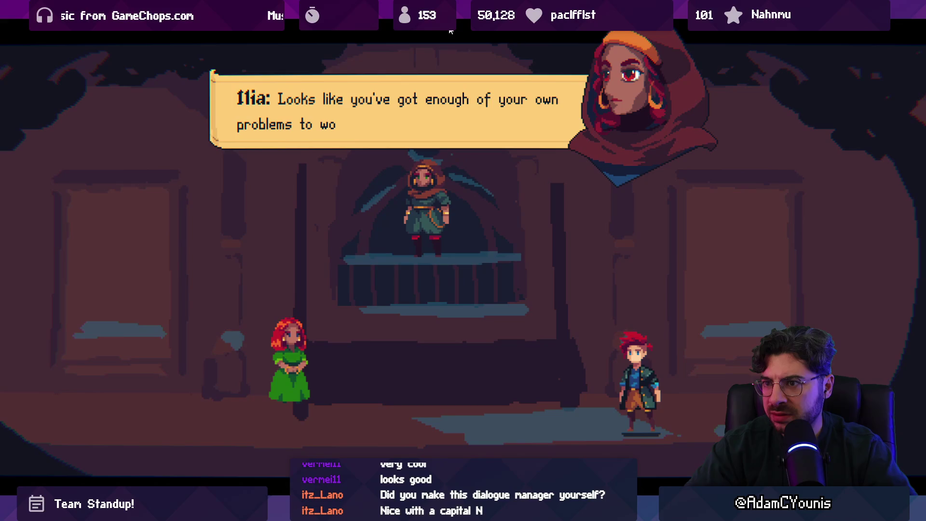
key("space")
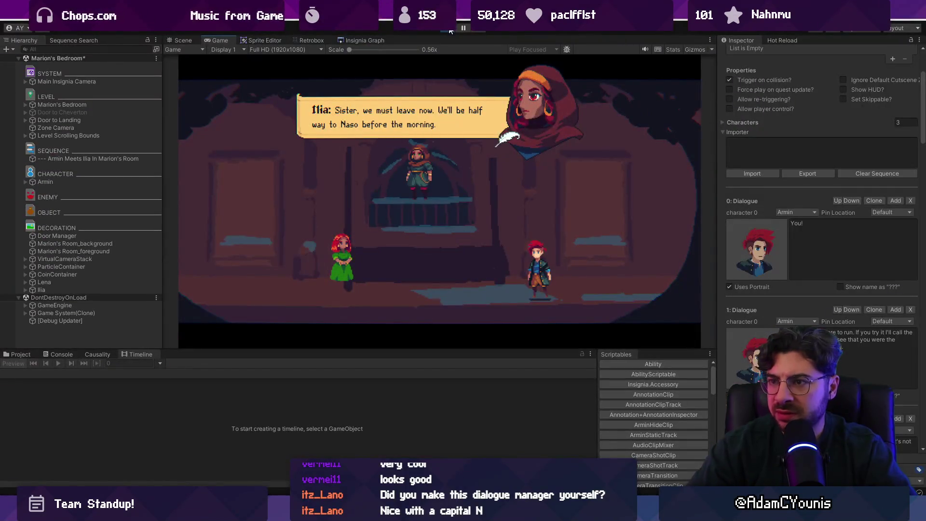
key("space")
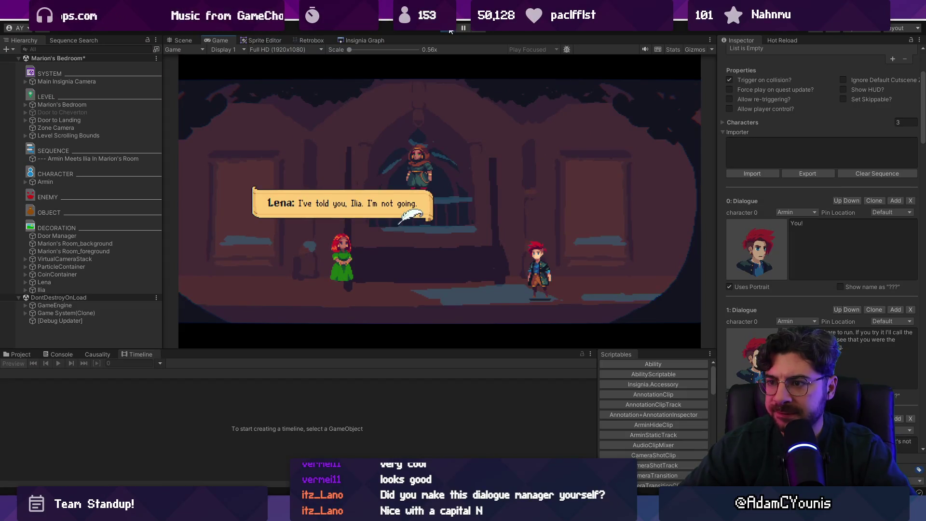
key("space")
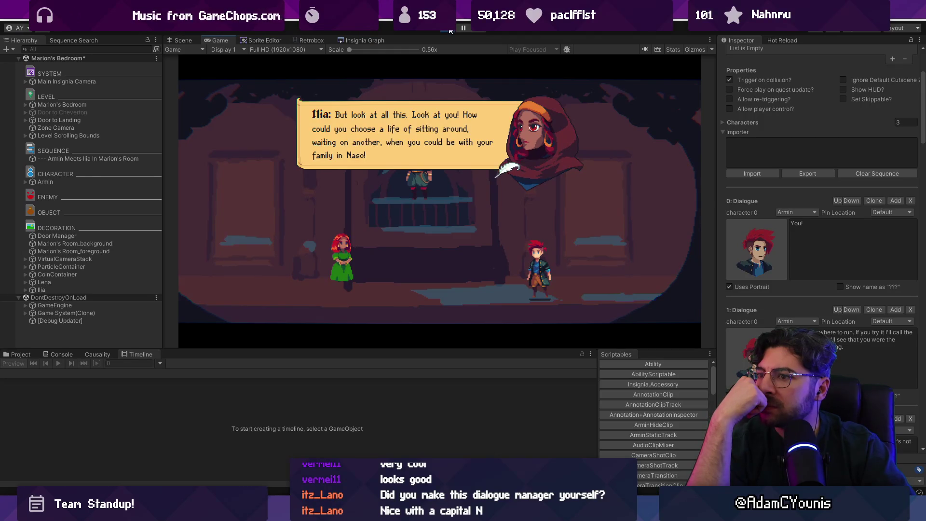
key("space")
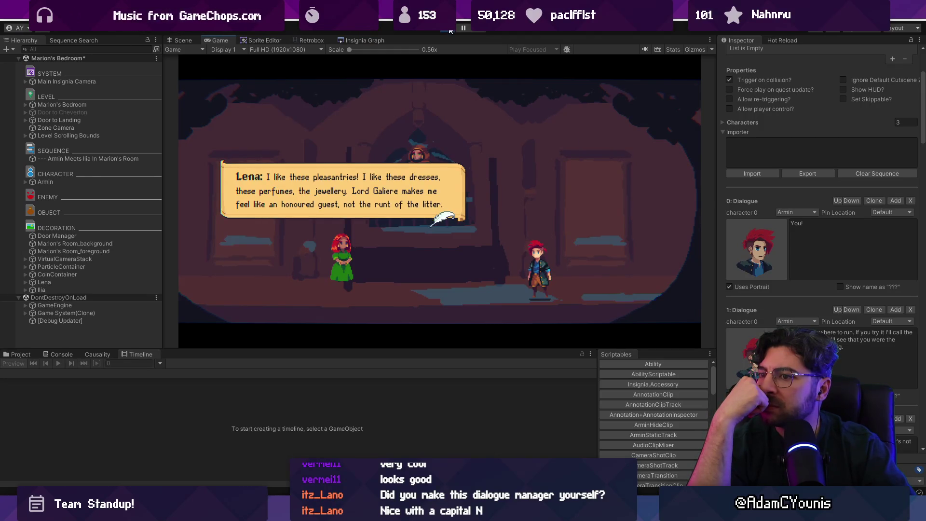
Step: Continue from Armin's kidnapper question to Ilia's closing 'You coming, kid?' and end the cutscene
key("space")
key("space")
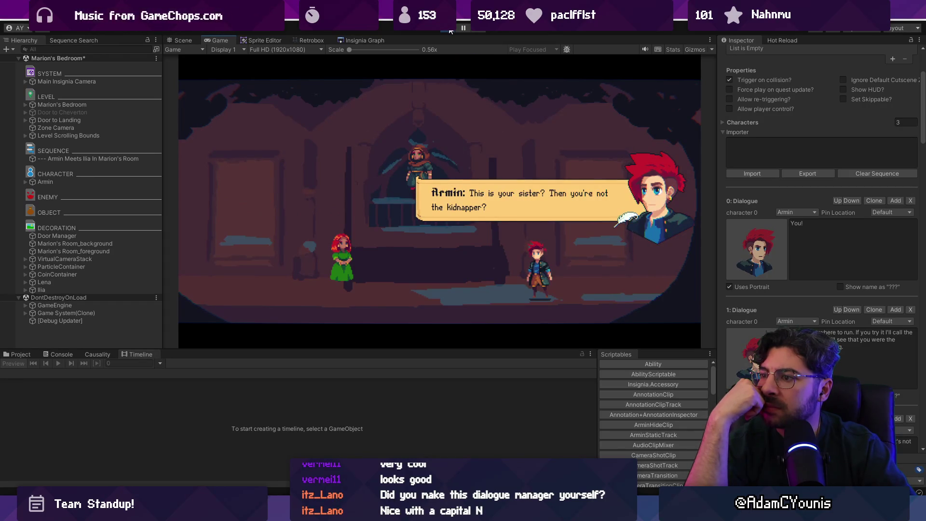
key("space")
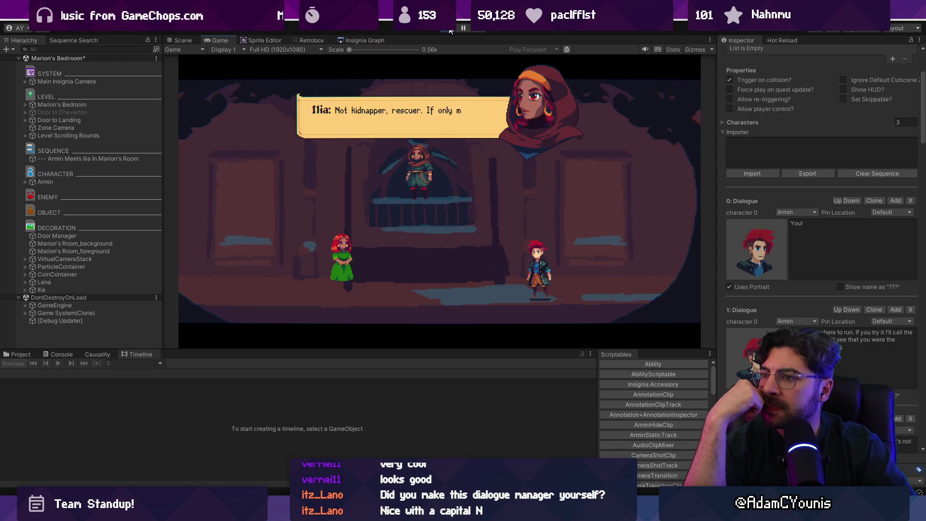
key("space")
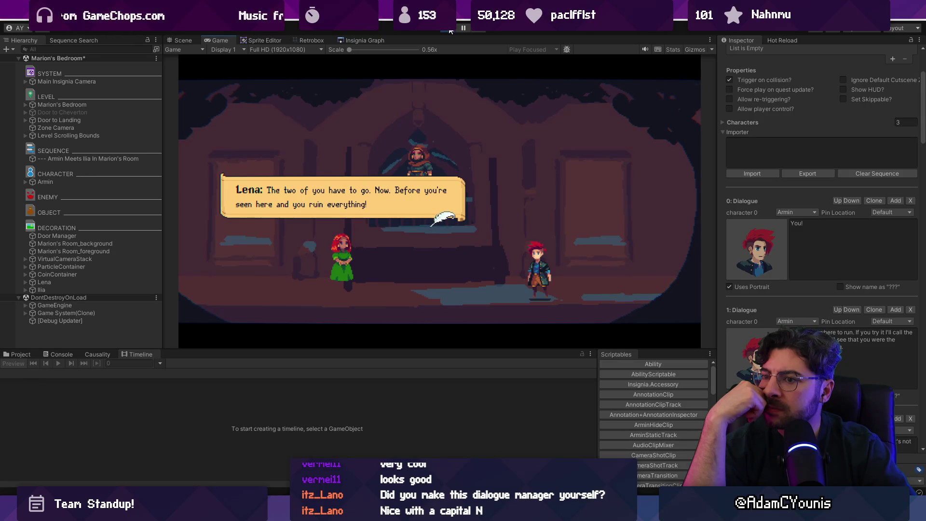
key("space")
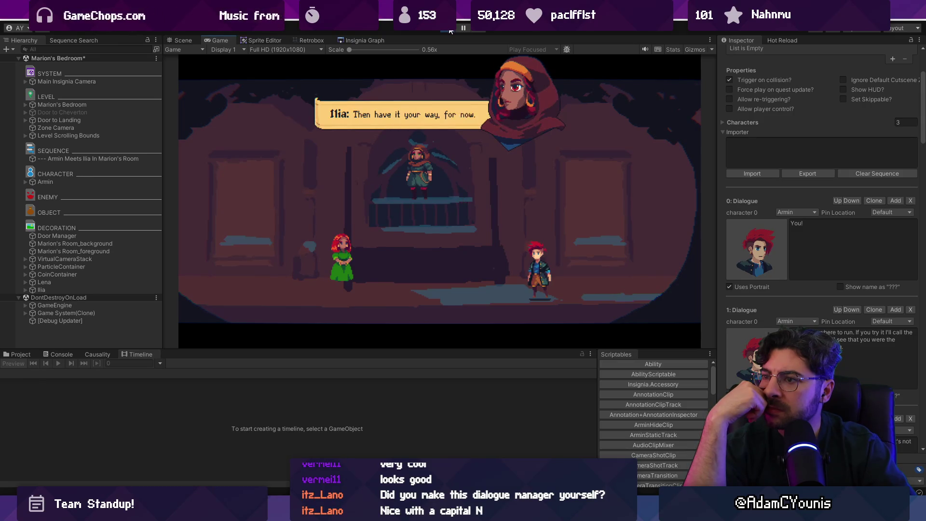
key("space")
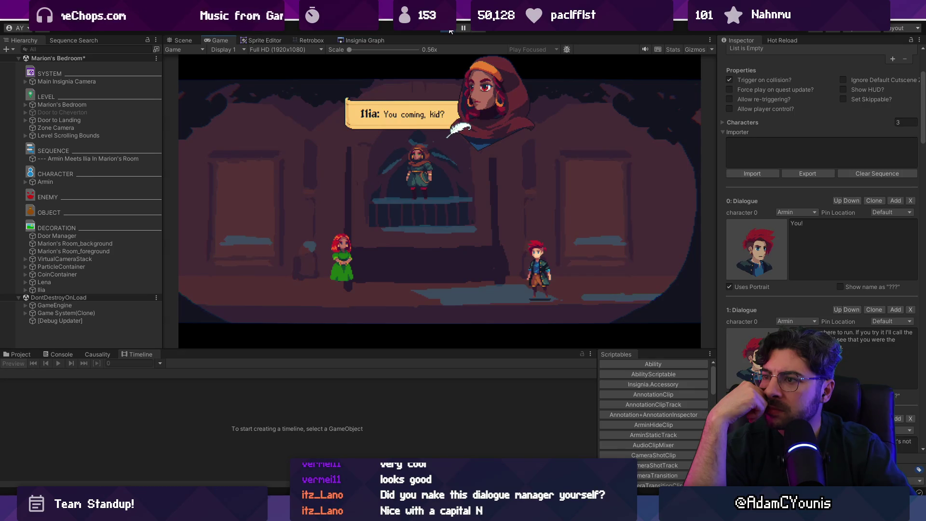
key("space")
key("space")
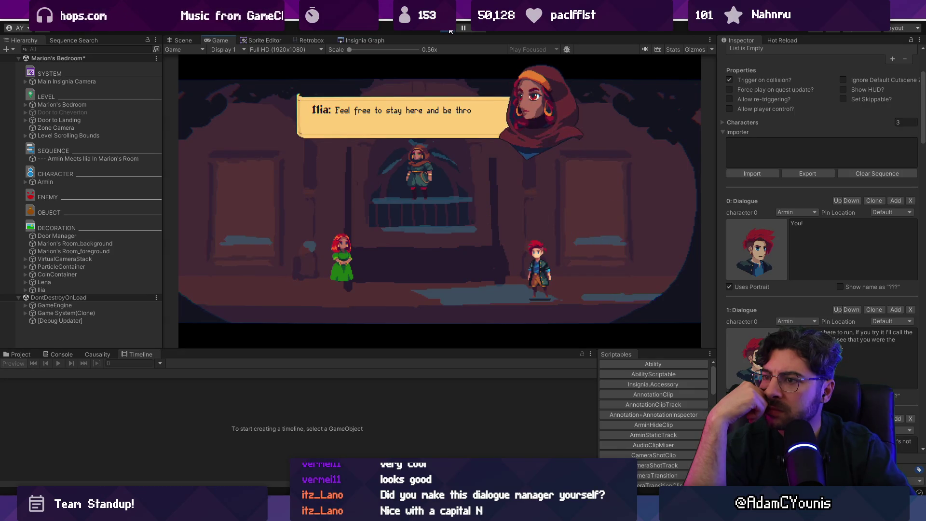
key("space")
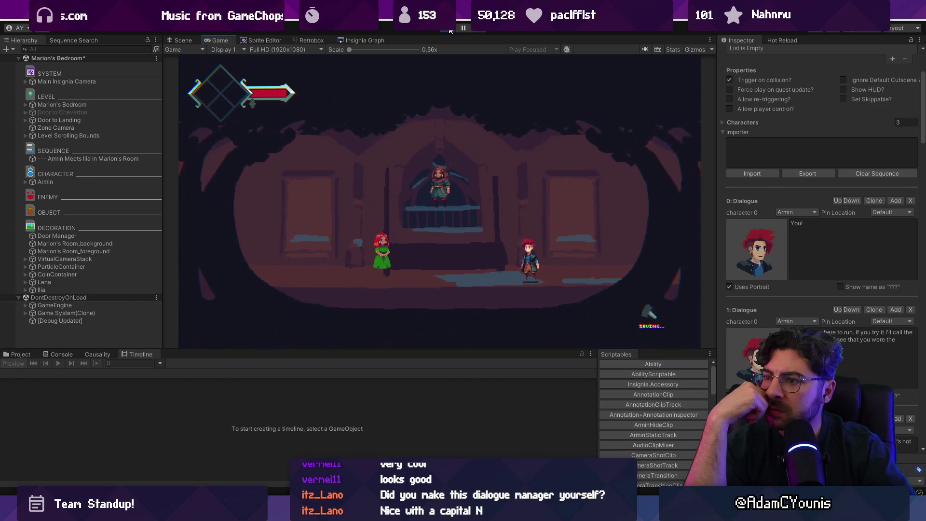
Step: Walk the player left and right, then stop the test run
key("Left")
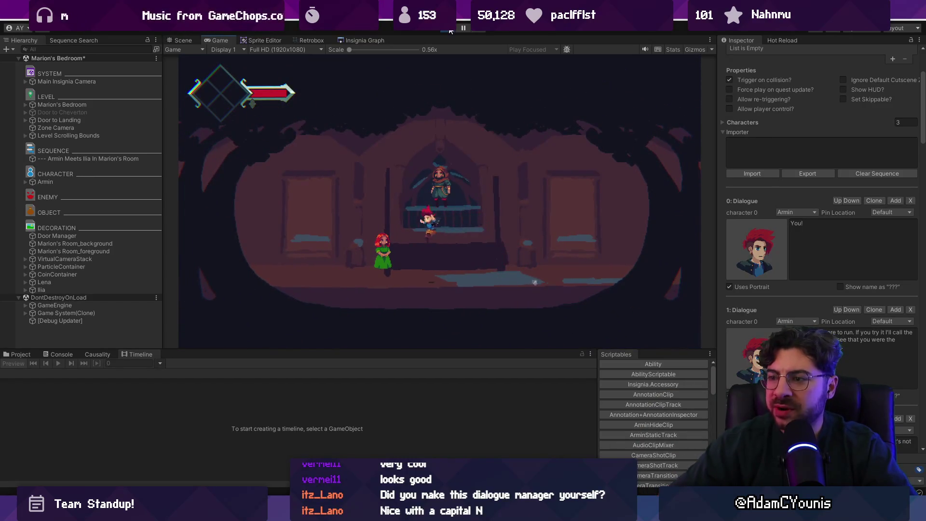
key("Right")
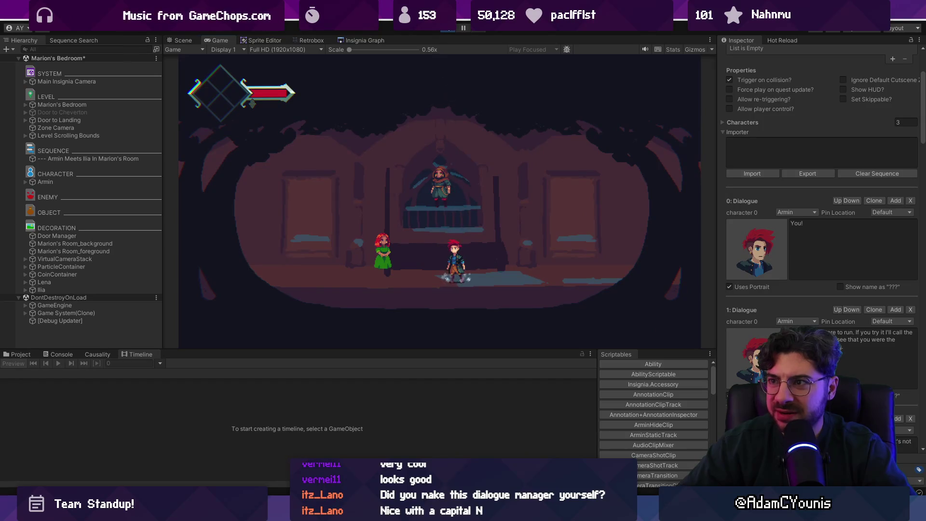
key("ctrl+p")
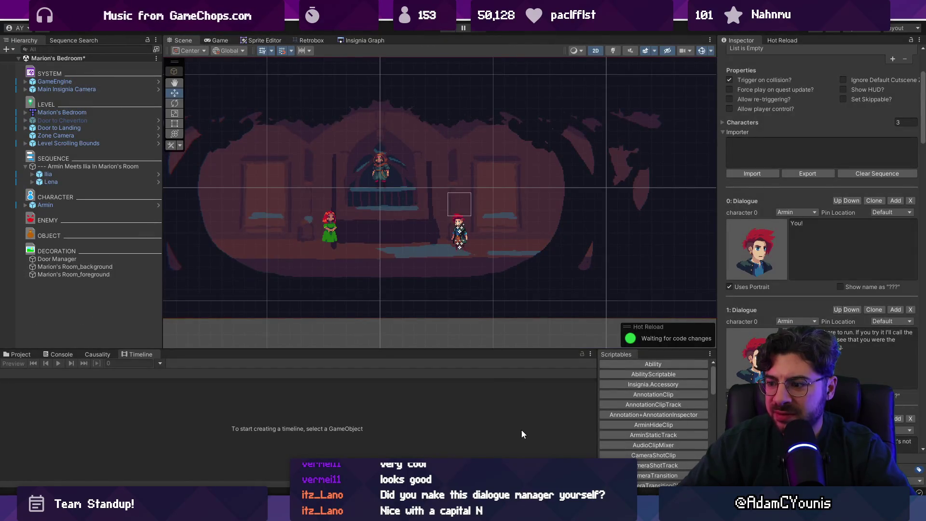
scroll(756, 293, "down", 15)
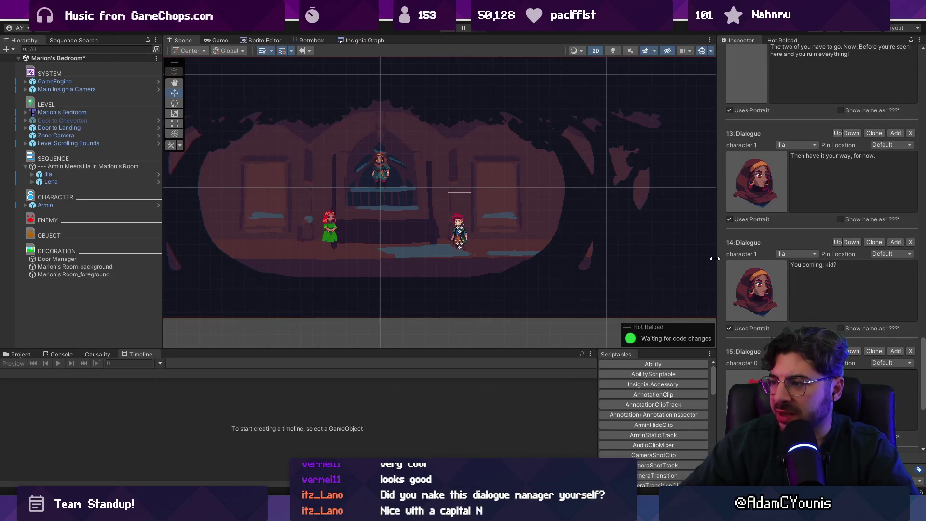
Step: Widen the Inspector and rewrite Ilia's Dialogue 14, replacing 'You coming, kid?' with new text beginning 'Y'
left_click_drag(718, 261, 590, 263)
left_click(697, 270)
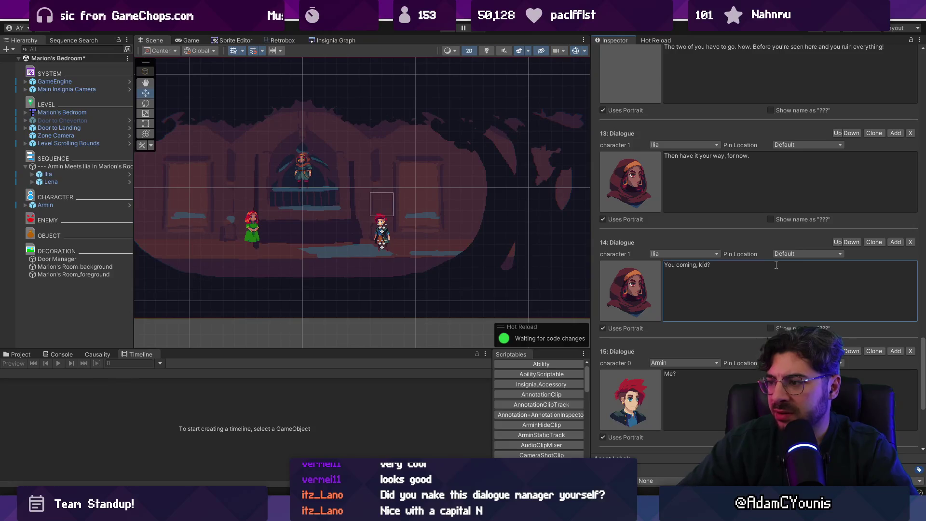
key("shift+Home")
type("So, ")
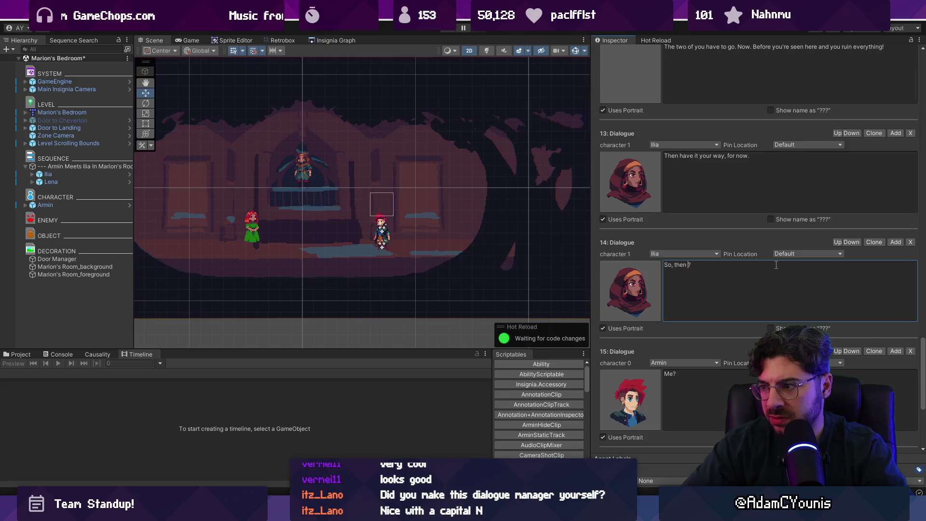
type("t about yo")
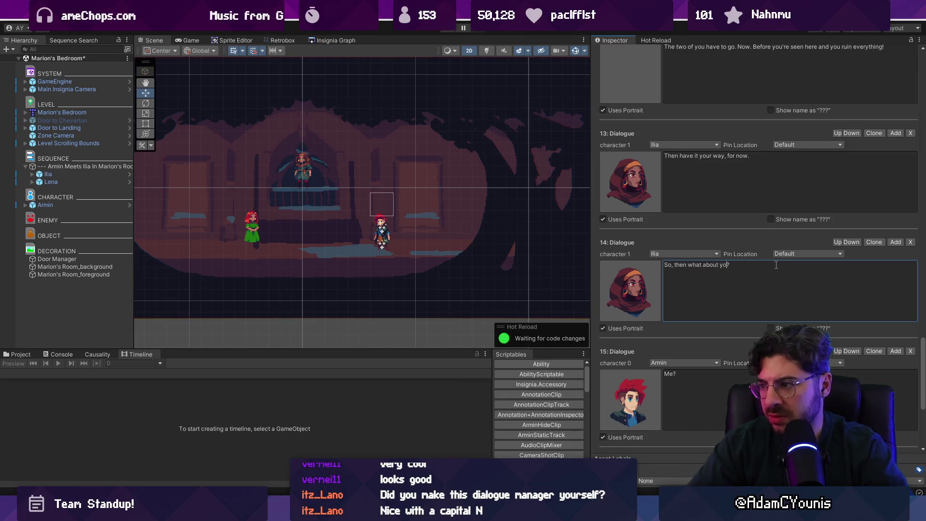
type("u")
scroll(733, 245, "down", 4)
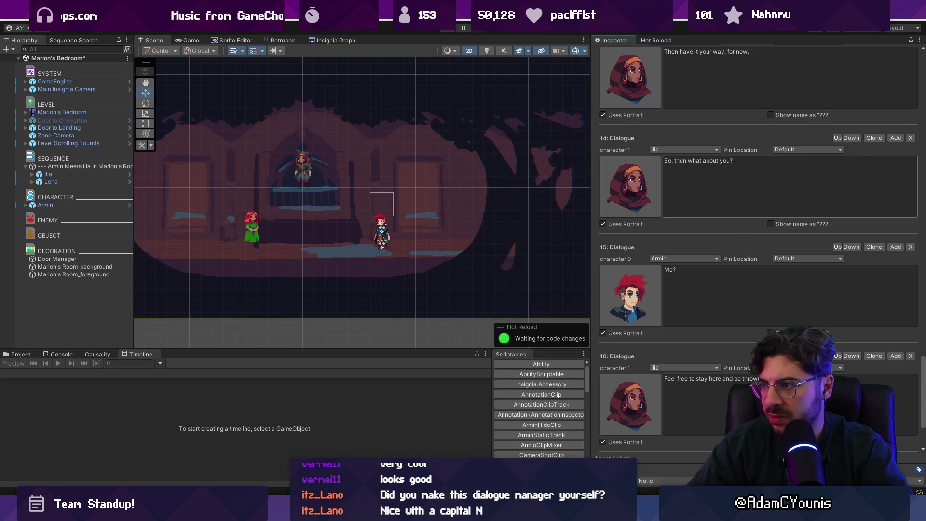
key("ctrl+shift+Left")
key("ctrl+shift+Left")
type("Are you coming?")
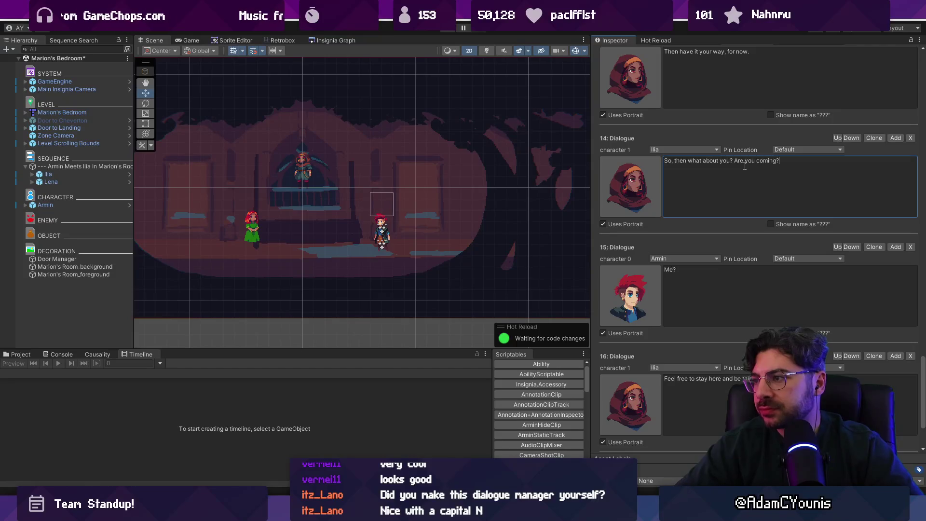
key("ctrl+a")
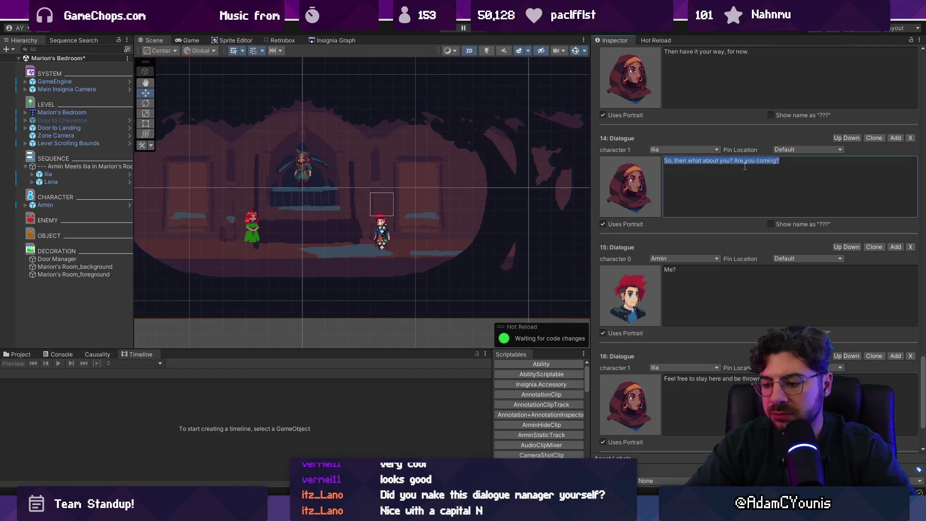
type("Y")
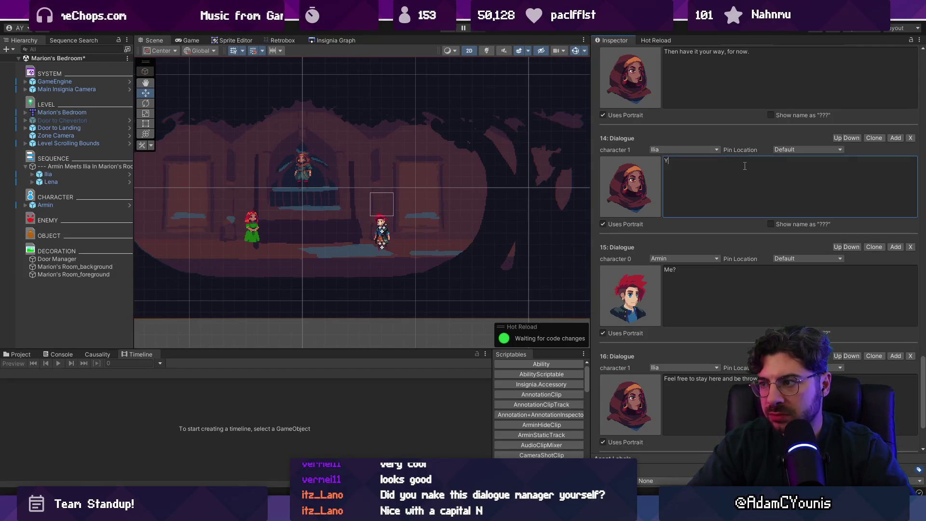
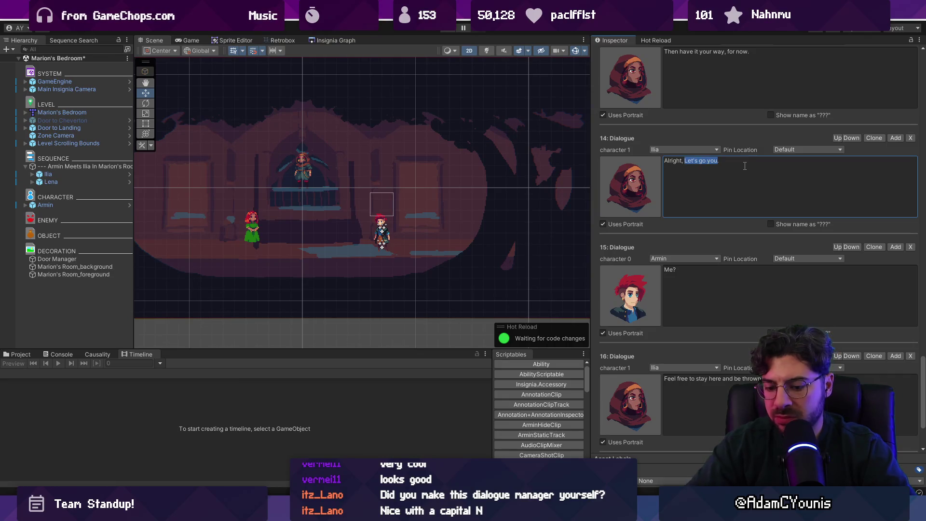
Step: Trim the ending of dialogue 14, removing the misplaced 'then' and the final period
key("BackSpace")
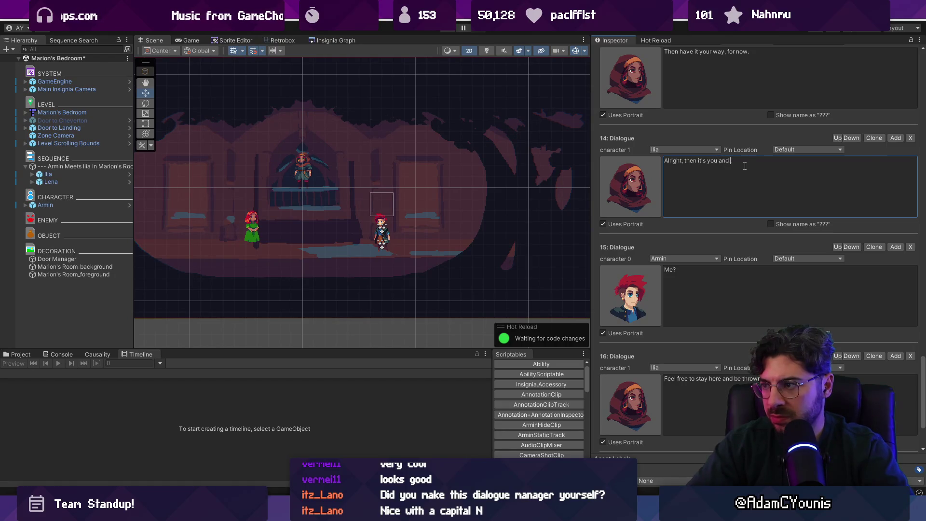
key("ctrl+shift+Left")
key("ctrl+shift+Left")
key("ctrl+shift+Left")
key("Left")
key("ctrl+BackSpace")
key("ctrl+shift+Right")
key("End")
key("BackSpace")
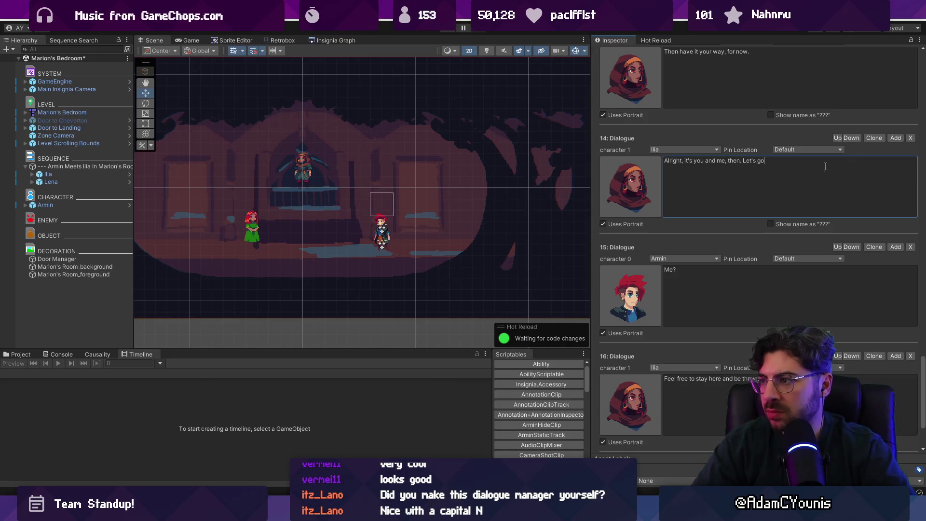
Step: Insert a comma after 'way' in dialogue 13
scroll(722, 106, "up", 1)
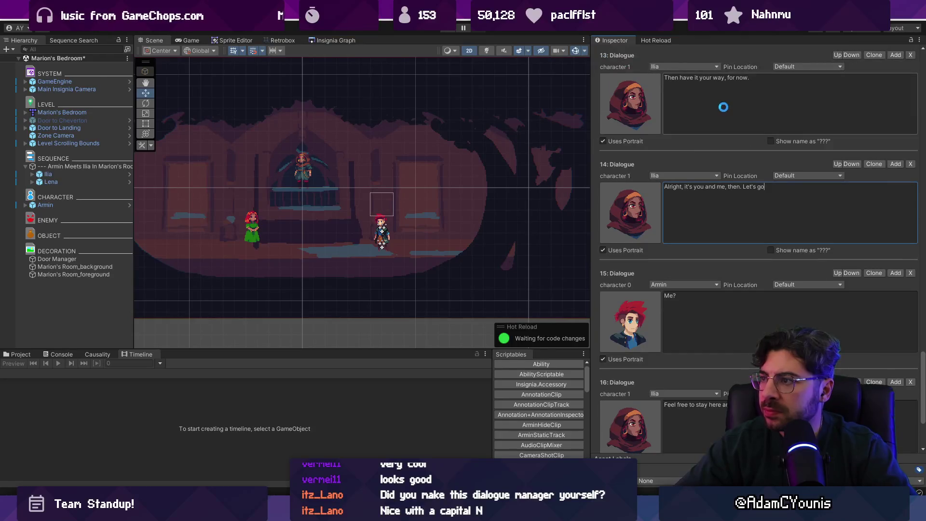
left_click(725, 80)
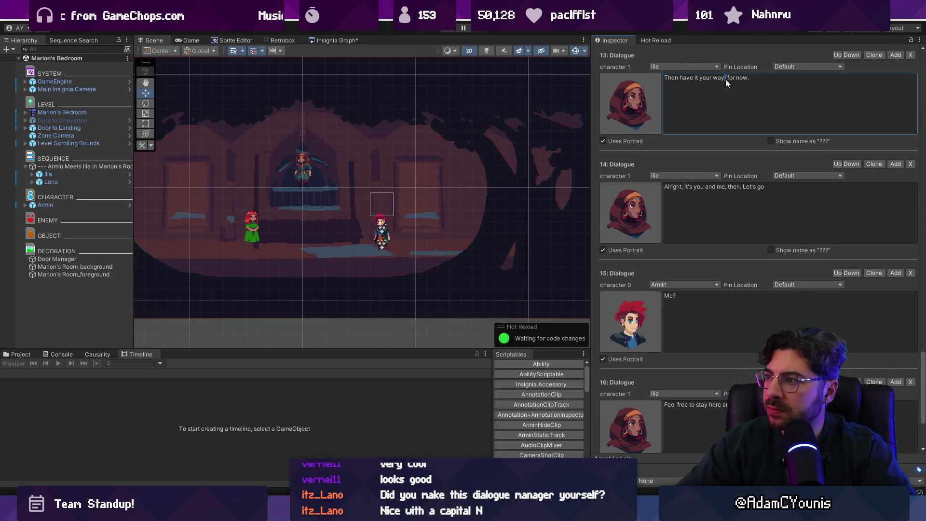
type(",")
scroll(768, 108, "up", 2)
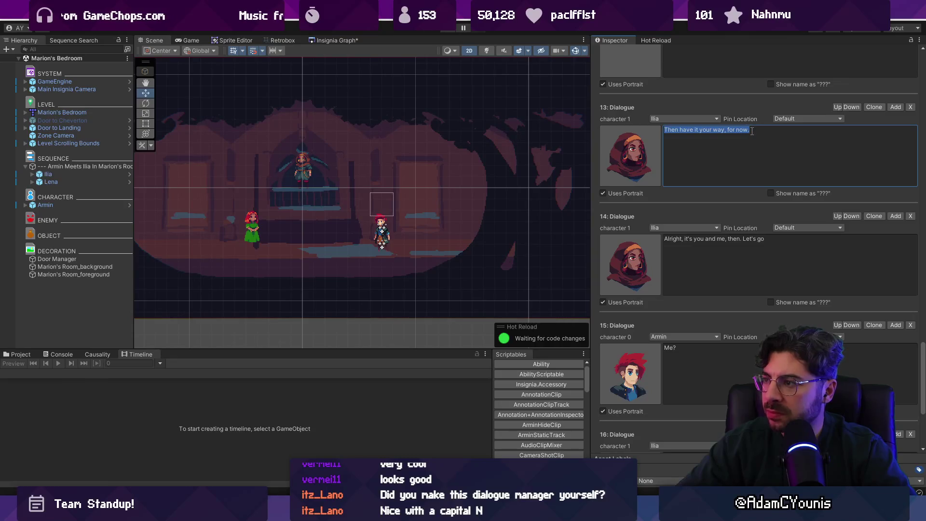
left_click(752, 131)
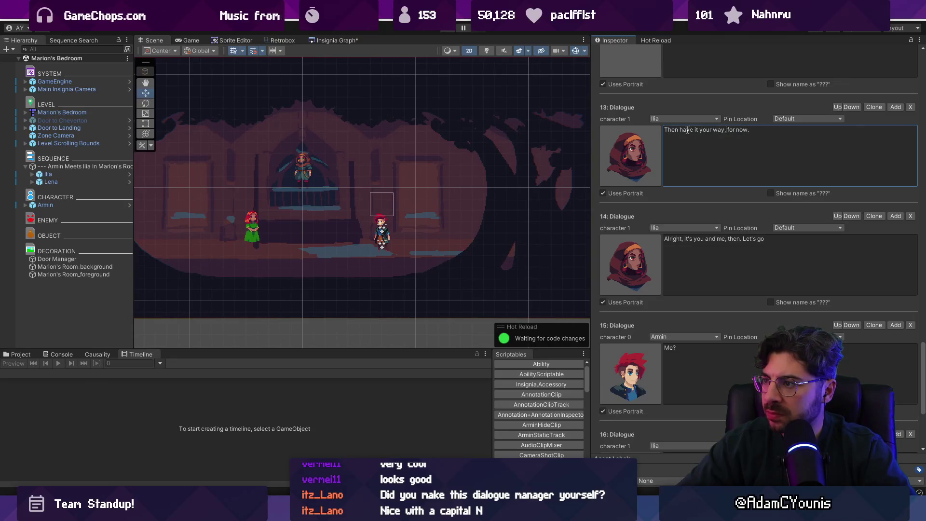
Step: Remove 'Alright,' from the start of dialogue 14 so it reads 'It's you and me, then. Let's go'
scroll(682, 133, "up", 3)
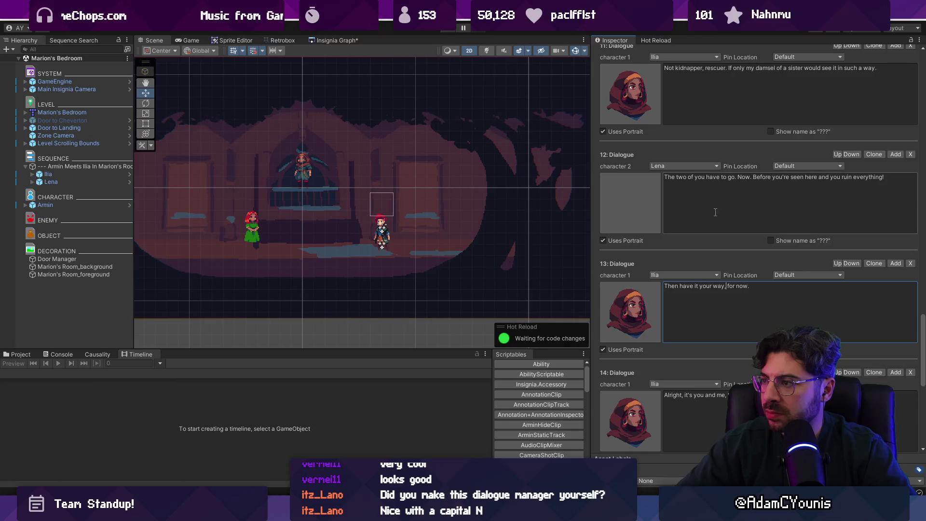
scroll(722, 199, "down", 4)
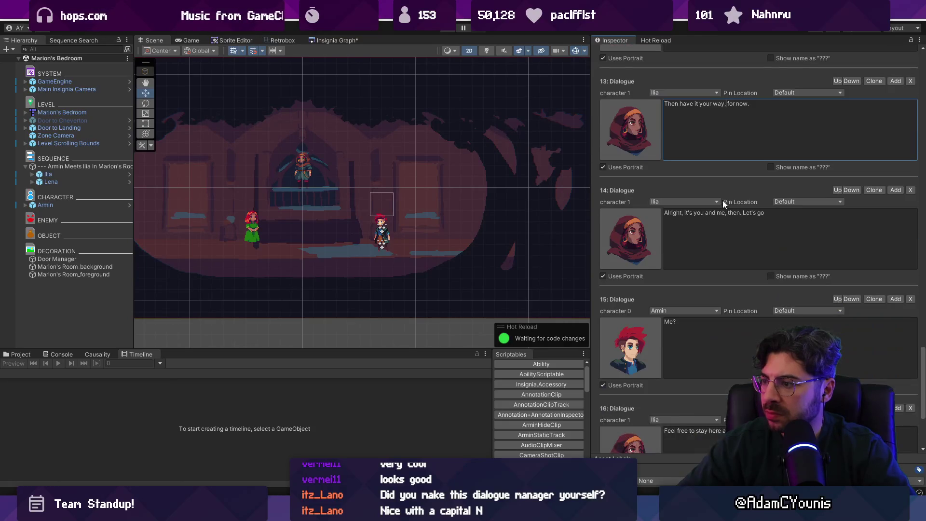
left_click(686, 213)
key("BackSpace")
key("Delete")
type("I")
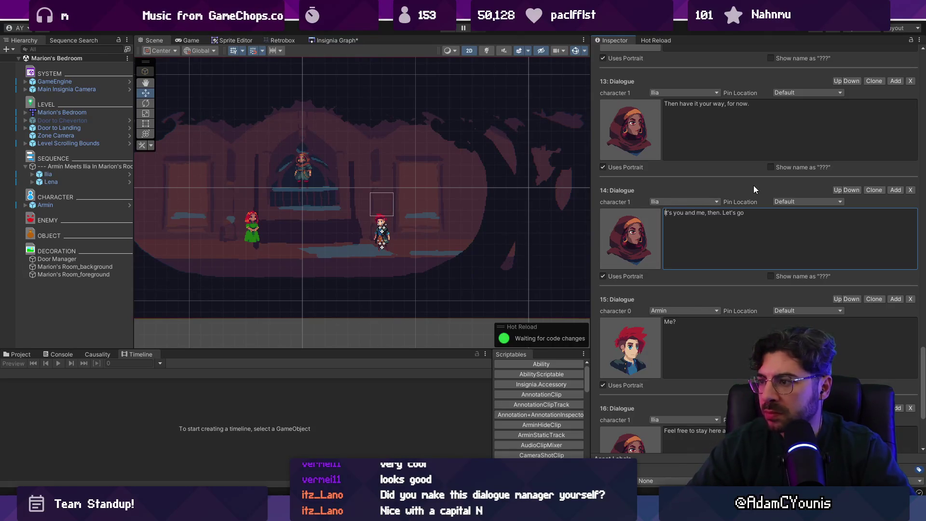
left_click(754, 210)
left_click(749, 215)
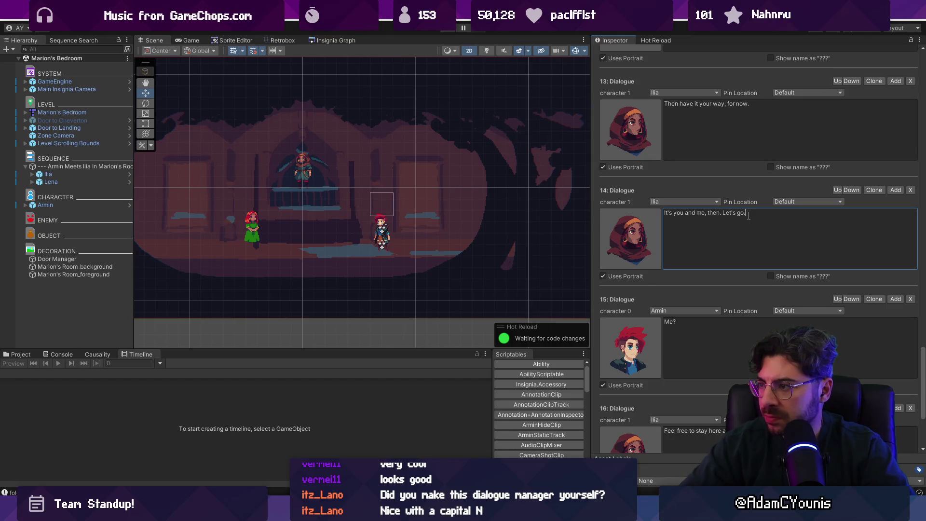
scroll(724, 150, "up", 5)
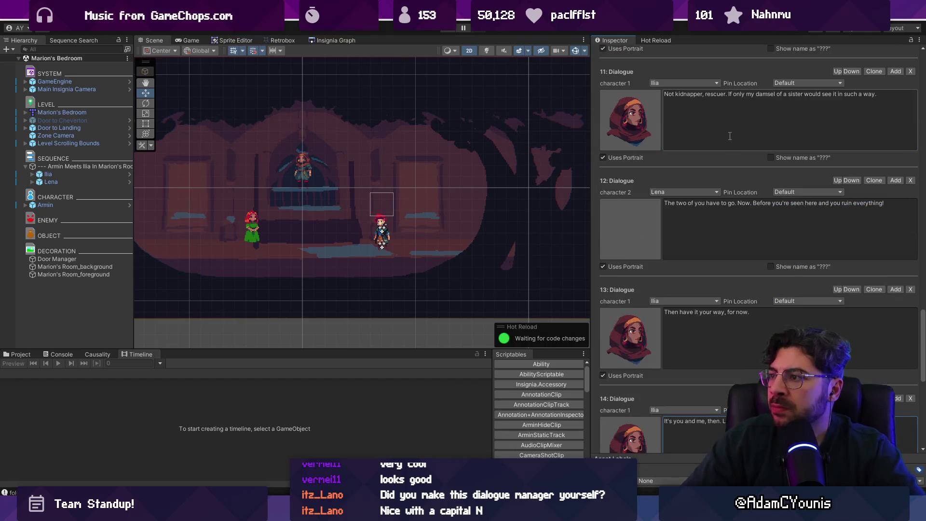
Step: Clone dialogue 11 and set Ilia as the speaker
scroll(711, 138, "up", 2)
left_click(705, 150)
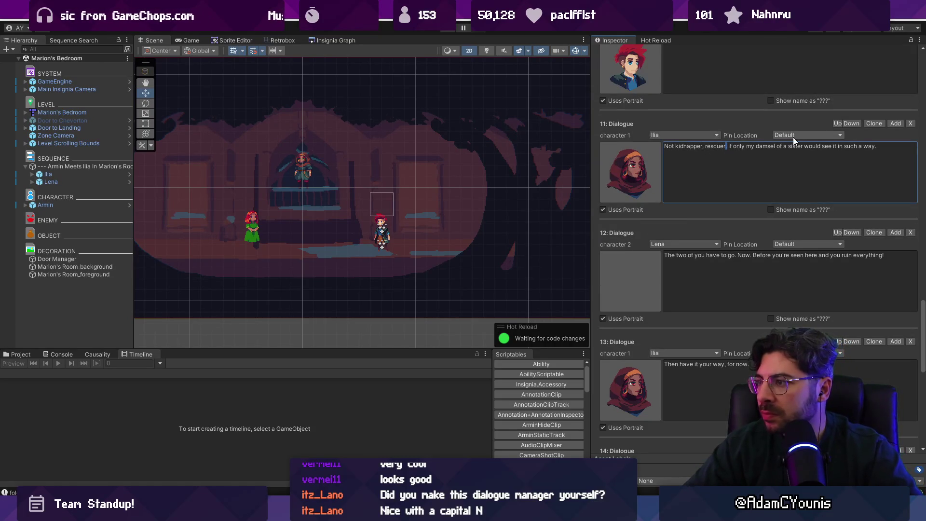
left_click(874, 124)
left_click(685, 135)
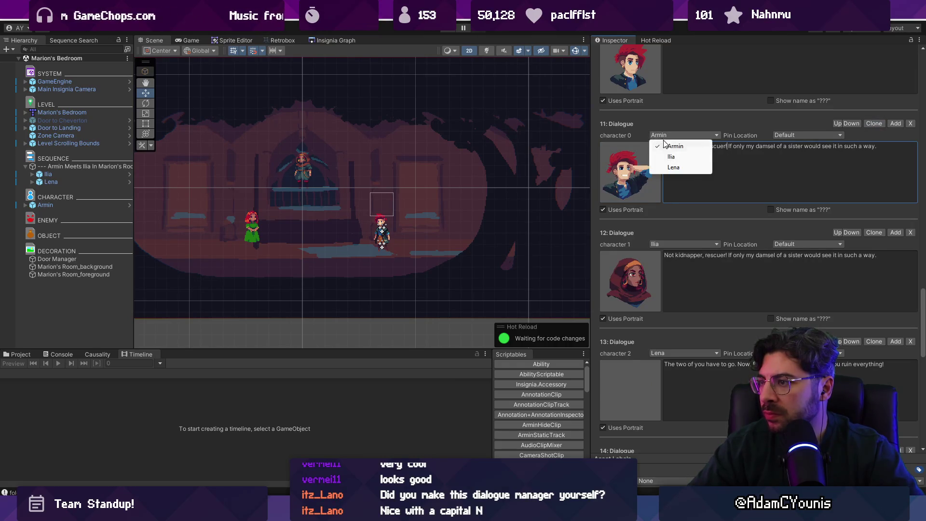
left_click(676, 161)
Step: Trim one copy to 'Not kidnapper, rescuer!' and the other to the damsel sentence, then play the scene
left_click(729, 255)
key("shift+Home")
key("BackSpace")
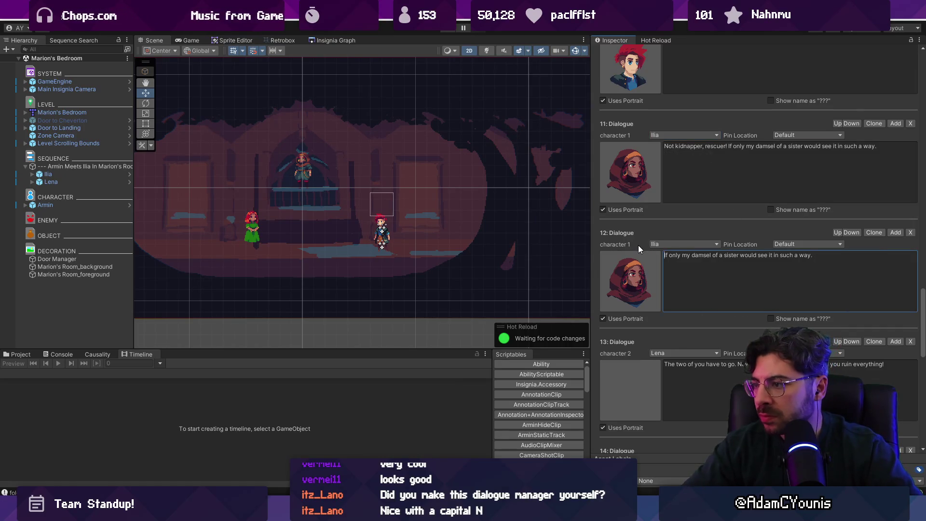
left_click(729, 147)
key("shift+End")
key("BackSpace")
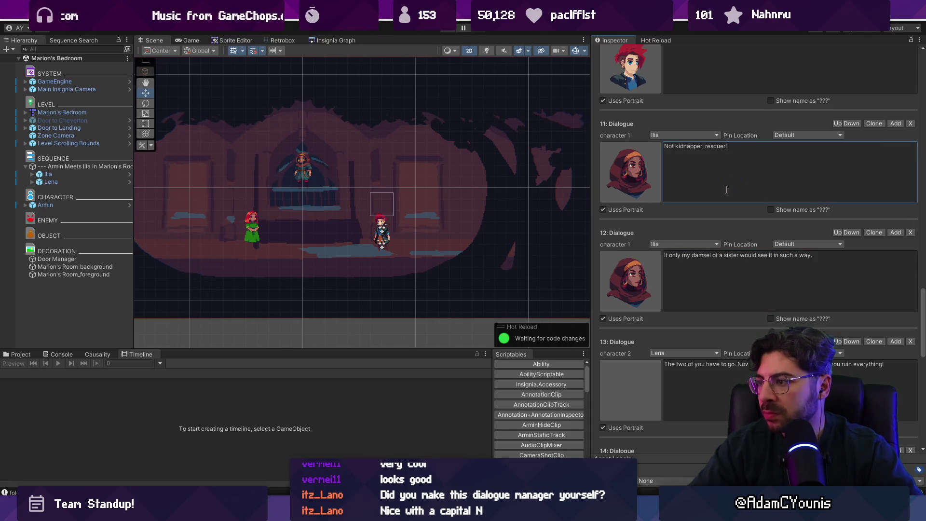
left_click(772, 279)
left_click(735, 149)
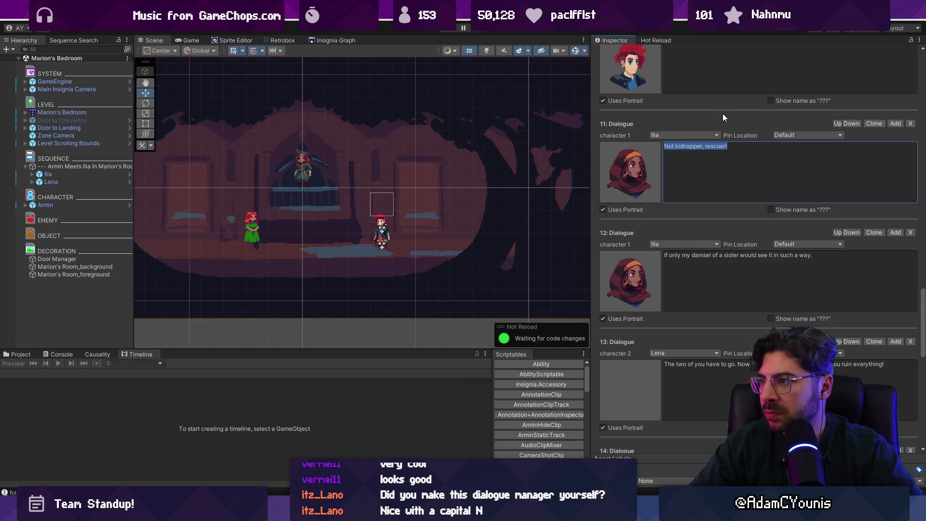
left_click(451, 31)
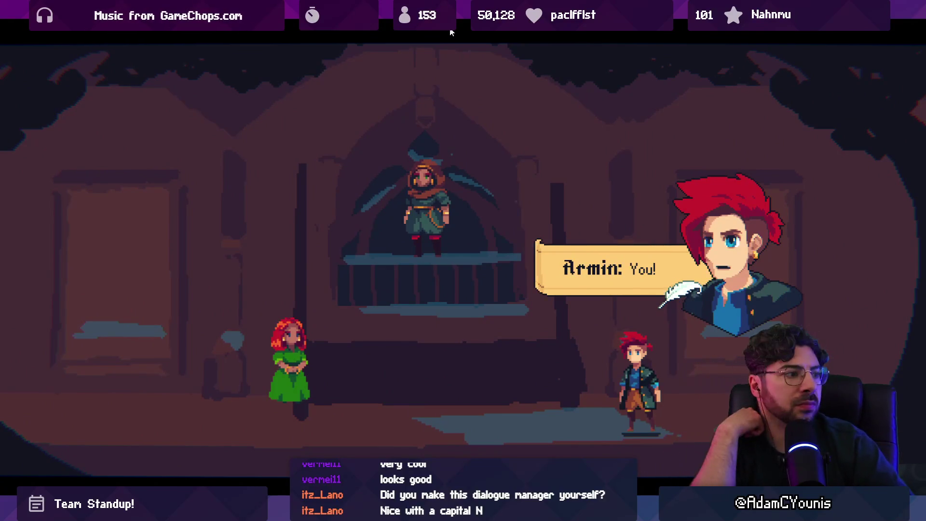
Step: Advance through the Armin, Ilia and Lena dialogue to Ilia's closing line
key("space")
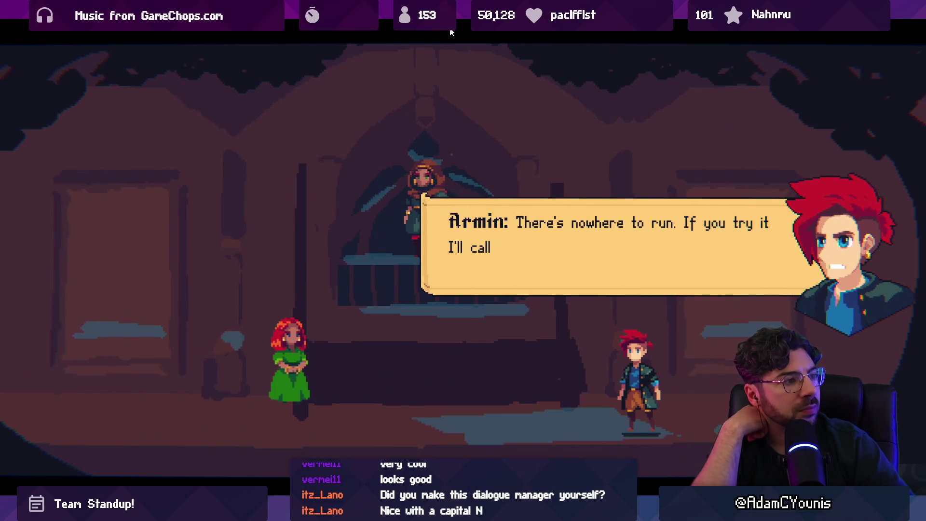
key("space")
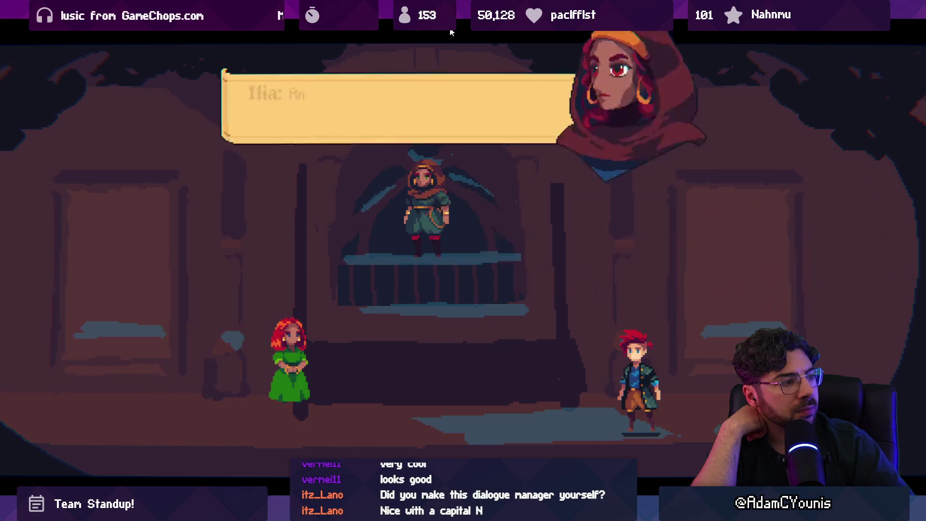
key("space")
key("space")
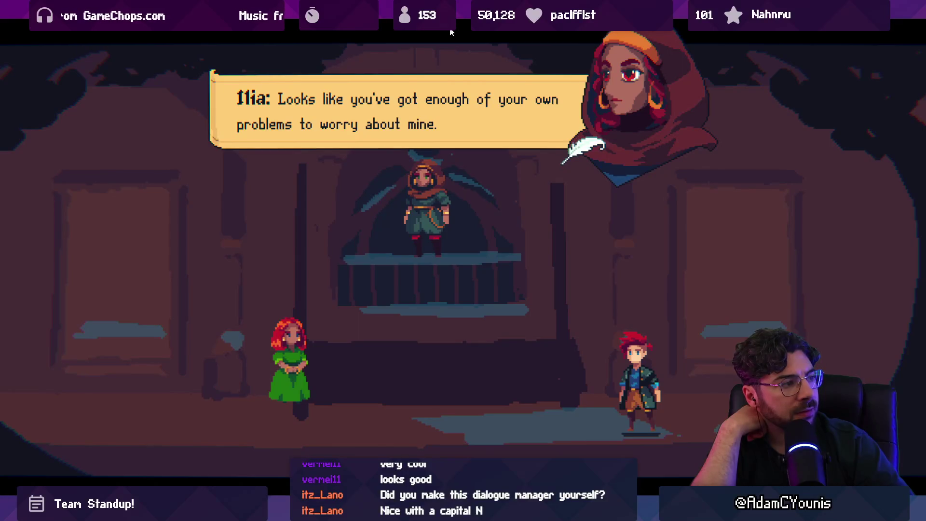
key("space")
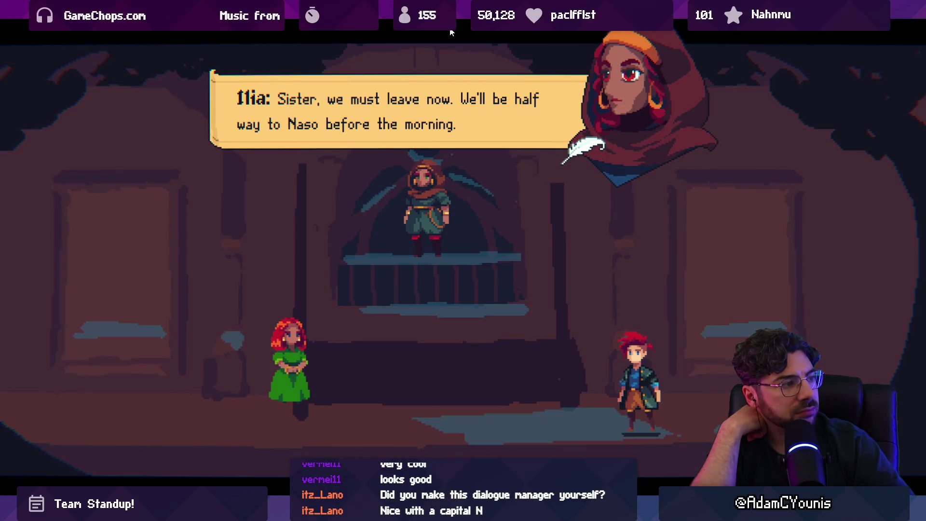
key("space")
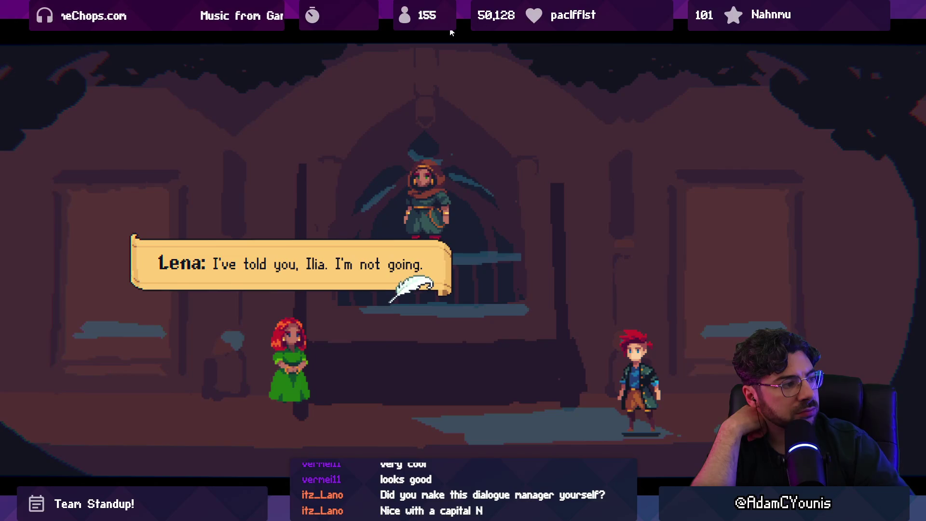
key("space")
key("space")
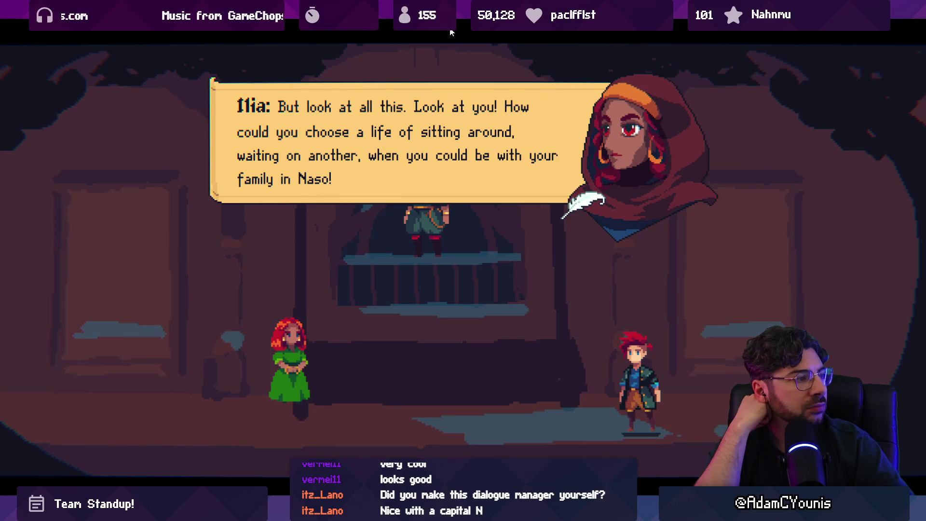
key("space")
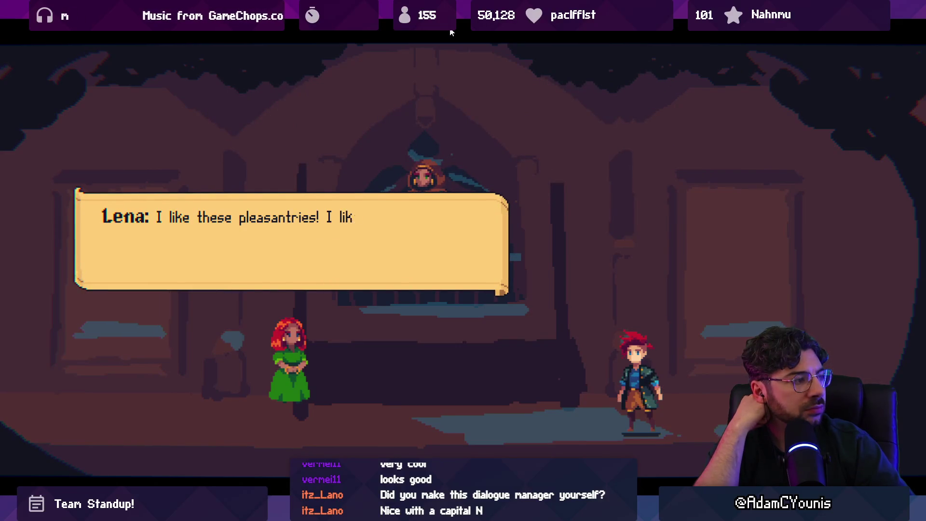
key("space")
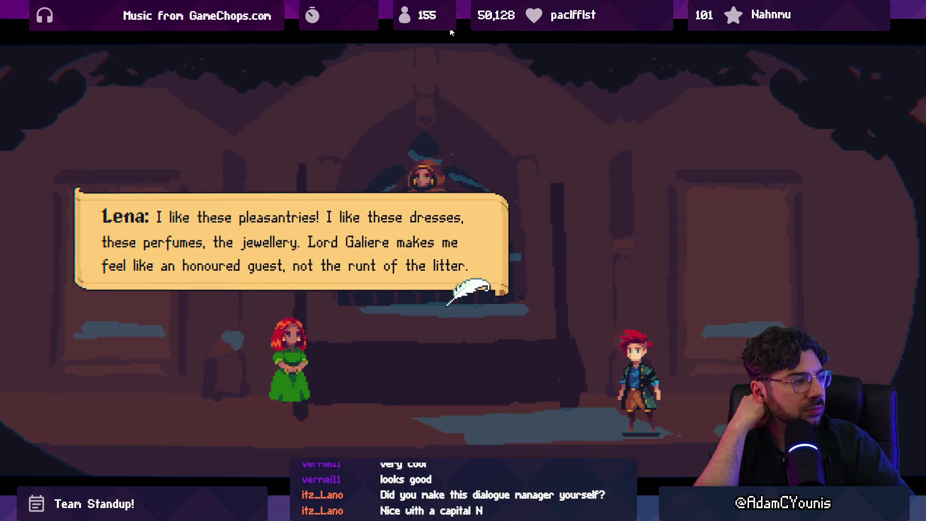
key("space")
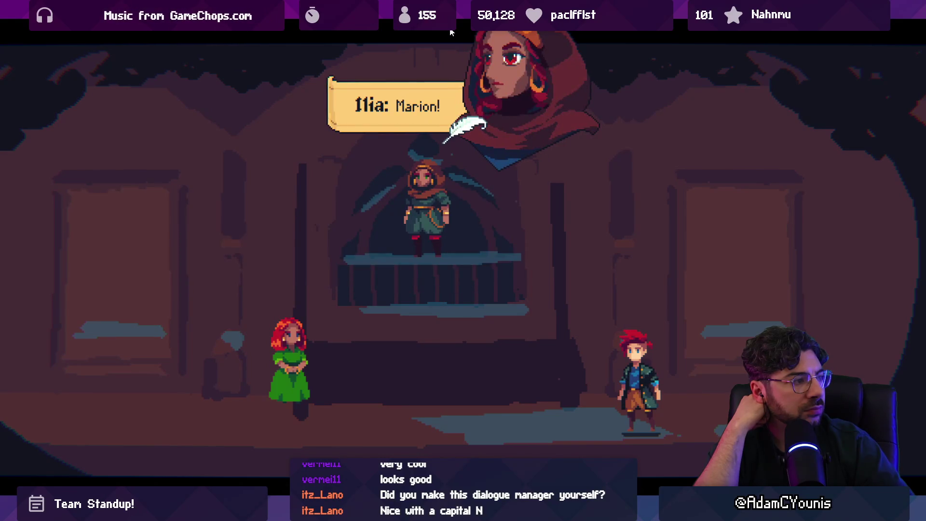
key("space")
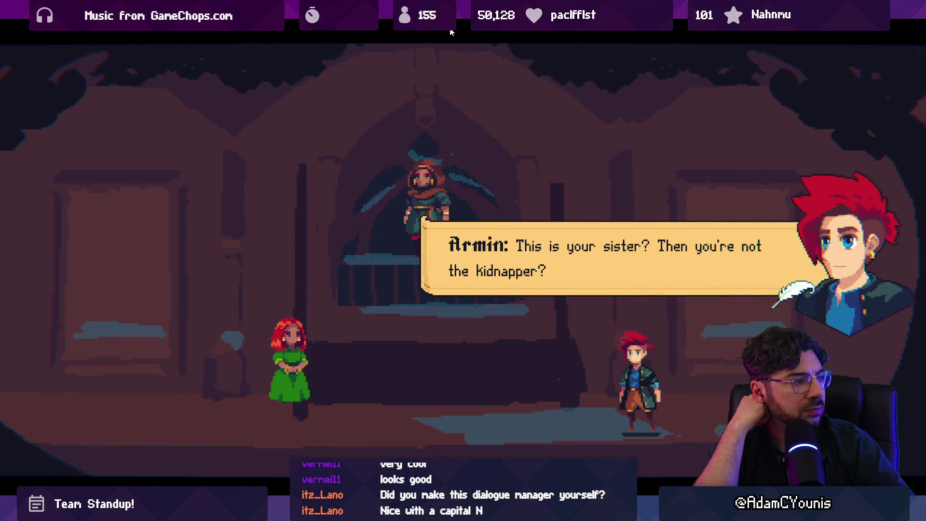
key("space")
key("space")
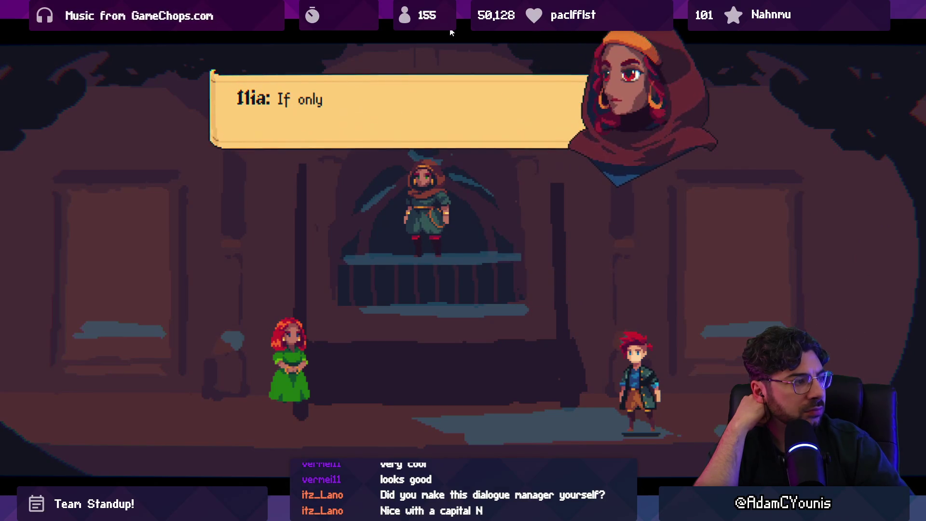
key("space")
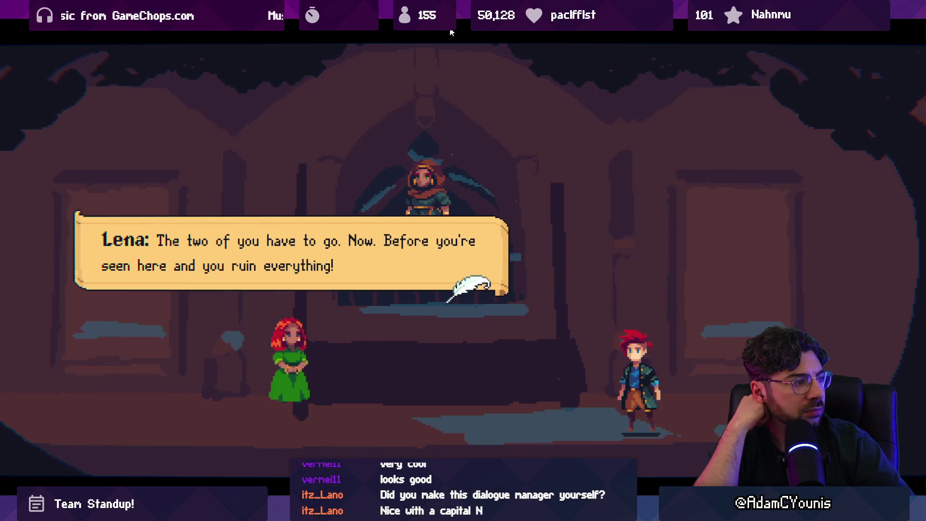
key("space")
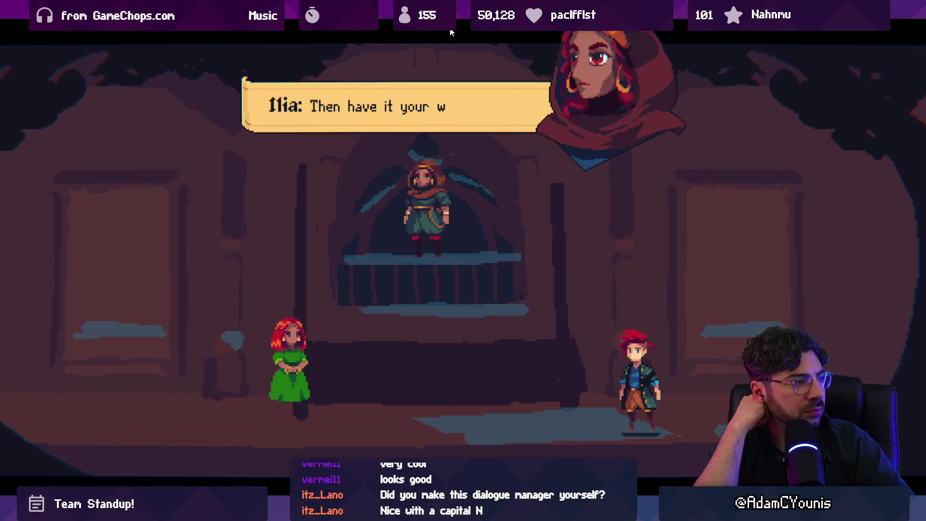
key("space")
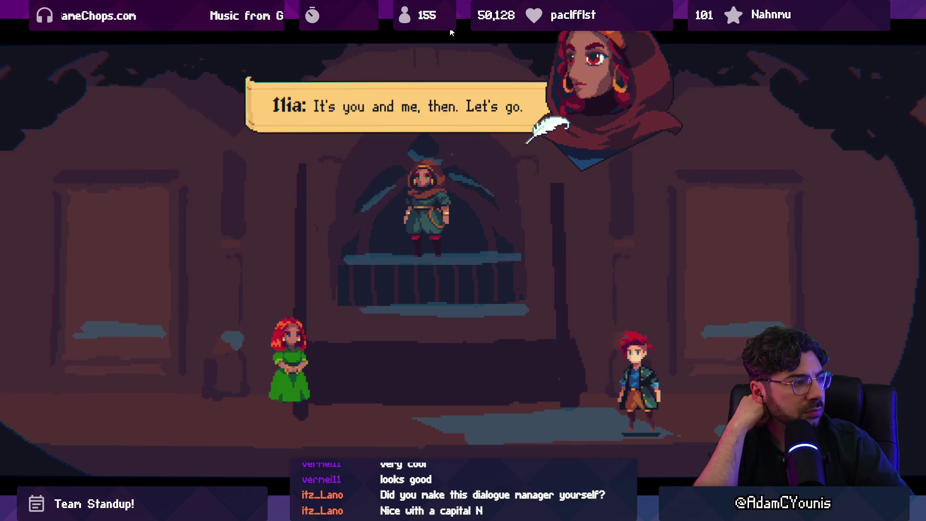
key("space")
key("space")
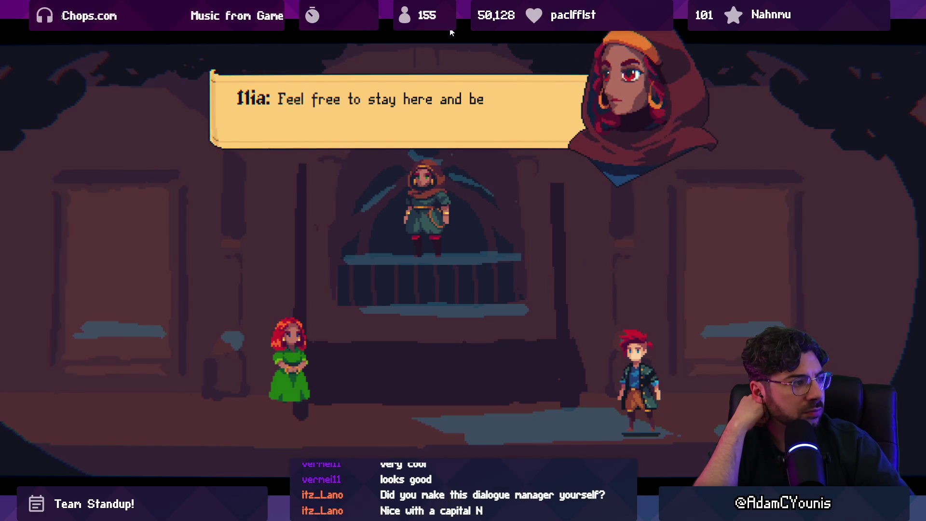
key("space")
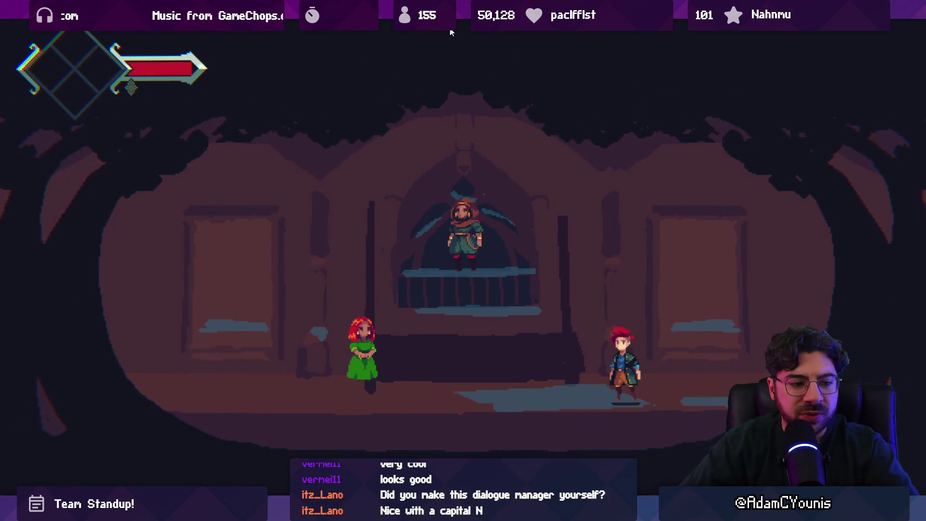
Step: Move Armin left with a jump, then run him back across the bedroom
key("Left")
key("space")
key("Right")
key("shift+space")
Step: Exit Play mode and discard an accidentally created empty object
left_click(454, 30)
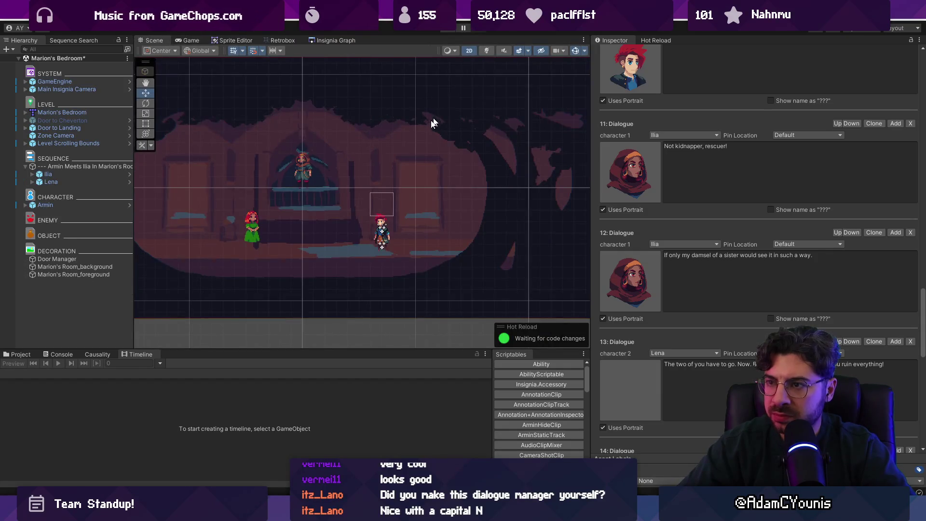
scroll(432, 120, "down", 2)
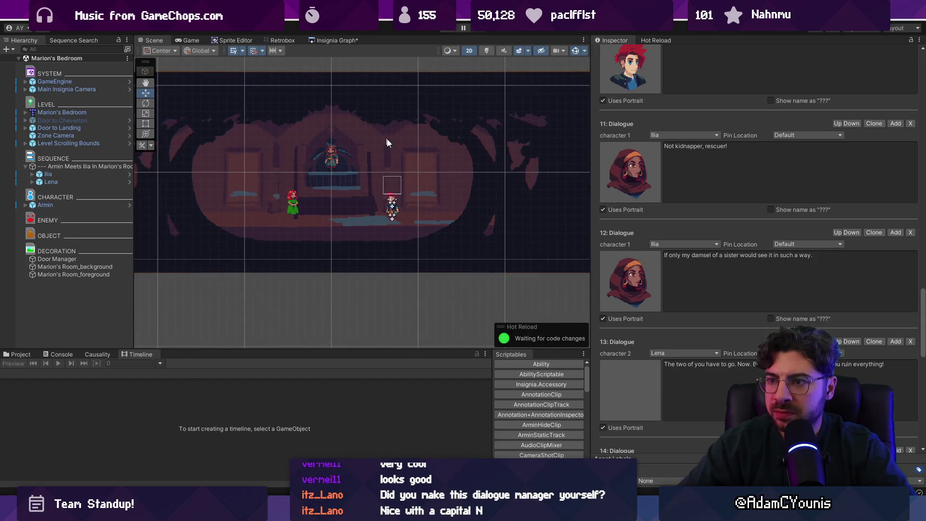
scroll(421, 156, "up", 2)
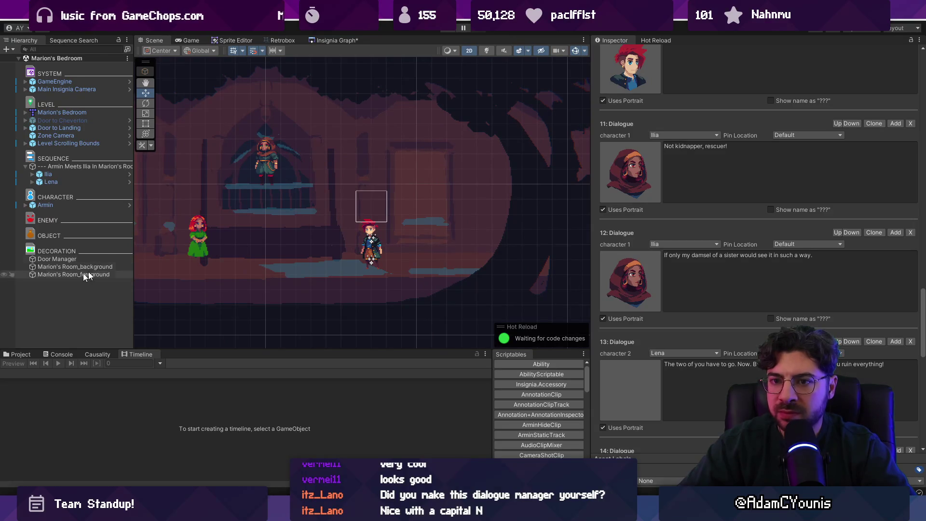
left_click(83, 295)
right_click(83, 295)
left_click(128, 298)
type("Anno")
key("ctrl+z")
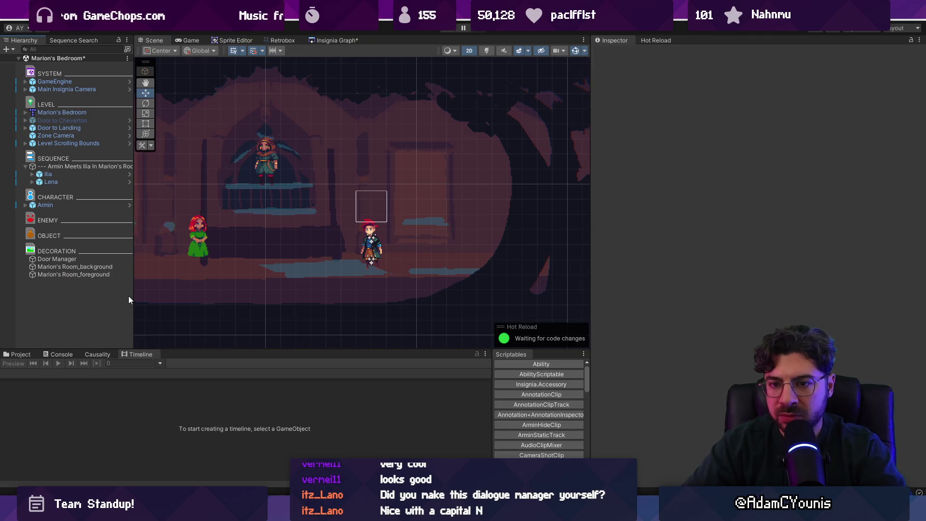
Step: Save the scene, add and validate a timeline on the Armin Meets Ilia sequence, and load its tracks
left_click(110, 169)
left_click_drag(230, 348, 239, 280)
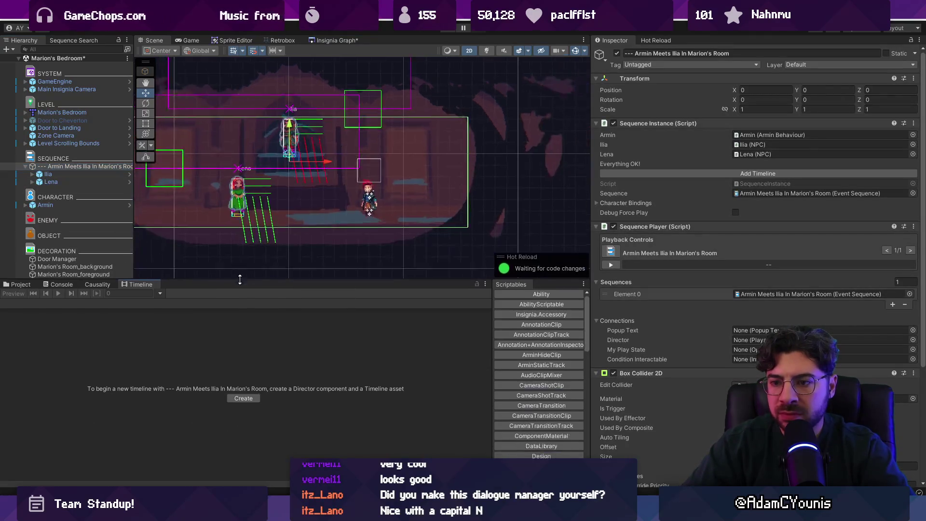
key("ctrl+s")
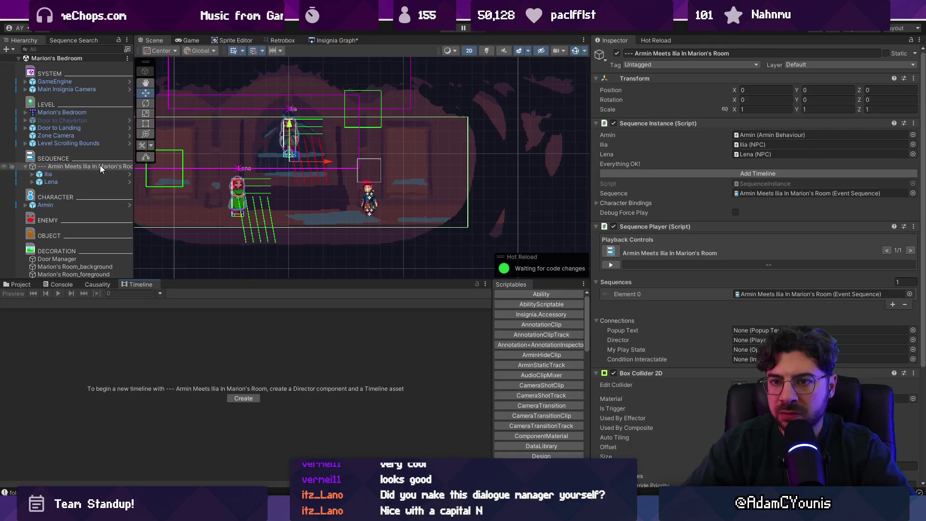
left_click(737, 174)
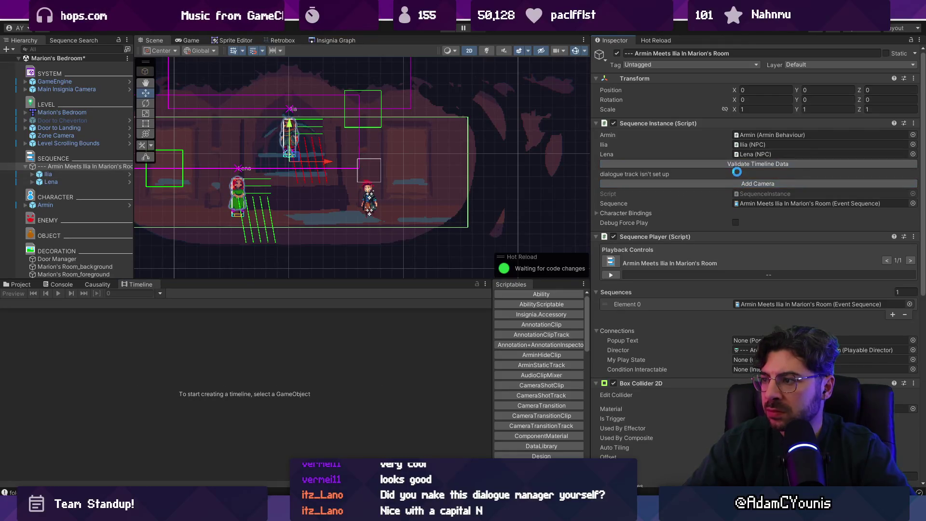
left_click(738, 165)
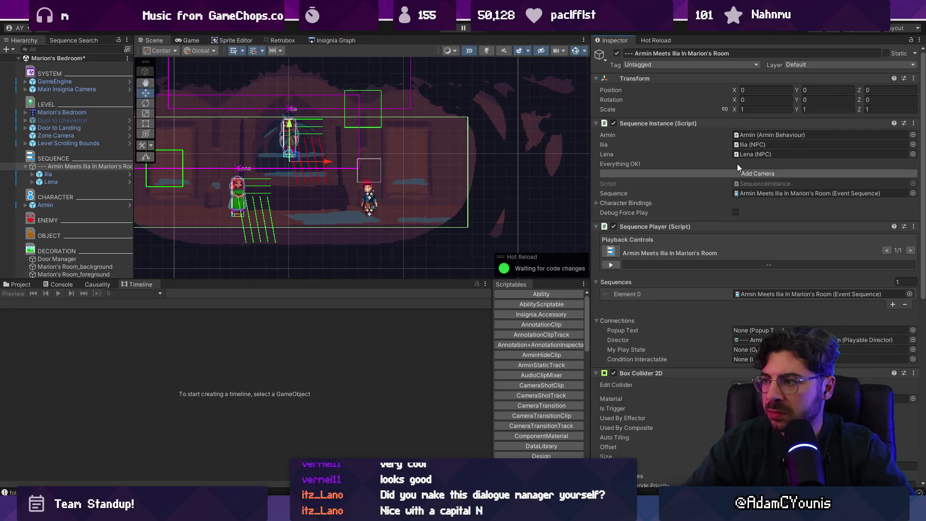
left_click(101, 166)
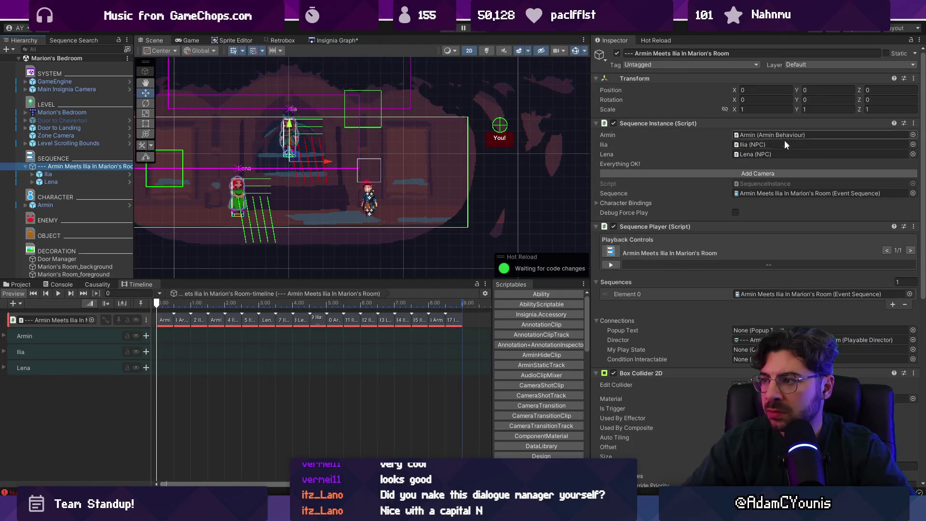
Step: Update the Armin Meets Ilia timeline tracks and add an Annotation Clip Track above Armin, Ilia and Lena
double_click(775, 191)
left_click(718, 111)
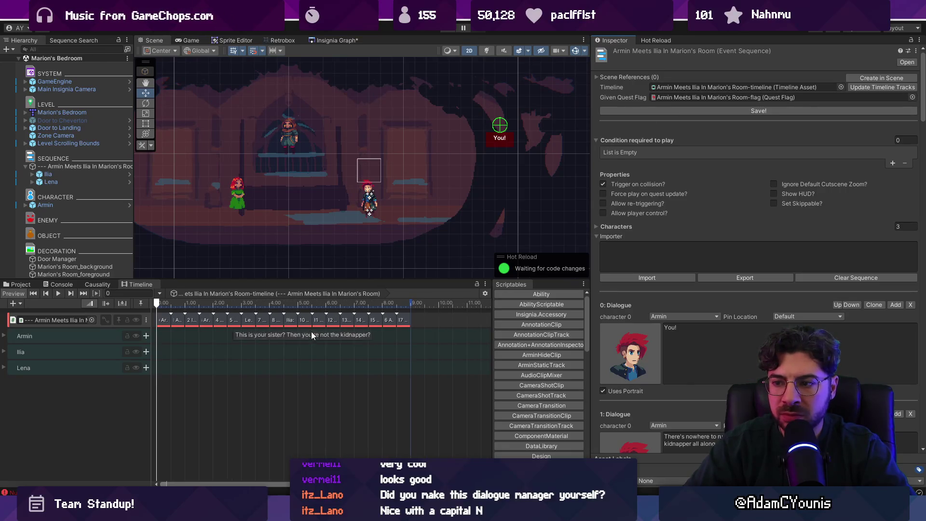
scroll(413, 347, "up", 3)
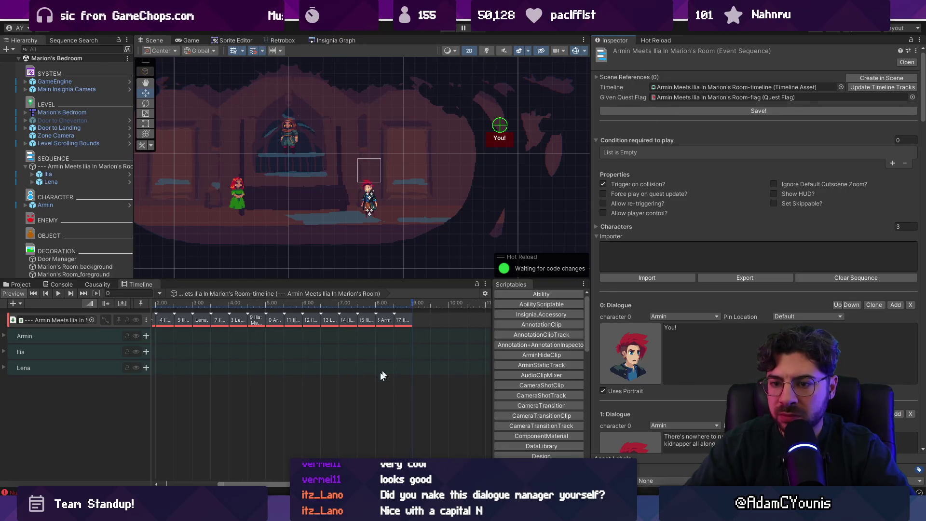
right_click(104, 410)
left_click(175, 285)
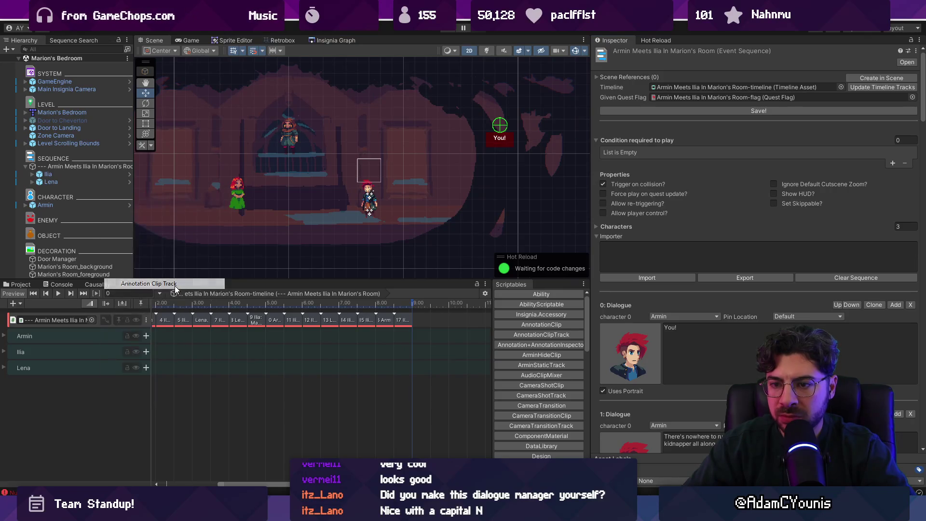
left_click_drag(85, 383, 128, 320)
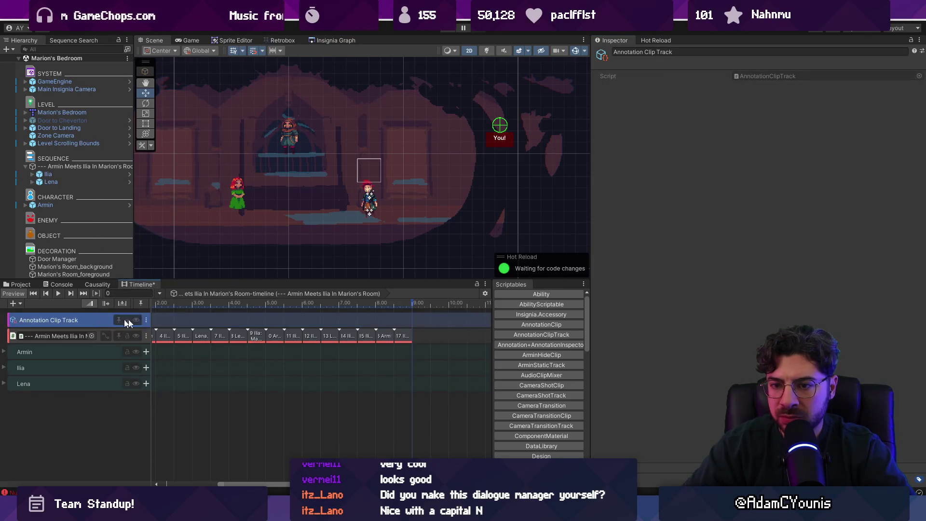
Step: Add a new empty annotation clip on the track and shorten it to end near 9 seconds
right_click(396, 317)
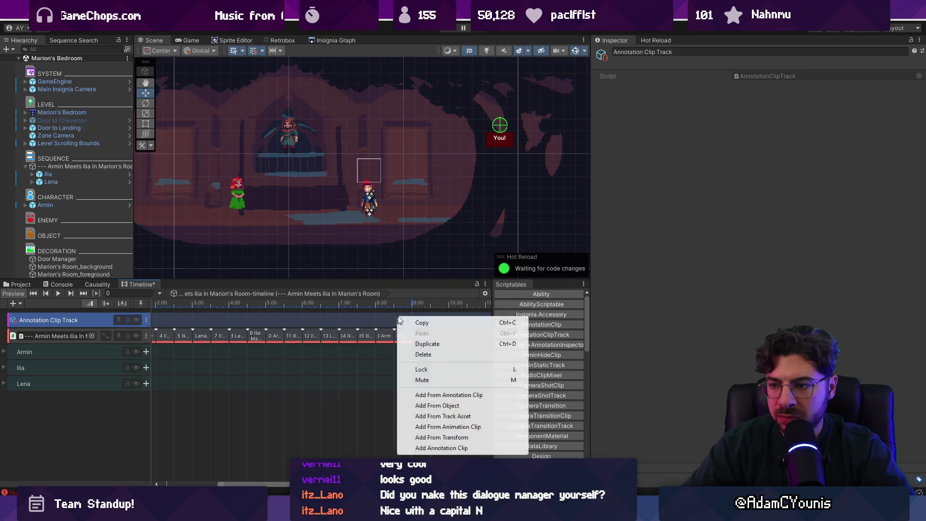
left_click(441, 395)
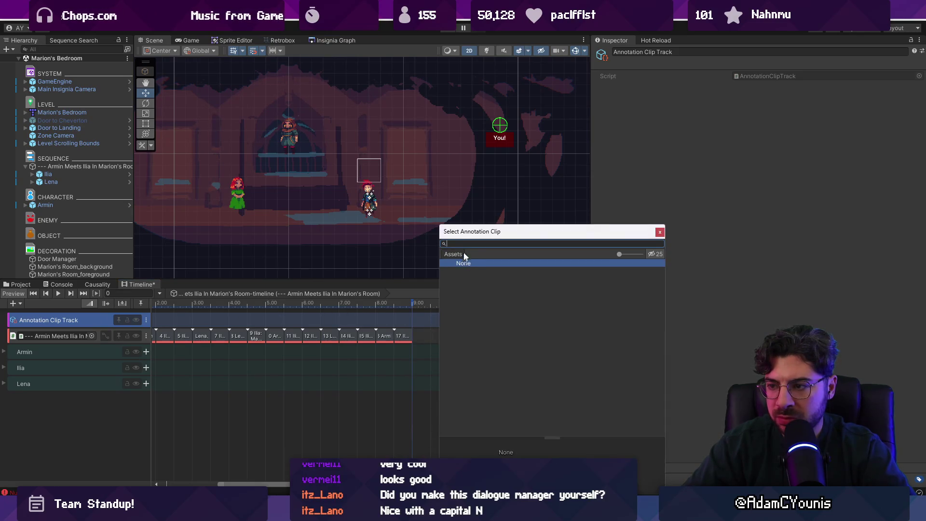
key("Escape")
right_click(380, 317)
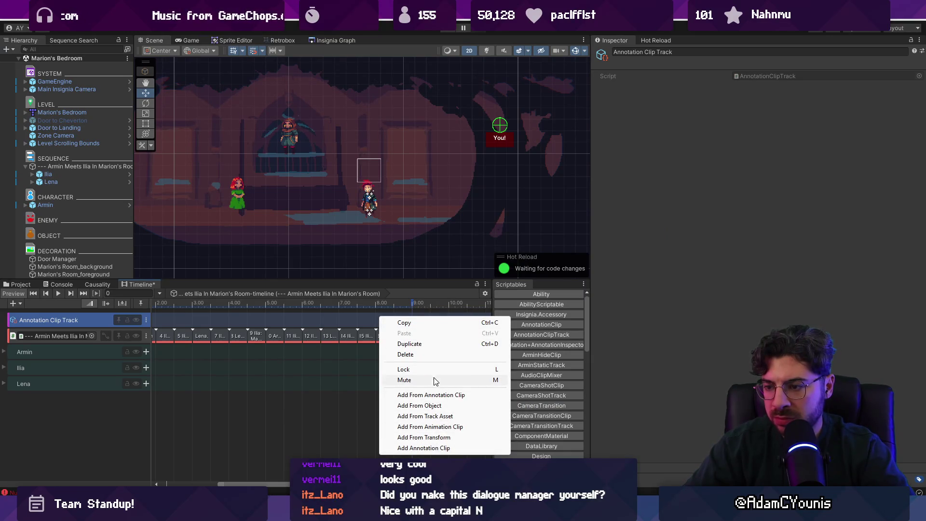
left_click(423, 449)
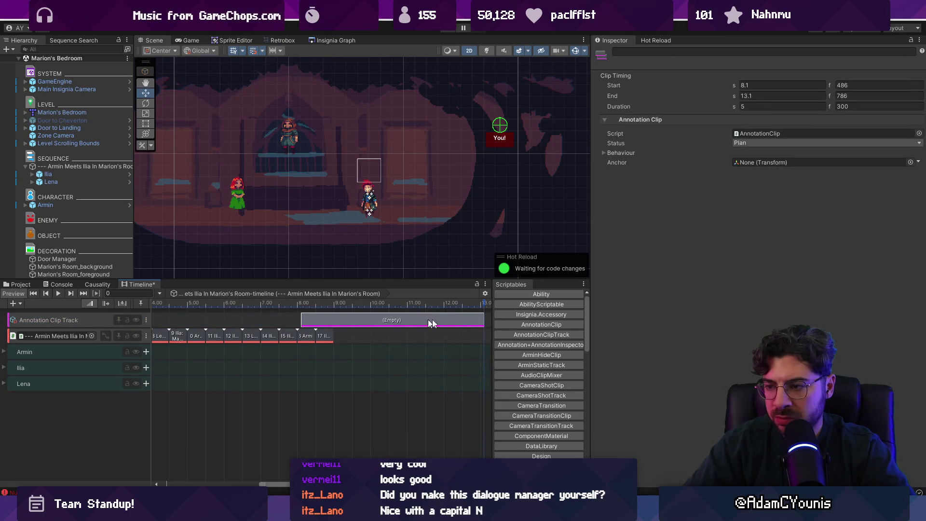
mouse_move(481, 318)
left_mouse_down()
mouse_move(253, 320)
mouse_move(325, 320)
left_mouse_up()
scroll(321, 328, "up", 5)
Step: Set the annotation text to 'Rabble Rabble Rabble from outside' and trim the clip to about half a second
left_click(639, 152)
left_click(701, 194)
type("Rabble Rabble RaBL")
key("BackSpace")
type("bble ")
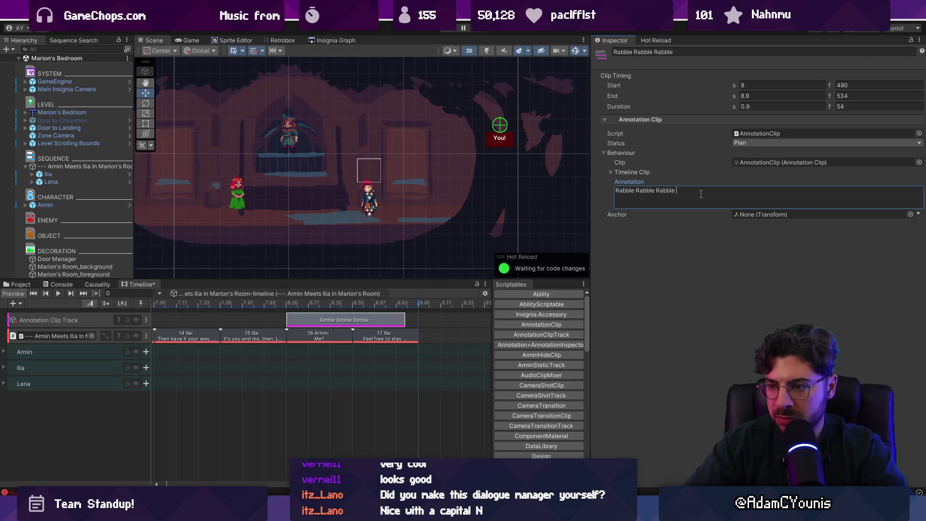
type("f")
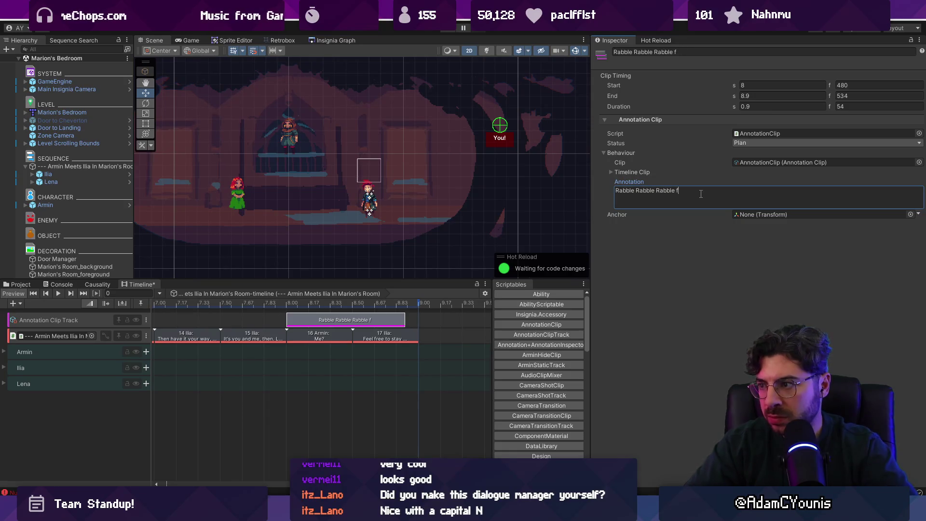
type("rom outside")
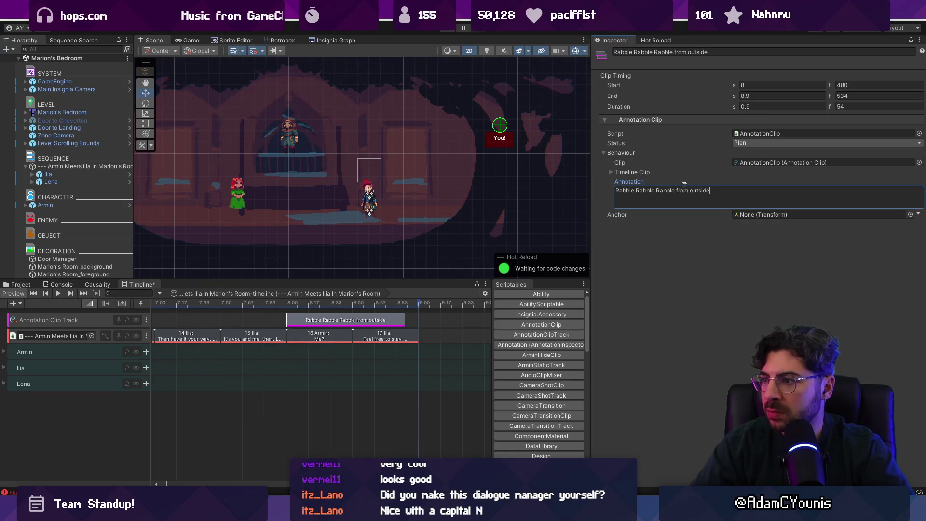
left_click_drag(402, 318, 353, 319)
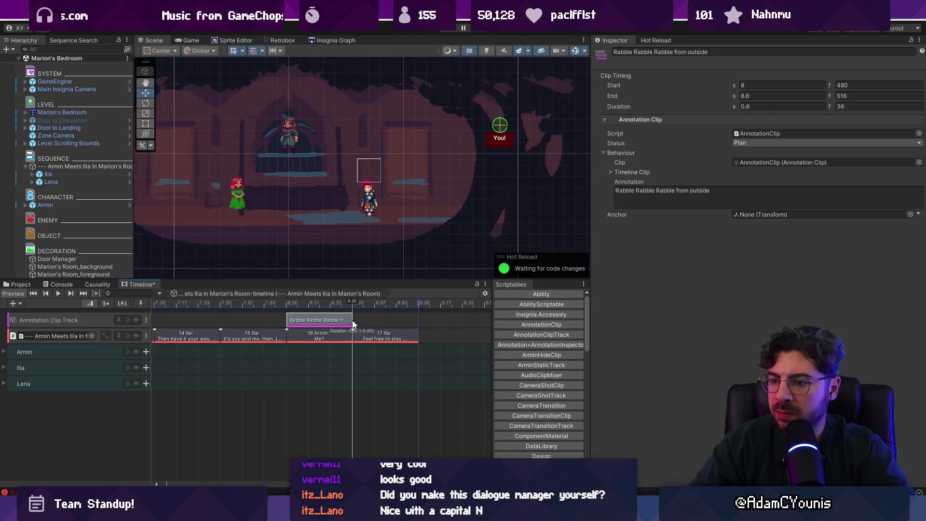
Step: Create an empty child object named Rabble Transform under the sequence
left_click(309, 303)
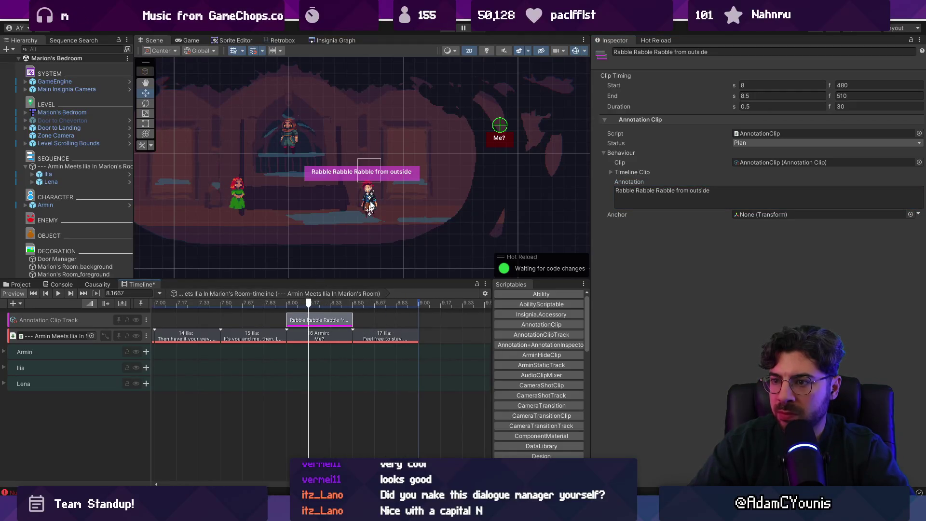
right_click(82, 166)
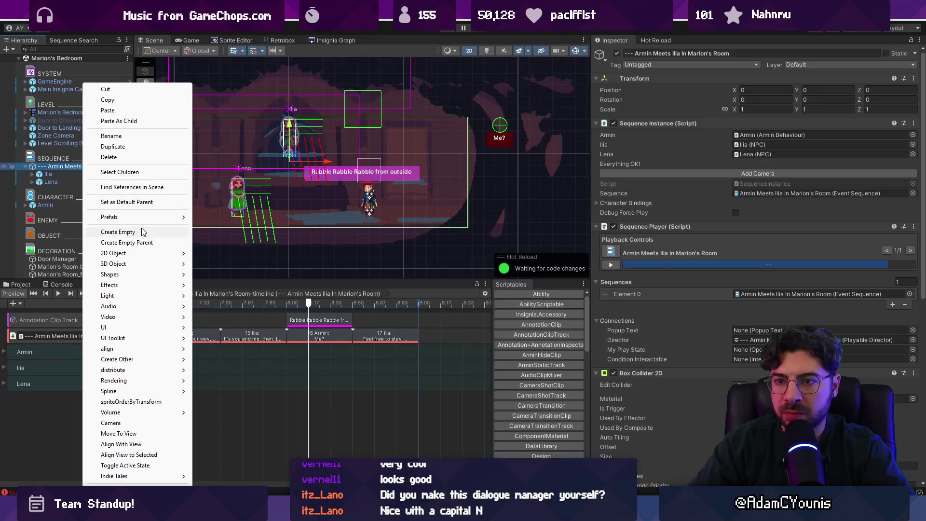
left_click(140, 232)
type("Rabble")
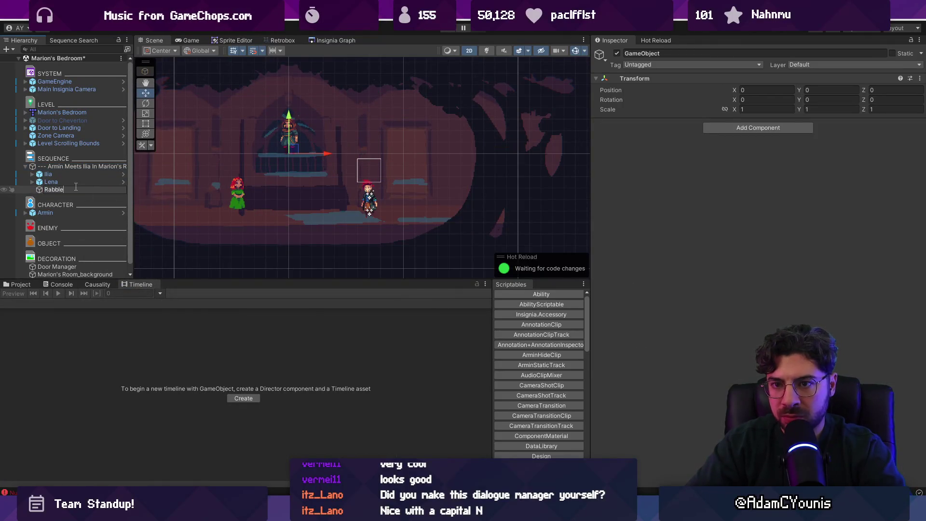
type("orm")
key("Return")
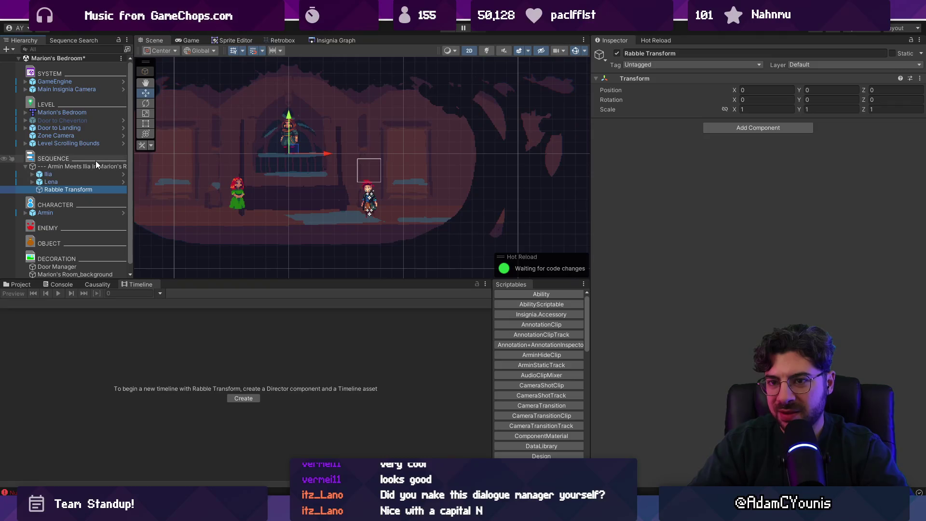
Step: Anchor the Rabble annotation clip to the Rabble Transform object
left_click(93, 166)
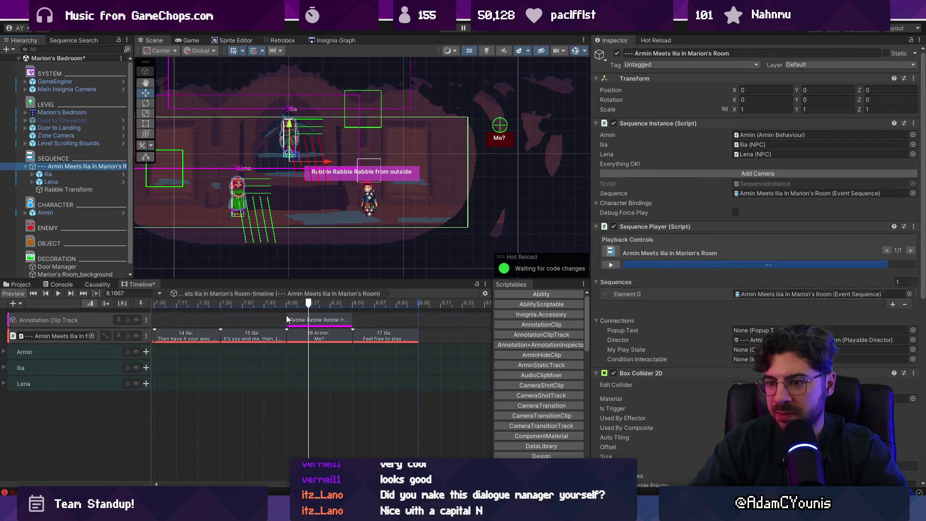
left_click(319, 320)
mouse_move(74, 193)
left_mouse_down()
mouse_move(768, 177)
mouse_move(754, 214)
left_mouse_up()
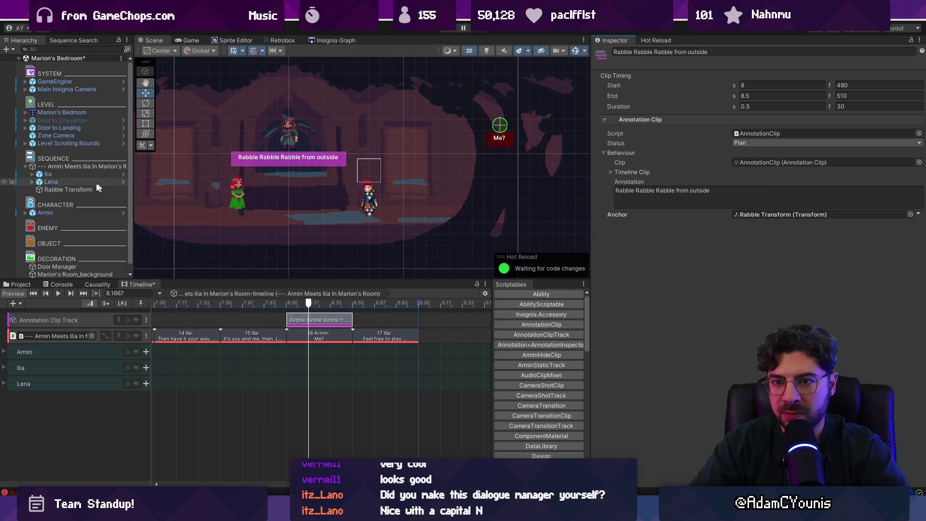
left_click(98, 189)
left_click(106, 175)
key("Up")
left_click(105, 190)
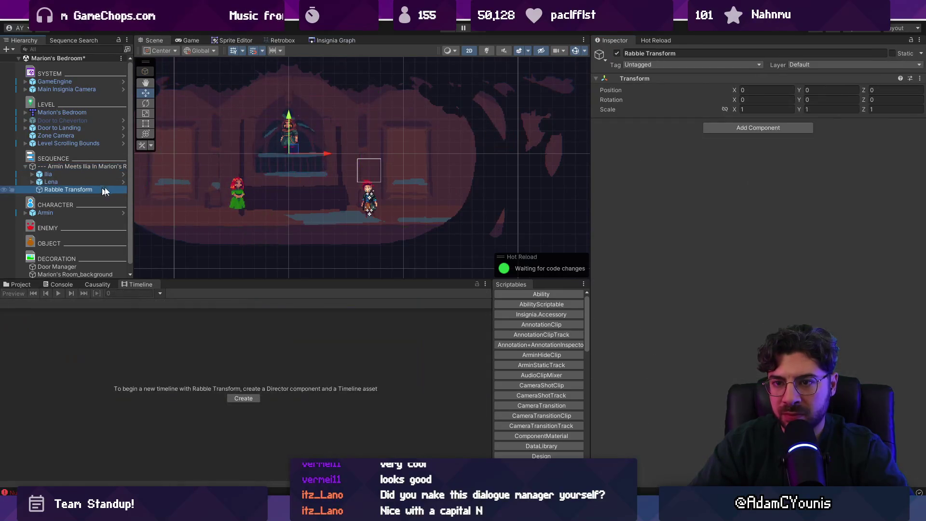
Step: Select the Rabble clip and place the playhead just after line 17, around 9 seconds
left_click(100, 166)
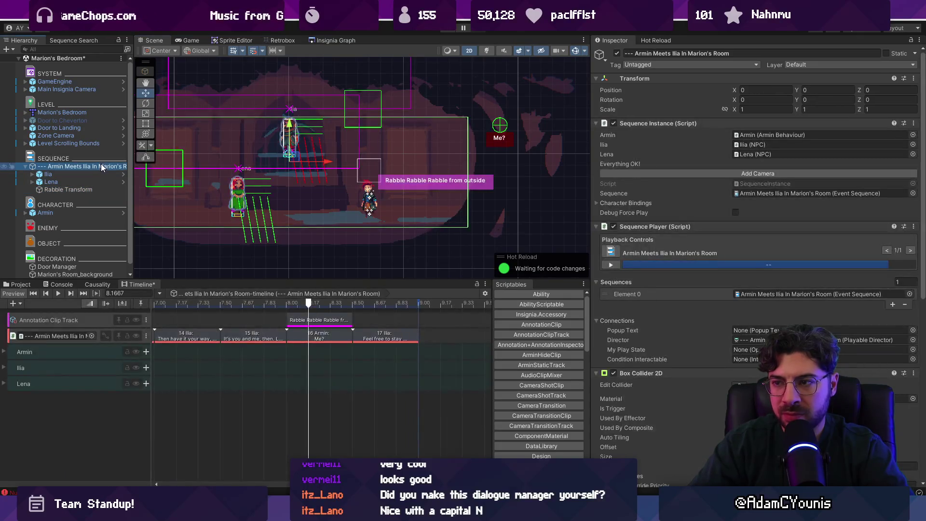
mouse_move(331, 304)
left_mouse_down()
mouse_move(289, 304)
mouse_move(359, 304)
left_mouse_up()
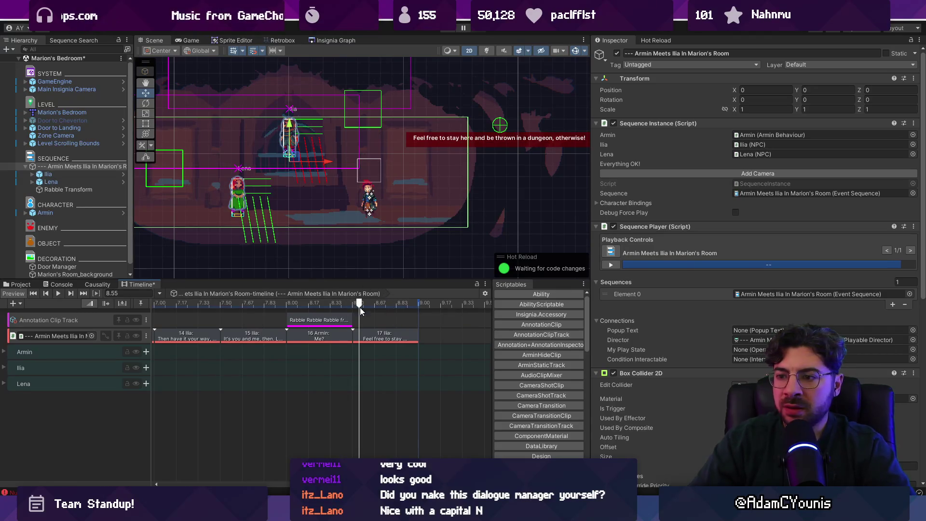
left_click(349, 321)
left_click(426, 321)
left_click(417, 304)
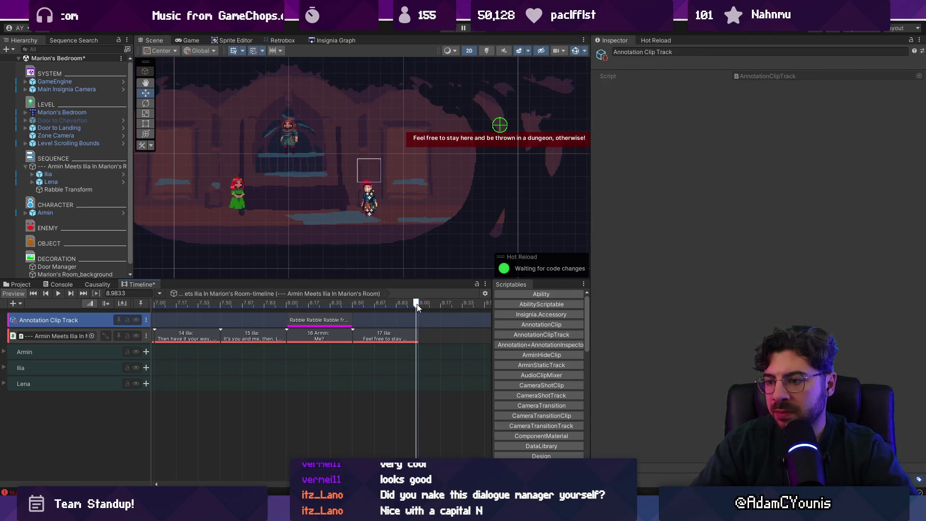
Step: Paste a copy of the Rabble annotation clip at about 9 seconds
key("ctrl+v")
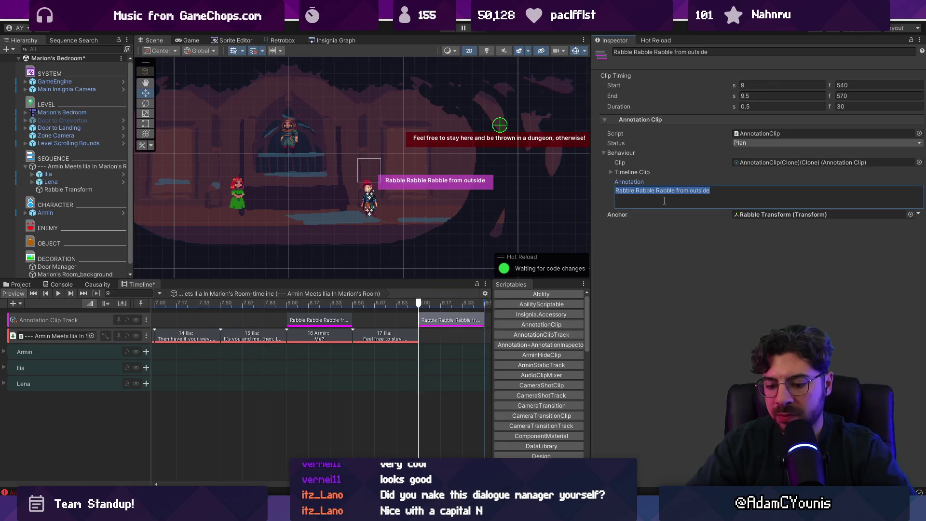
type("Armin Jumps out the window and the scene ends (playable? or just cutscene?")
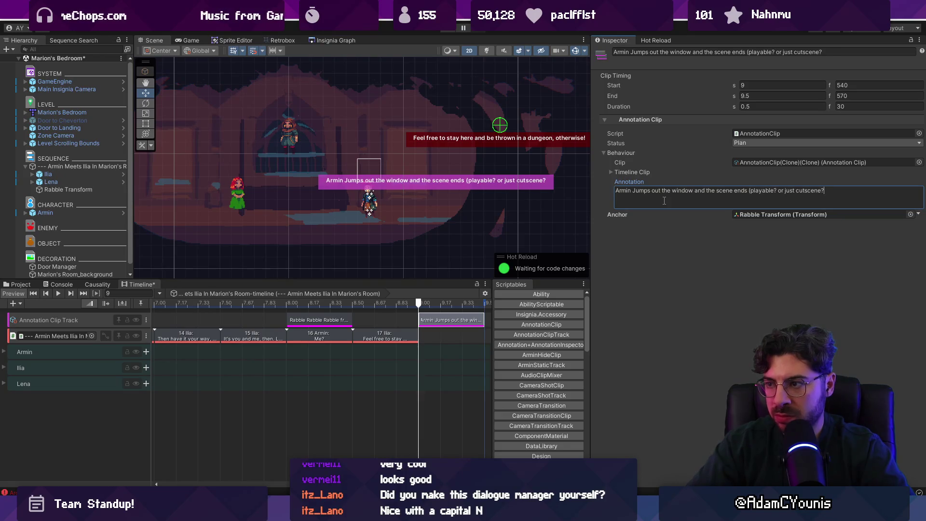
key("ctrl+z")
left_click(454, 323)
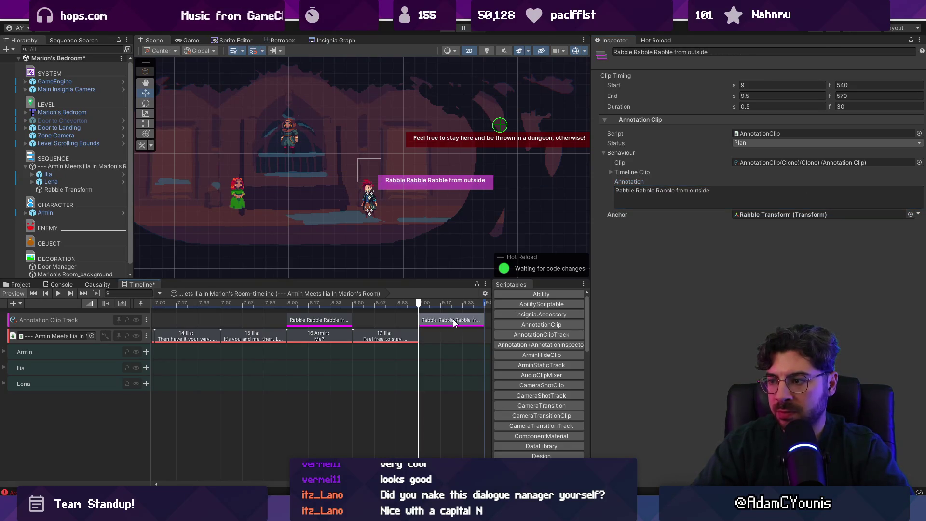
Step: Rewrite the copied annotation to 'Armin leaps out the window with Ilia. Playable or cutscene?'
left_click(655, 194)
type("A")
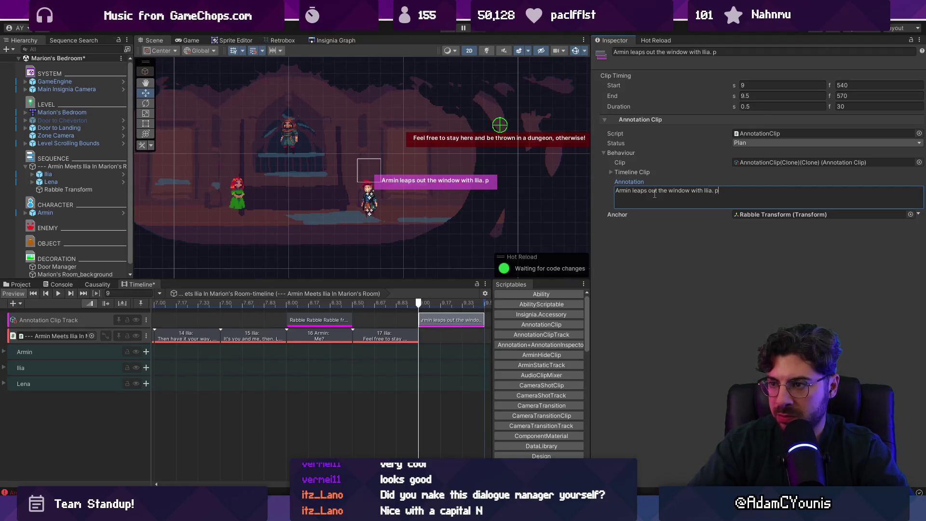
type("able or cutsc")
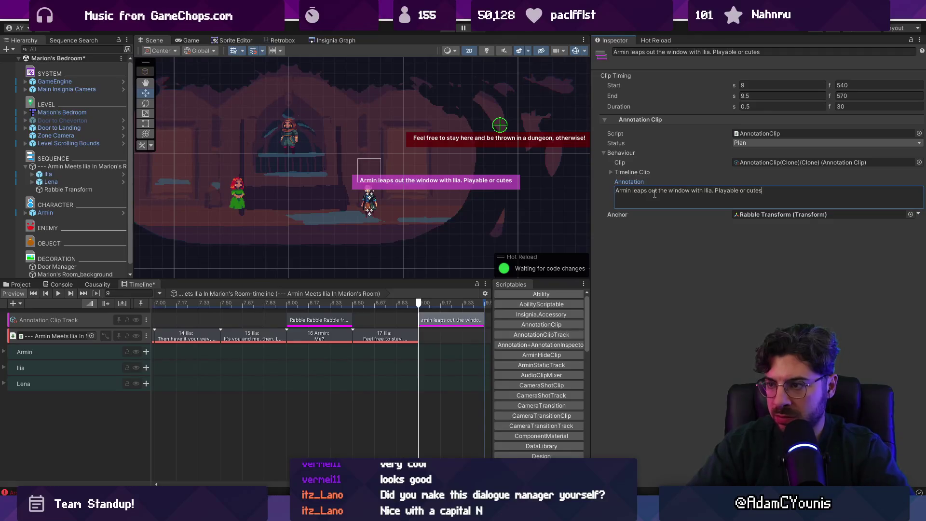
type("ene?")
key("Return")
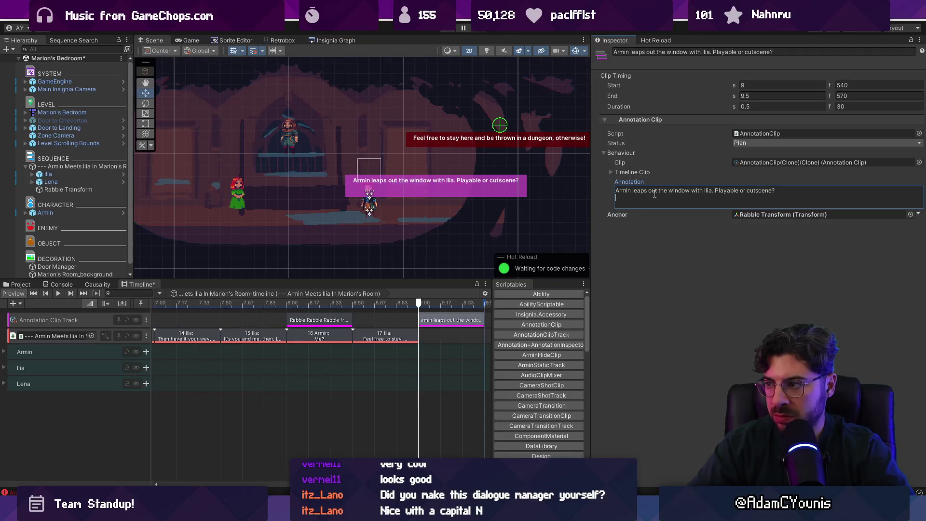
key("BackSpace")
left_click(439, 333)
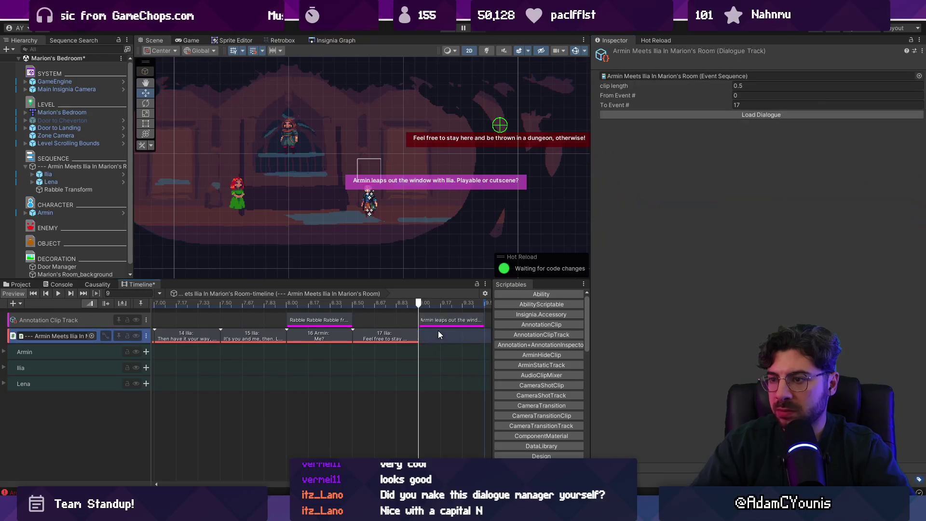
left_click(445, 324)
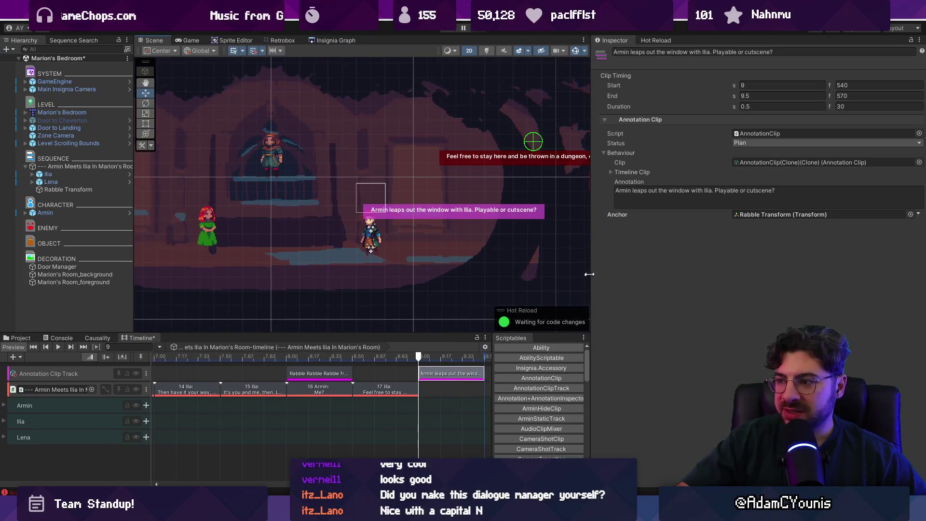
Step: Open the Insignia Graph and pan across the Cheverton rooms, then switch to Chrome
left_click_drag(591, 271, 695, 268)
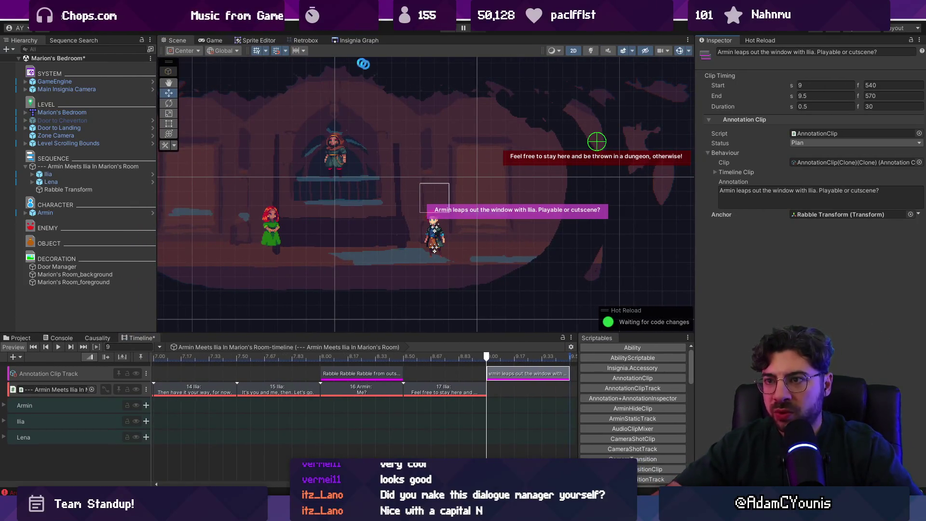
left_click(257, 40)
left_click(306, 40)
left_click(343, 40)
scroll(449, 148, "down", 3)
scroll(479, 192, "up", 3)
scroll(445, 256, "down", 4)
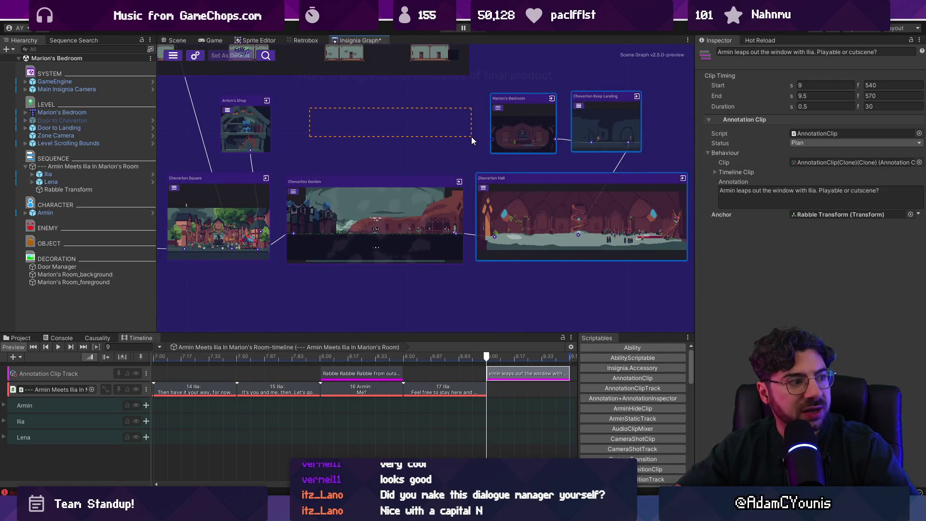
left_click_drag(471, 137, 448, 193)
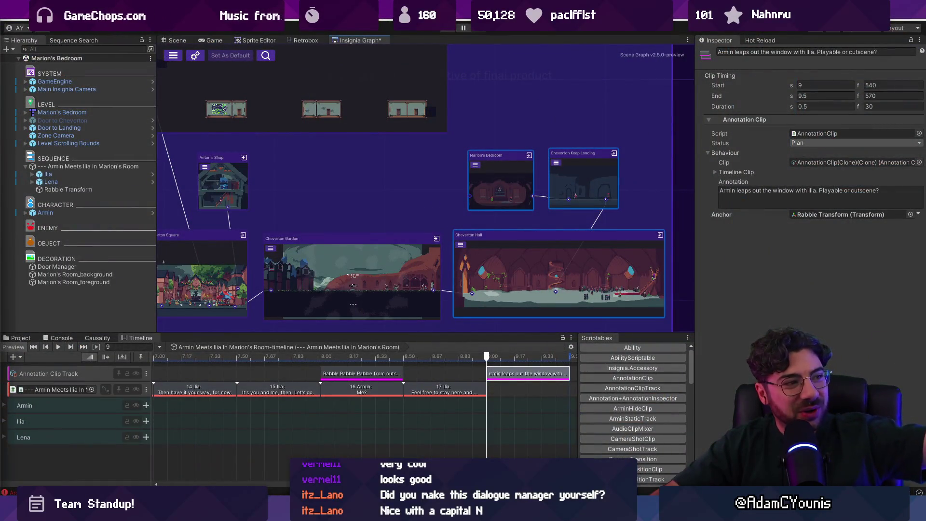
key("alt+Tab")
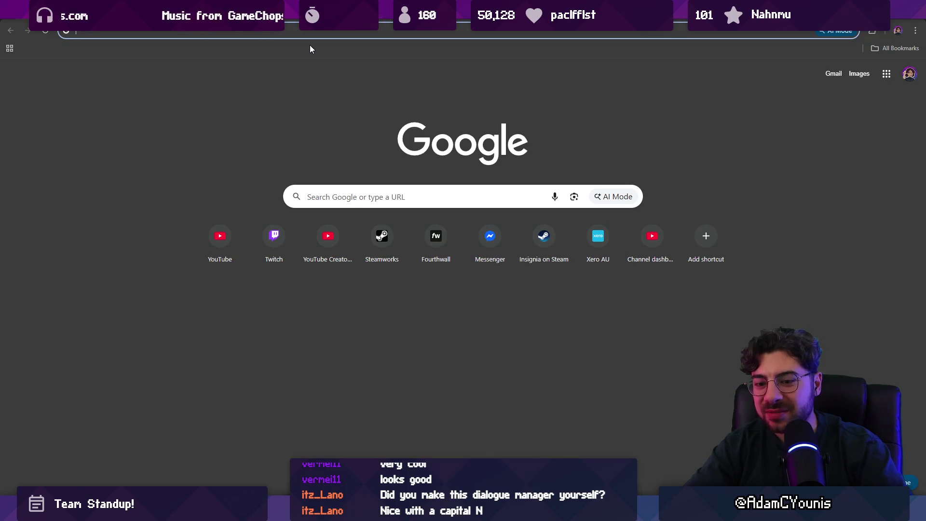
Step: Search Google for 'a bugs life leaves falling hang gliding'
type("a bugs life ")
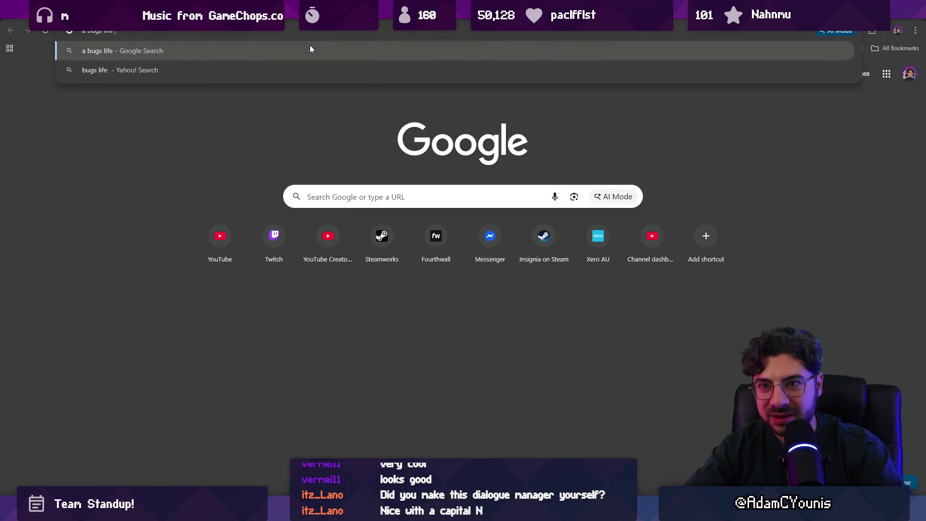
type("leaves falling han")
key("BackSpace")
key("BackSpace")
key("BackSpace")
type("hang gliding")
key("Return")
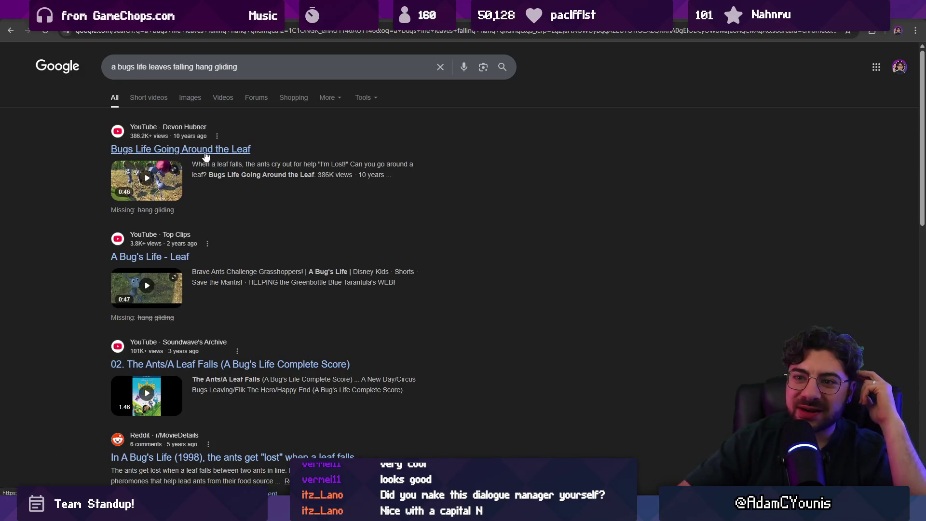
scroll(204, 153, "down", 5)
scroll(200, 217, "down", 7)
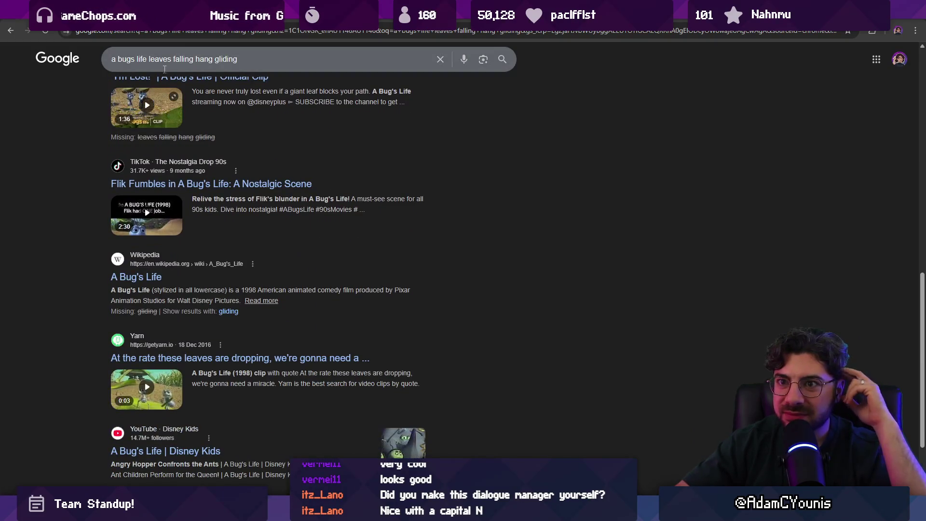
Step: Search 'a bugs life flying' and open the 'A Bug's Life - fake bird attack' video
left_click_drag(149, 59, 337, 57)
type("flying")
key("Return")
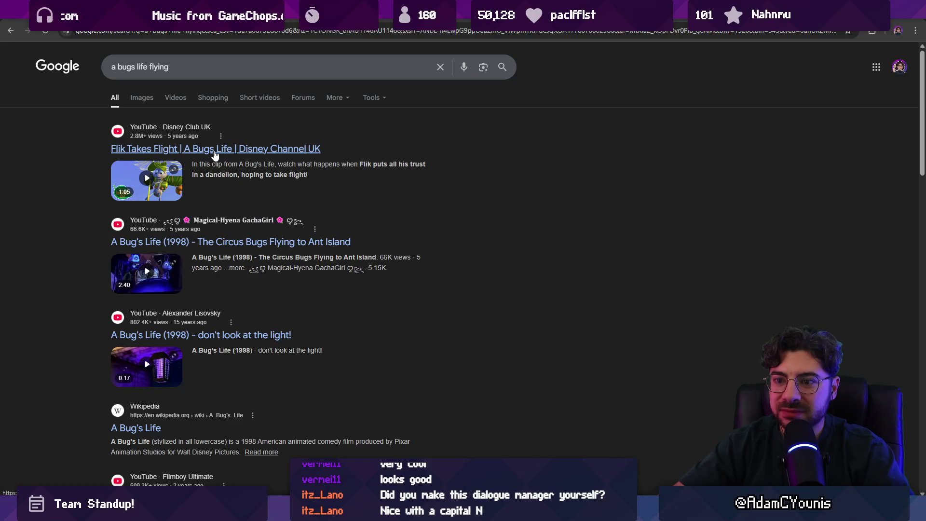
scroll(257, 226, "down", 7)
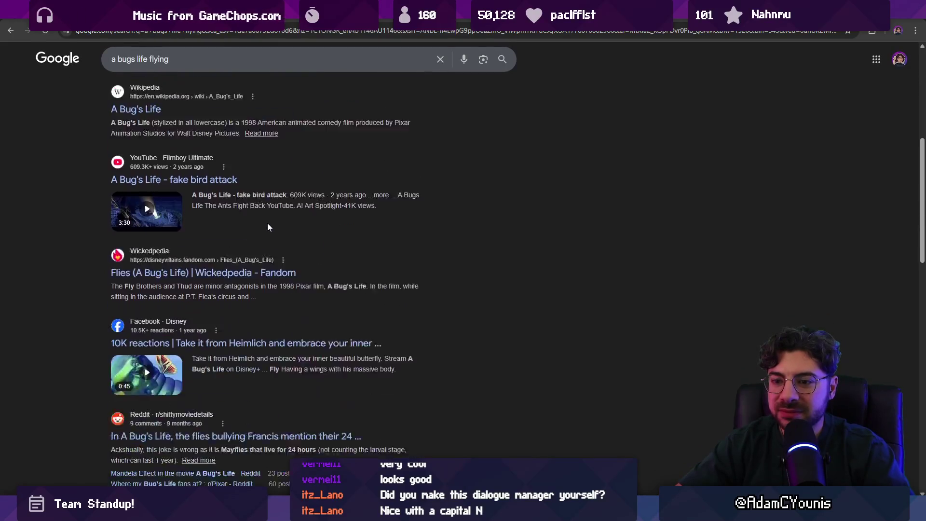
left_click(193, 164)
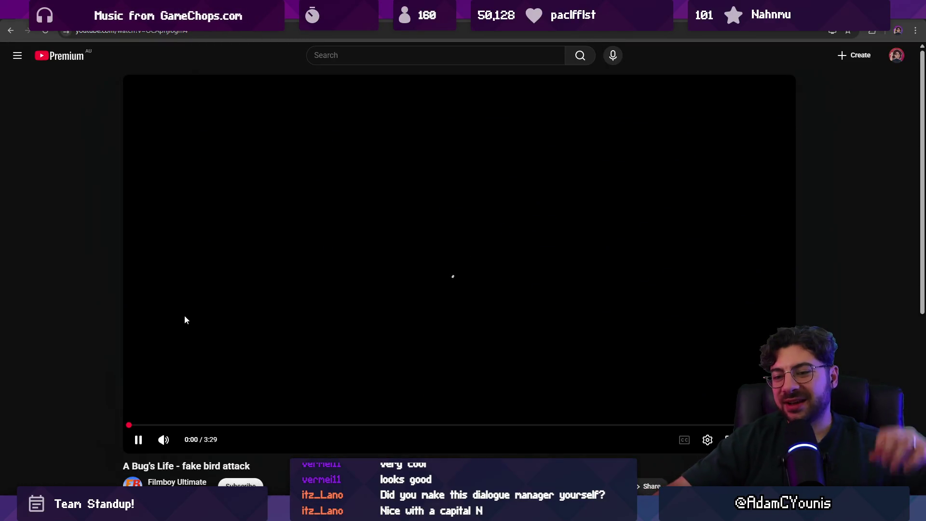
Step: Lower the volume and skip through the fake bird attack clip, pausing on the bird close-up around 1:32
left_click(182, 442)
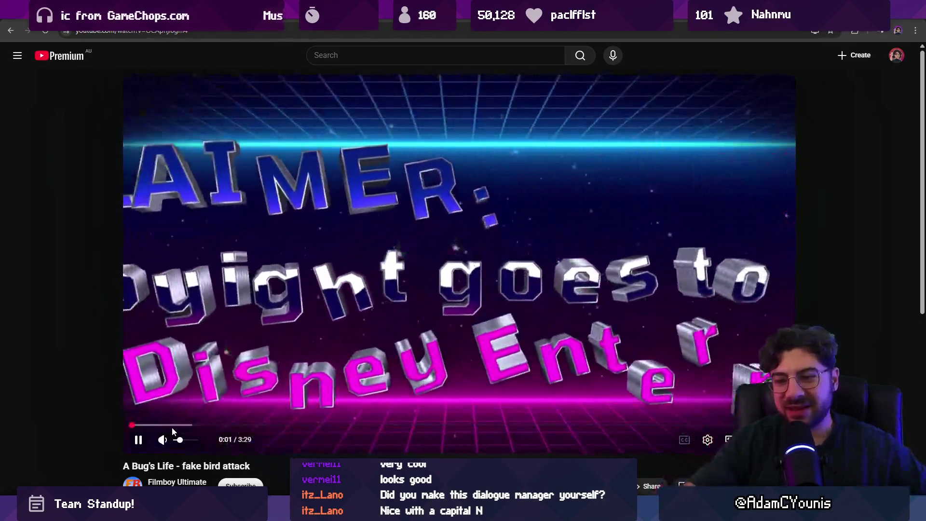
left_click_drag(172, 427, 173, 428)
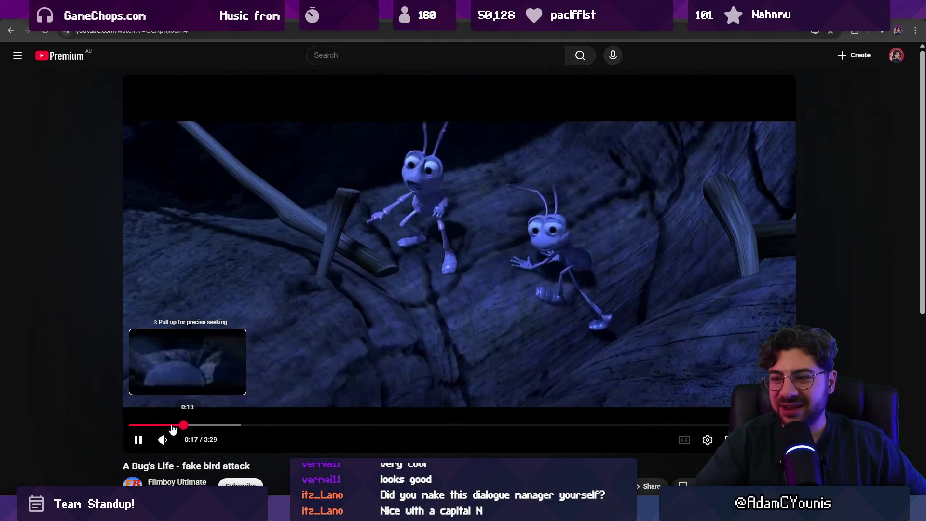
key("Right")
key("Right")
key("Right")
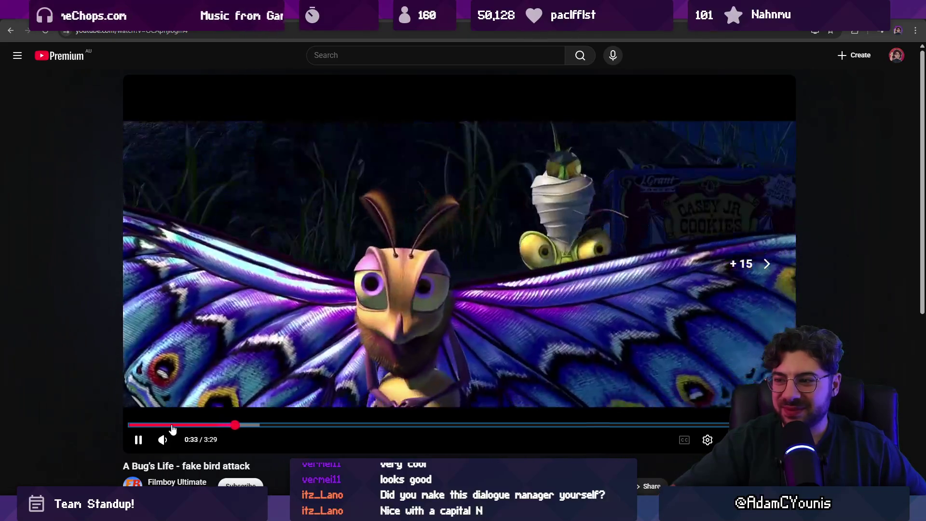
key("Right")
key("Right")
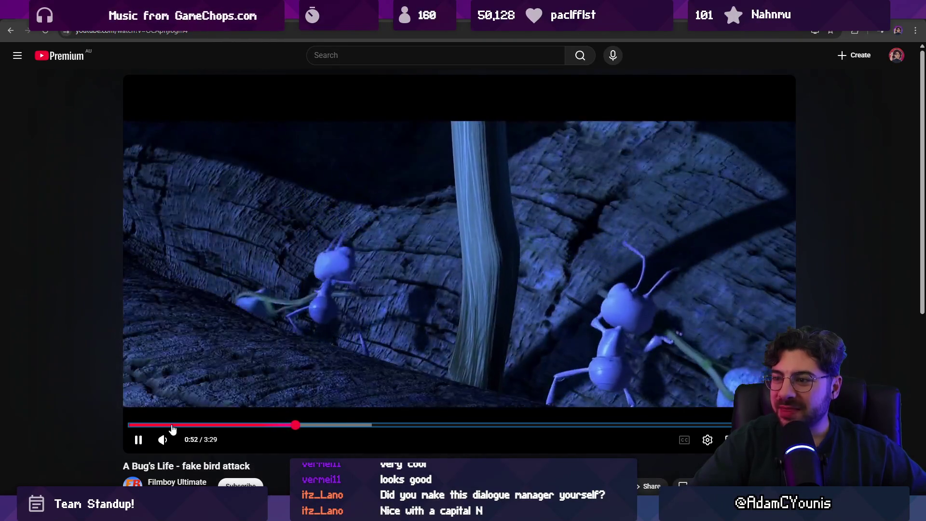
key("Right")
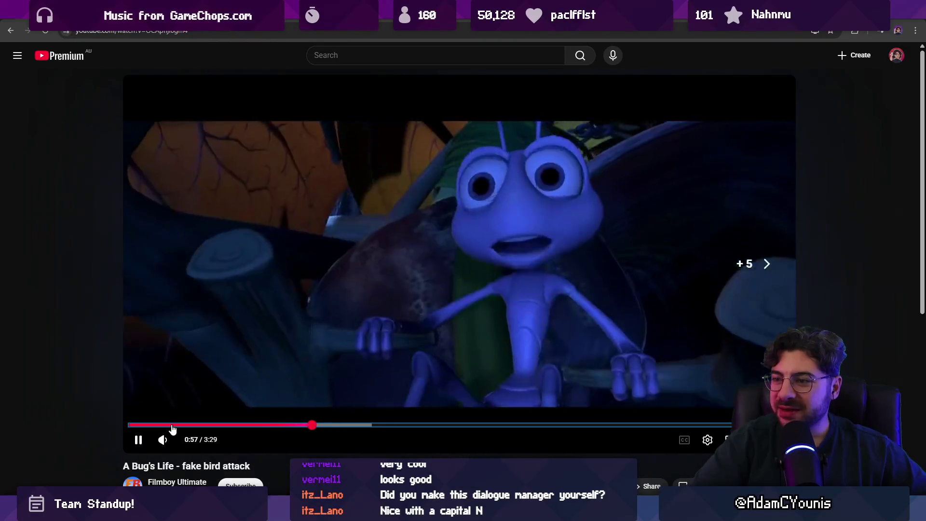
key("Right")
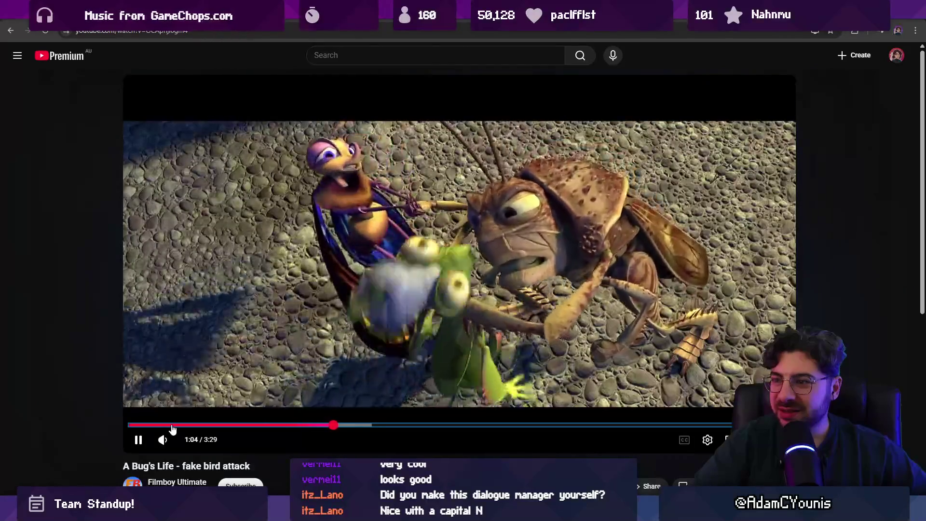
key("Right")
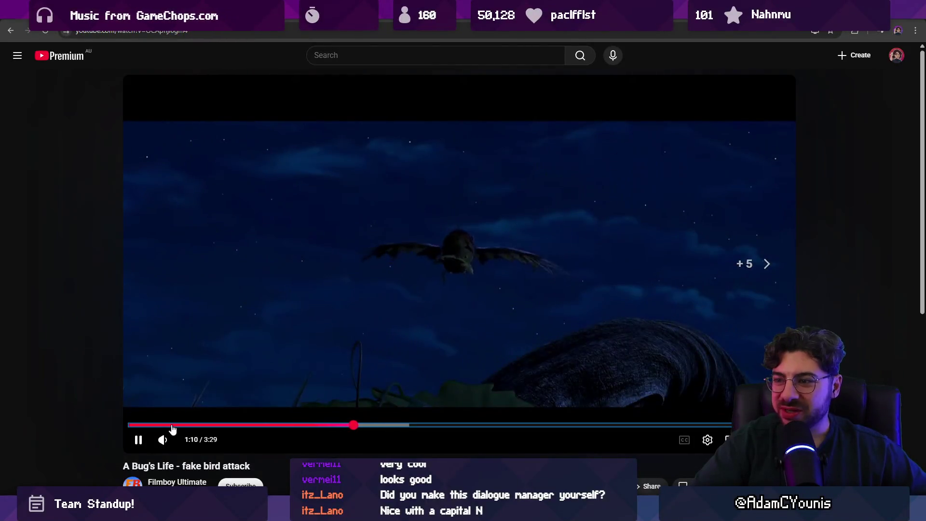
key("Right")
key("Right")
key("Right")
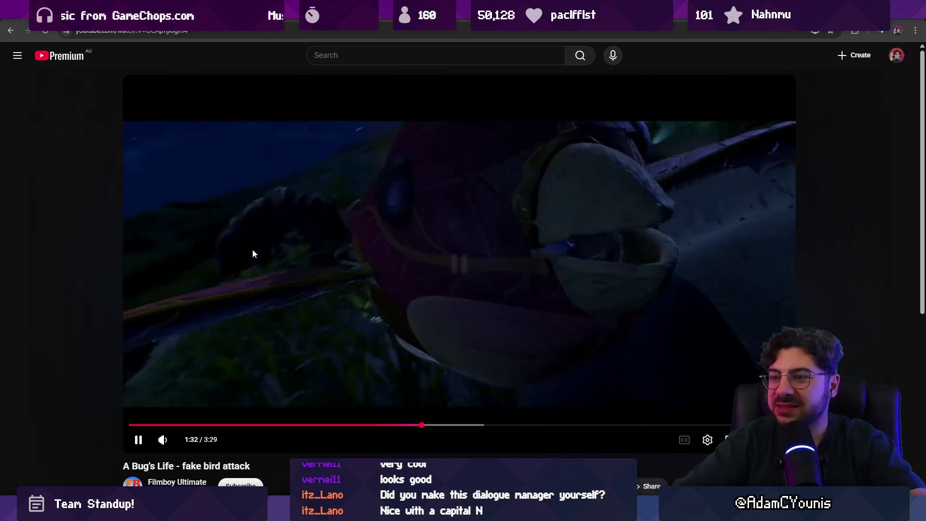
key("space")
Step: Search YouTube for 'building the bird a bug's life'
left_click(349, 58)
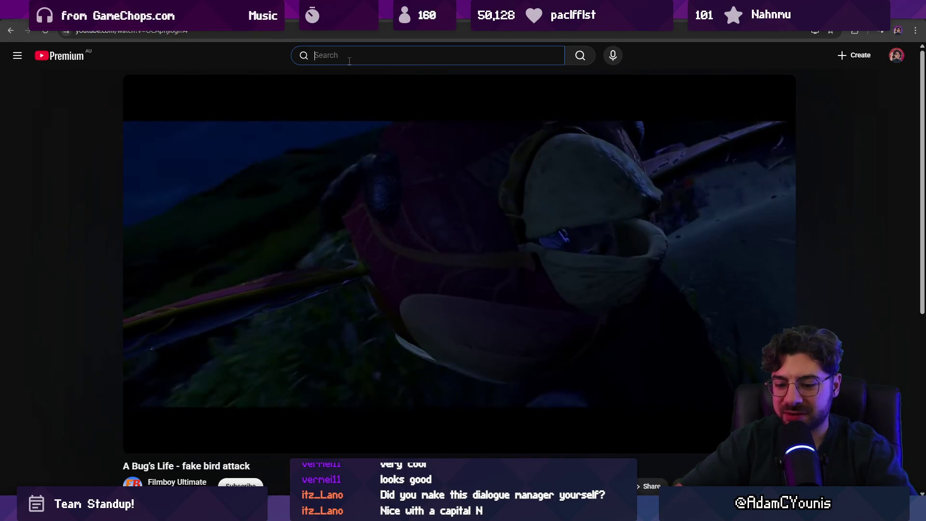
type("building the bird")
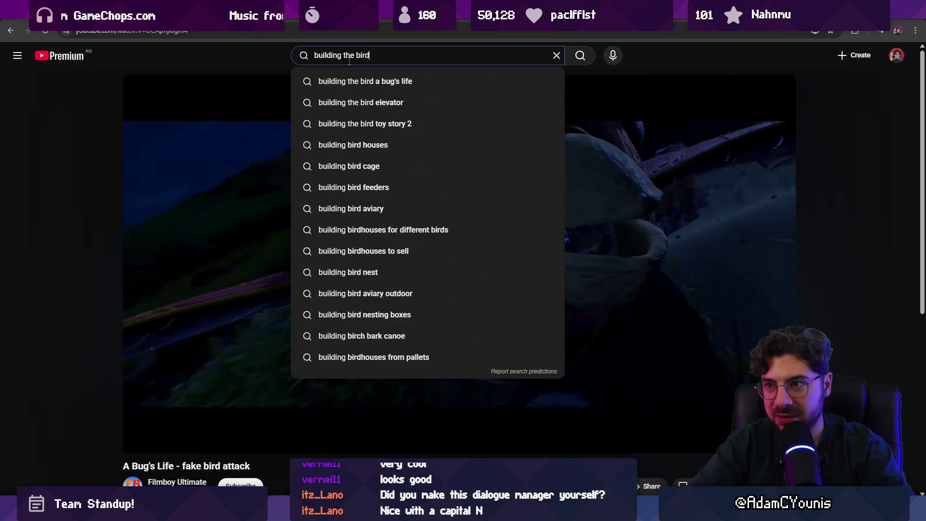
left_click(355, 82)
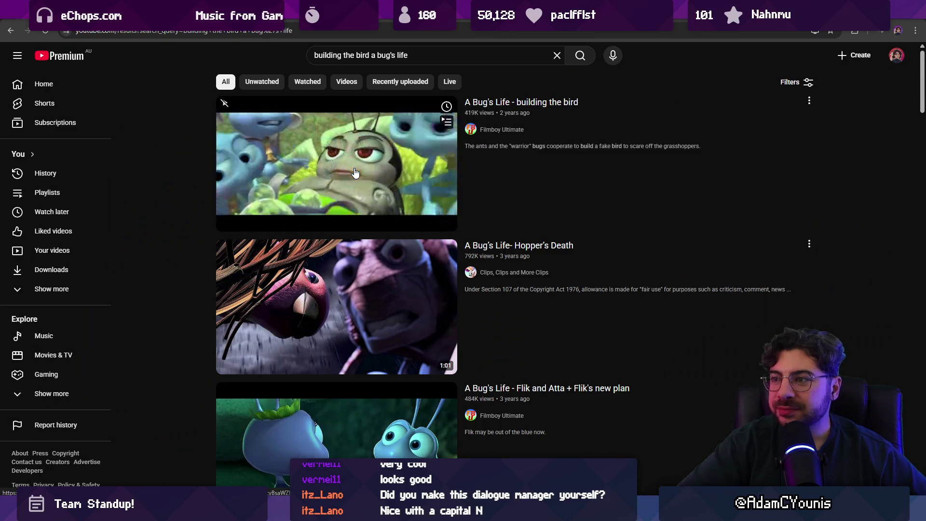
Step: Play the 'A Bug's Life - building the bird' clip, skipping ahead and pausing at 2:01 on the ants riding leaves
left_click(367, 185)
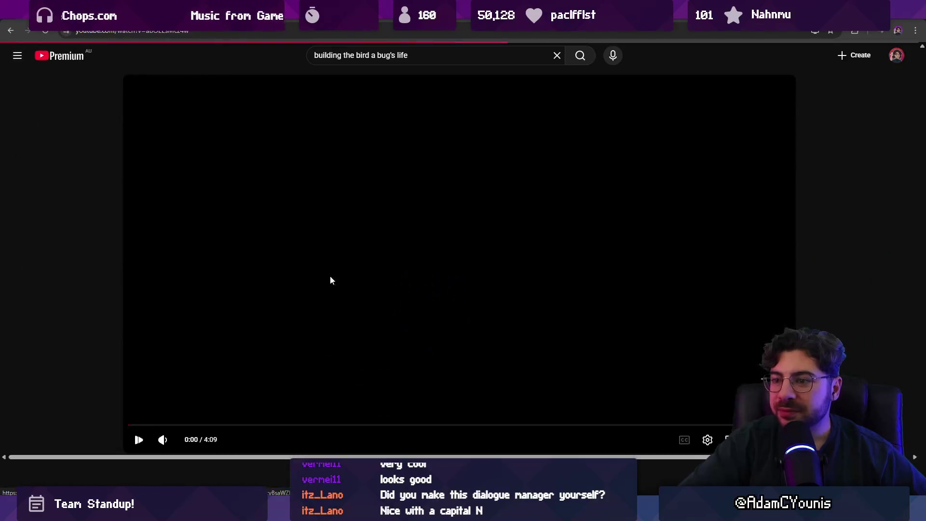
left_click(221, 427)
left_click_drag(221, 428, 244, 426)
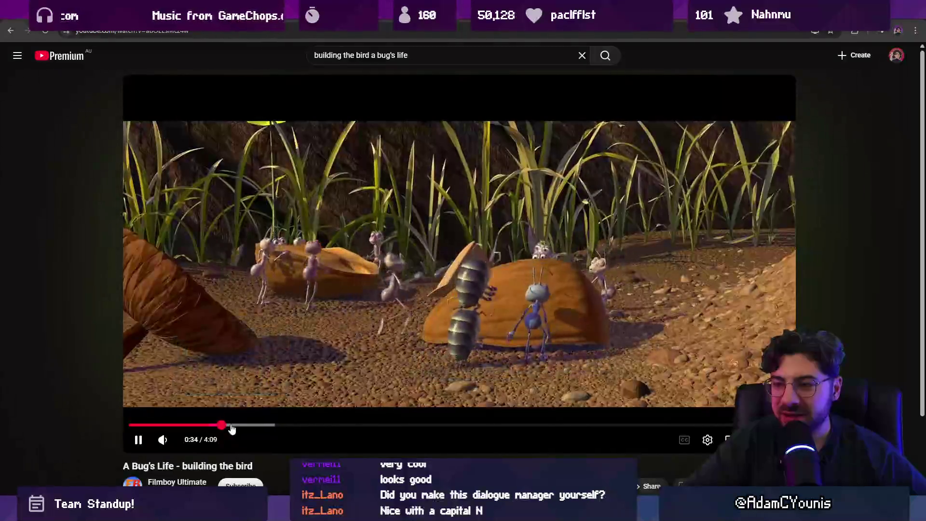
key("l")
key("l")
key("l")
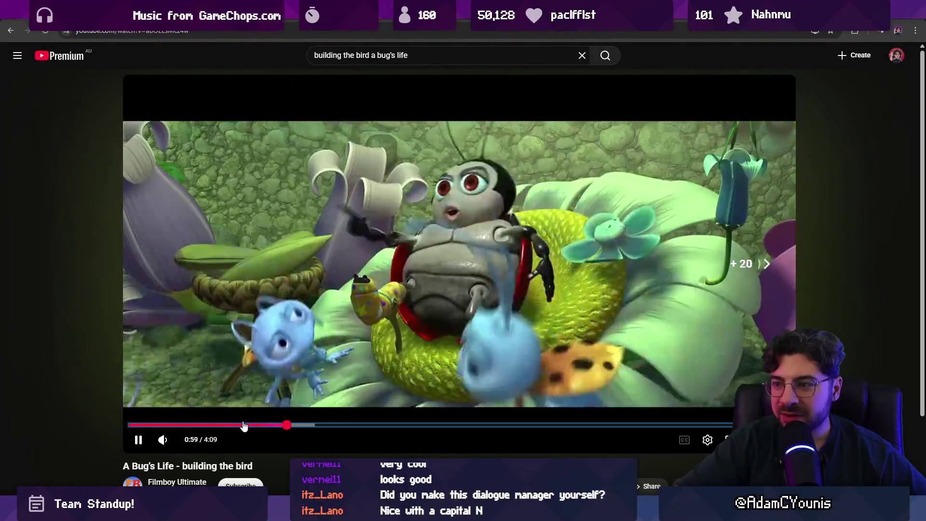
key("l")
key("l")
key("l")
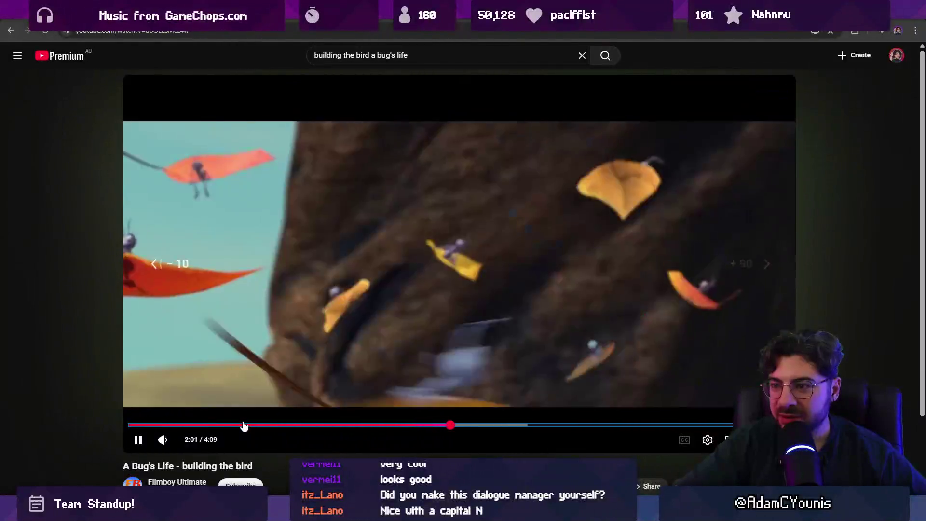
key("Left")
key("Left")
key("Left")
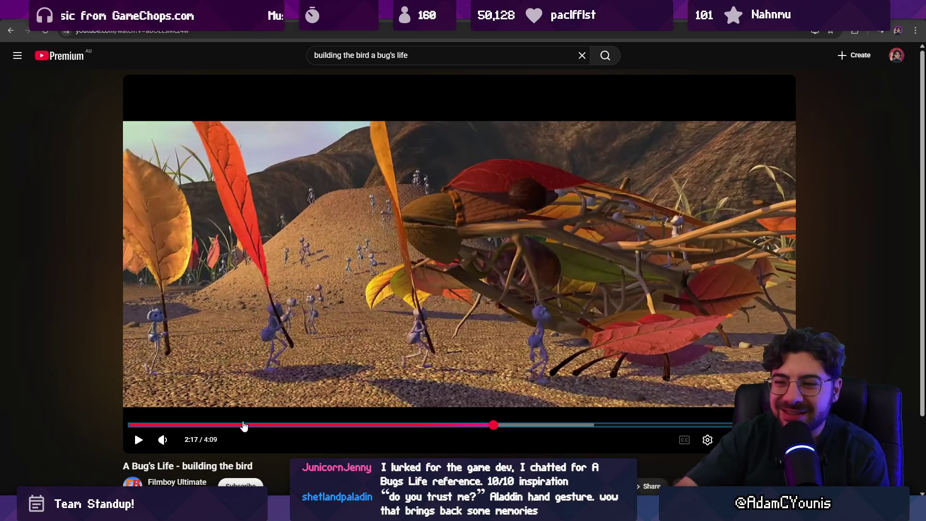
key("space")
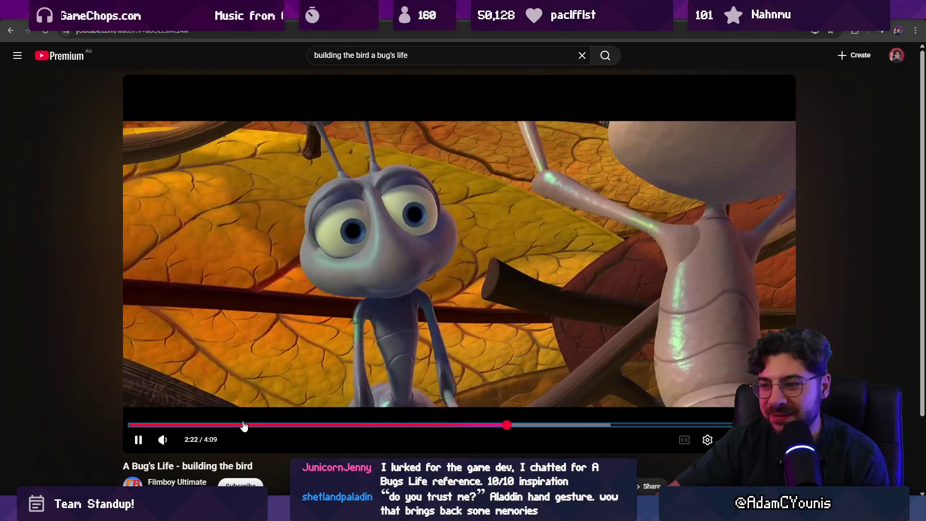
key("j")
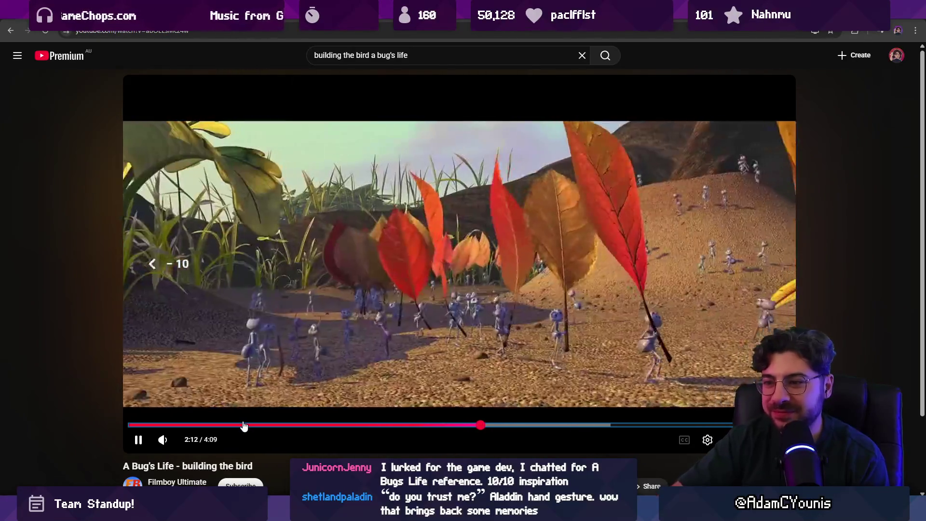
key("Left")
key("Left")
key("Left")
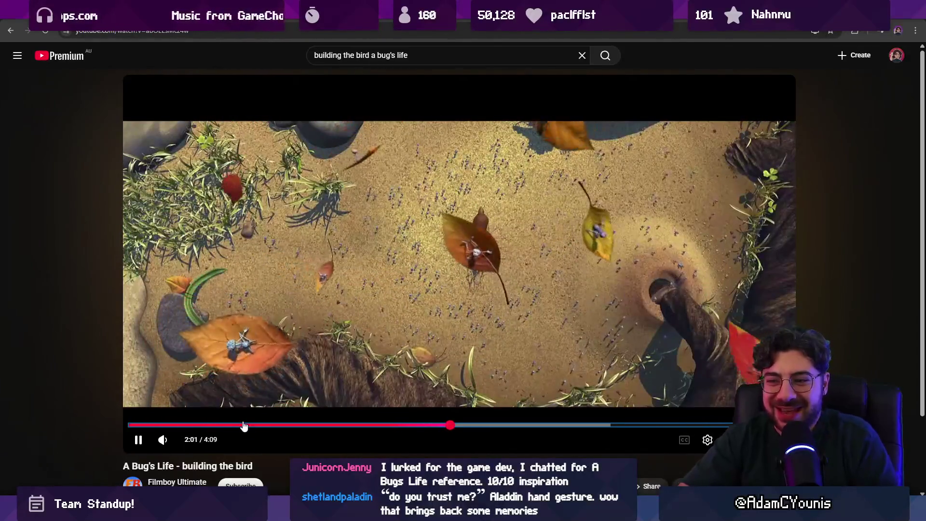
key("k")
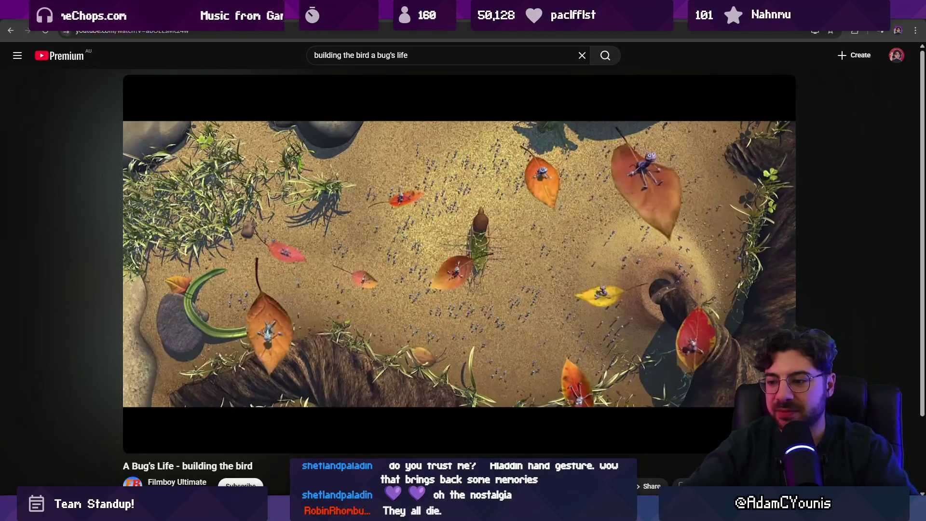
left_click(425, 442)
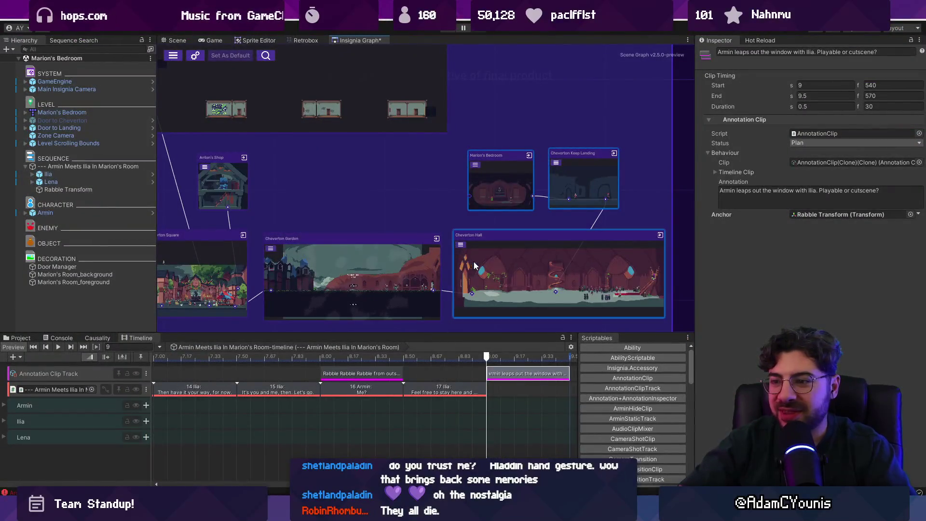
Step: Pan and zoom across the Insignia Graph's level nodes and open Cheverton Rooftops from its node
mouse_move(426, 282)
left_mouse_down()
mouse_move(305, 291)
mouse_move(656, 261)
left_mouse_up()
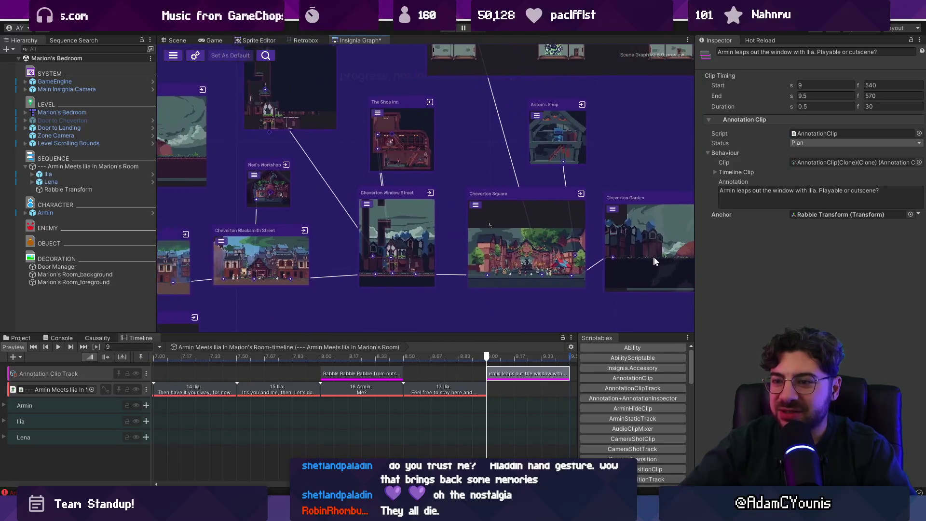
scroll(317, 90, "up", 5)
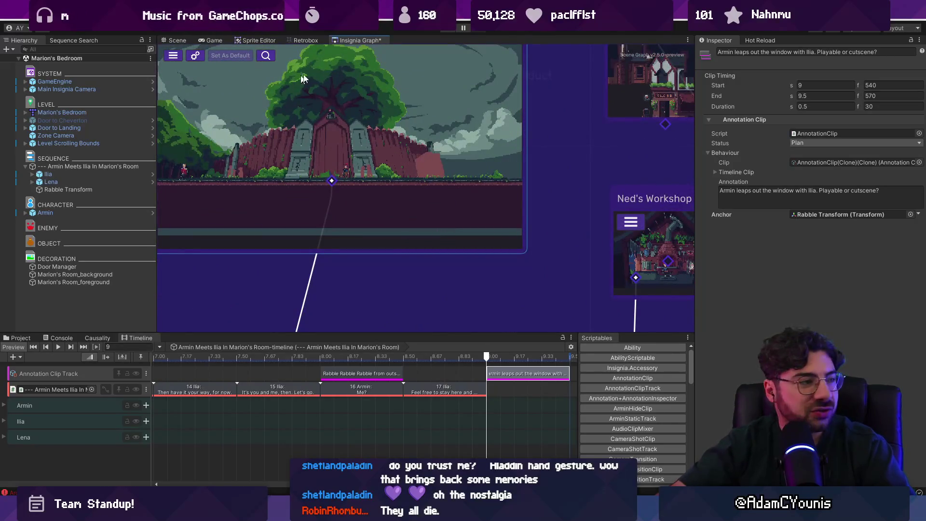
left_click_drag(303, 79, 330, 144)
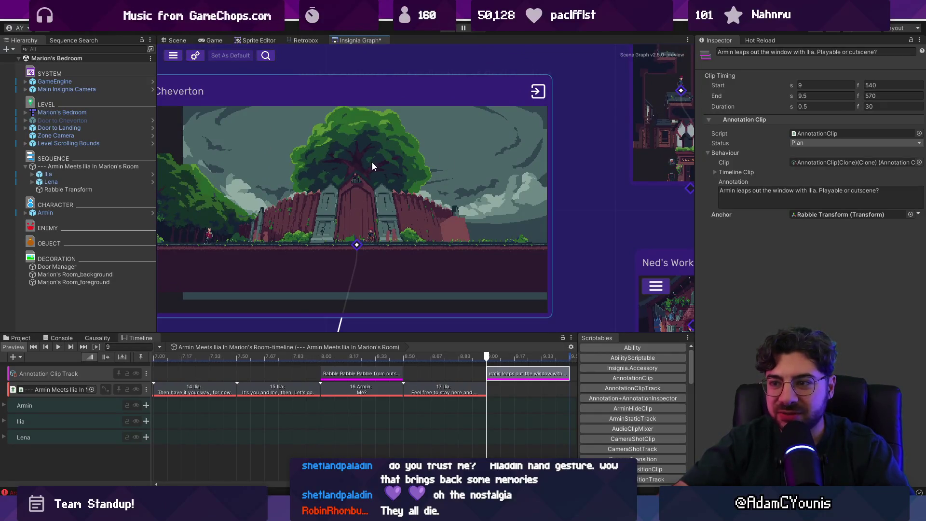
scroll(372, 179, "down", 3)
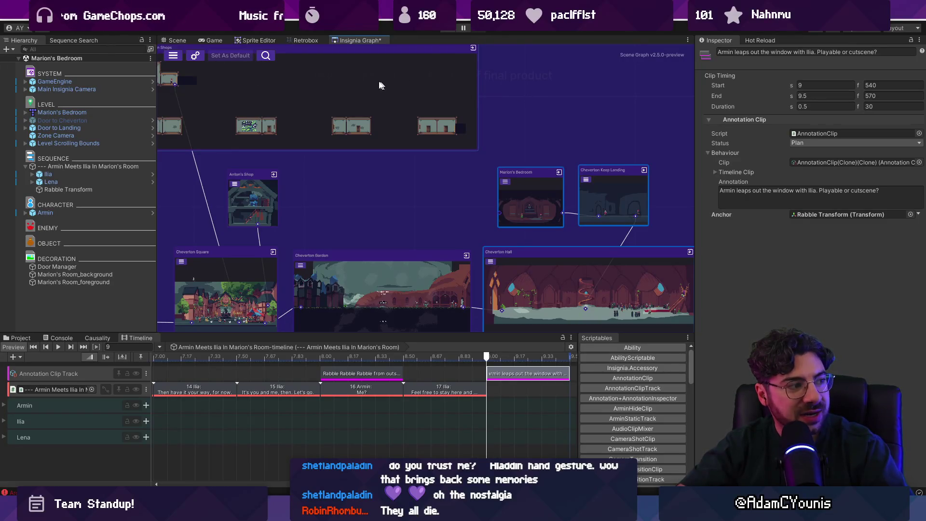
scroll(355, 271, "down", 1)
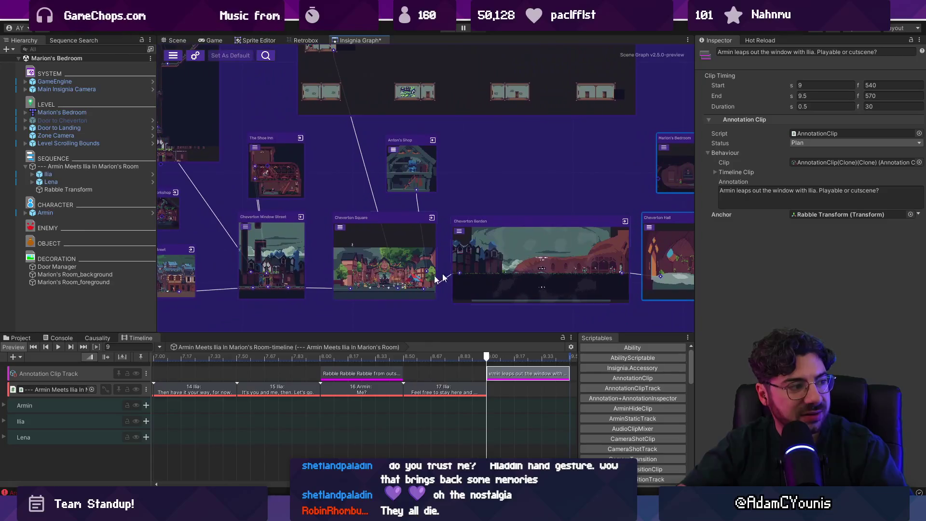
mouse_move(302, 258)
left_mouse_down()
mouse_move(452, 216)
mouse_move(346, 300)
left_mouse_up()
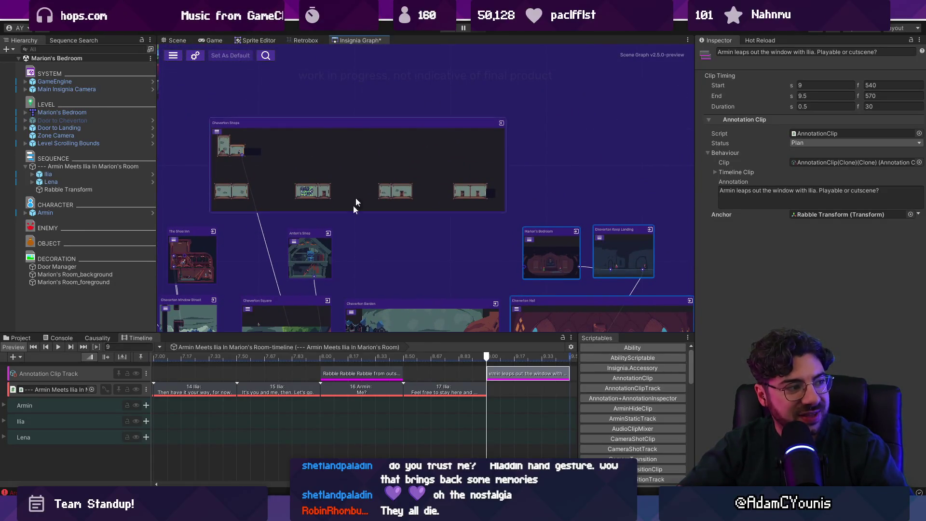
left_click_drag(365, 89, 635, 162)
double_click(462, 135)
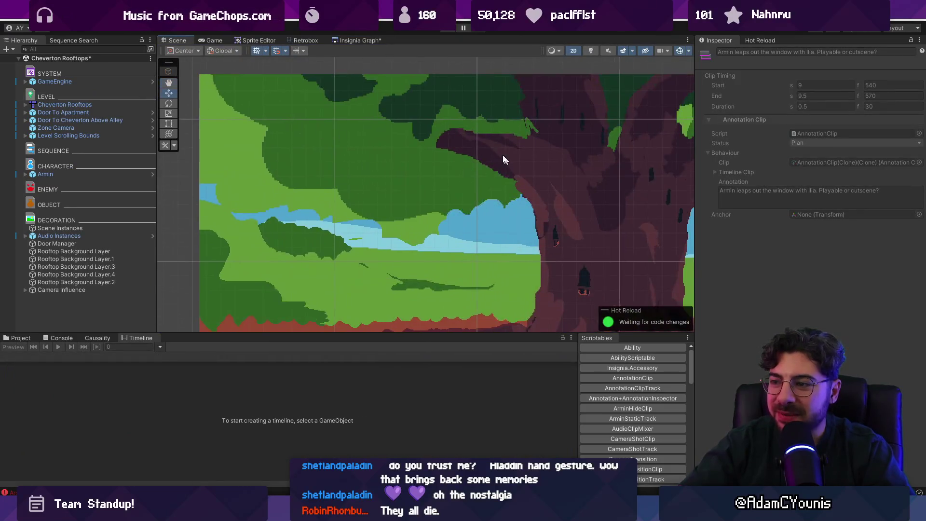
Step: Play-test Cheverton Rooftops, running Armin up the left slope and toward the giant tree, then stop the game
left_click(448, 31)
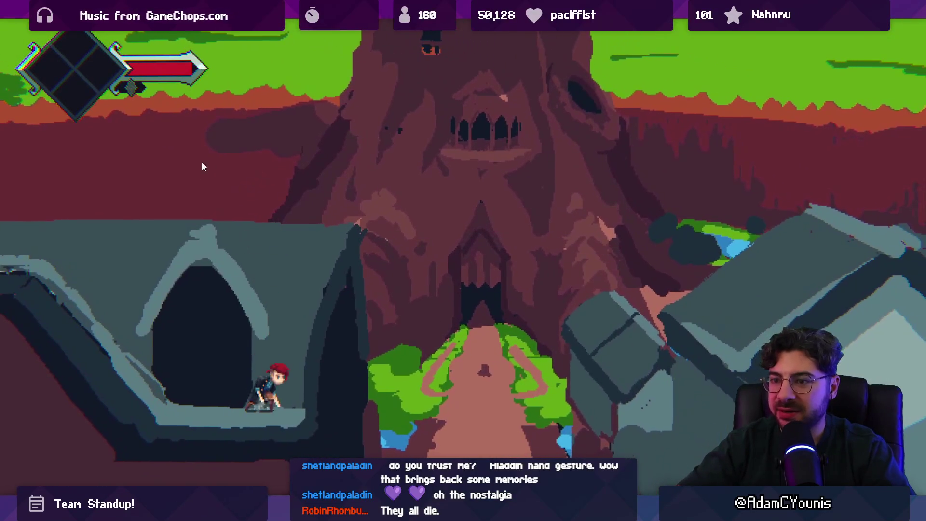
key("space")
key("Left")
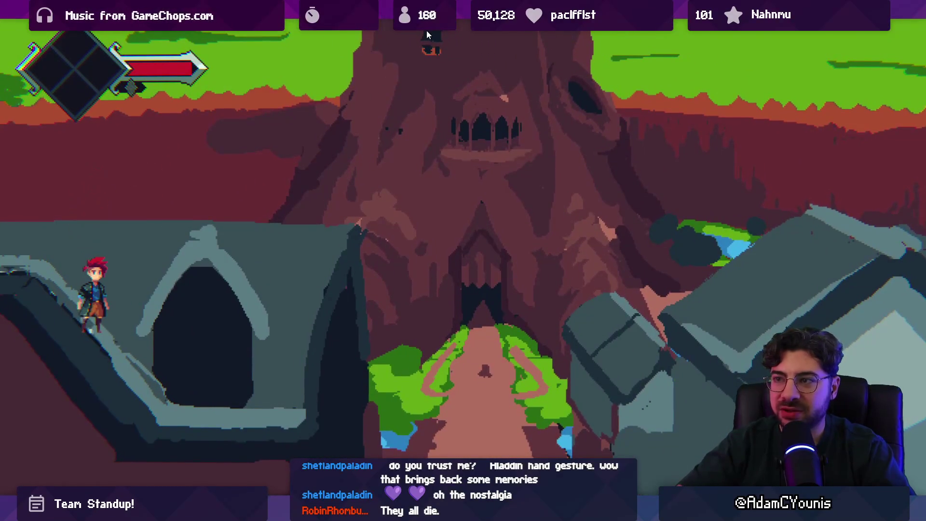
key("Left")
key("space")
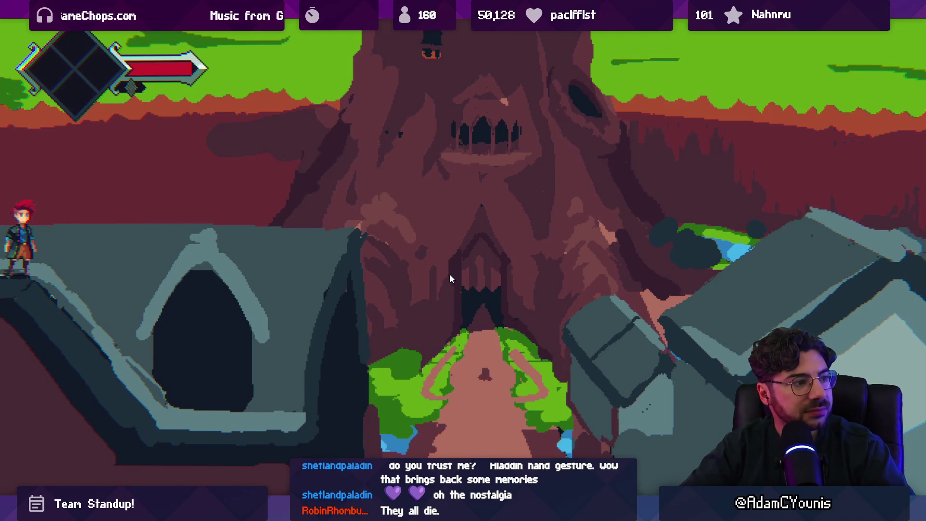
key("Right")
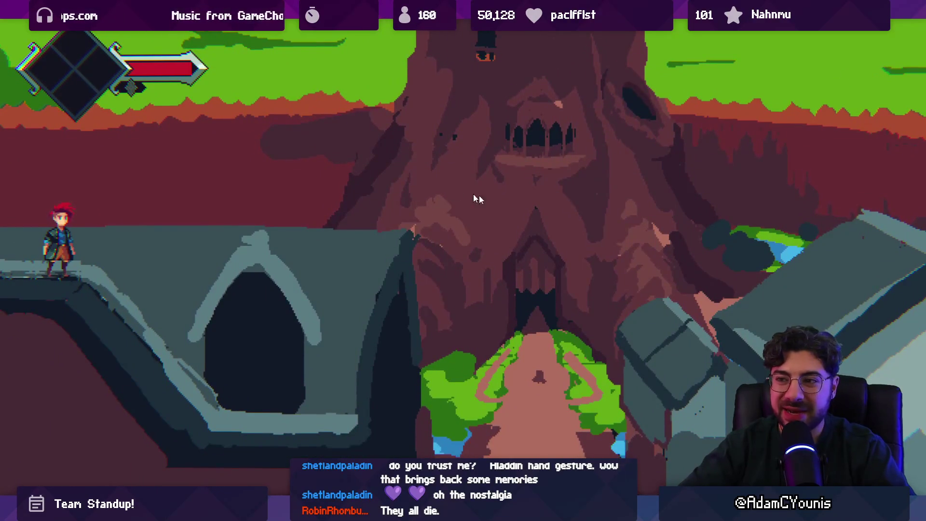
key("shift+space")
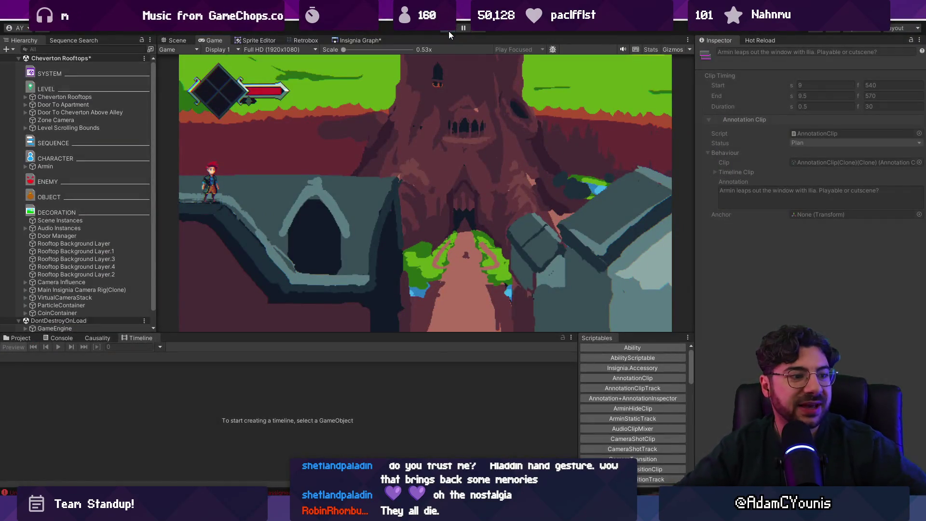
left_click(449, 31)
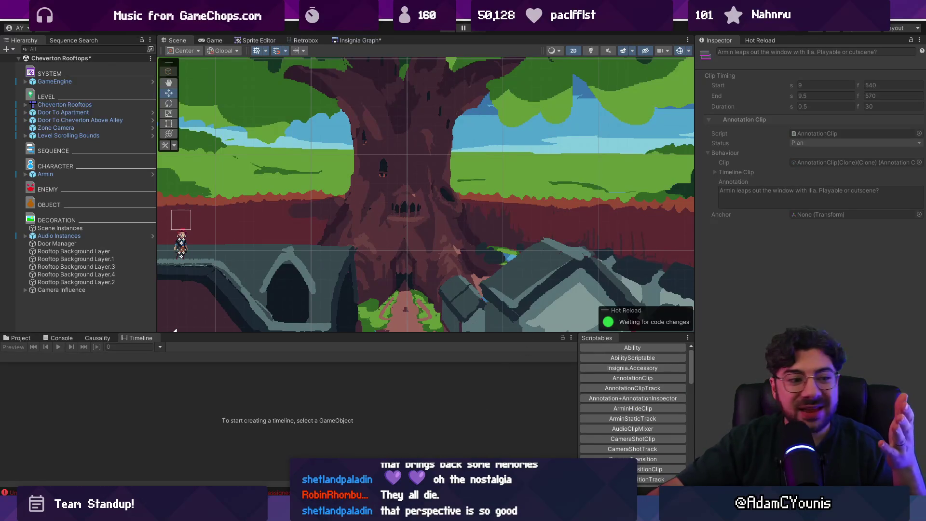
key("alt+Tab")
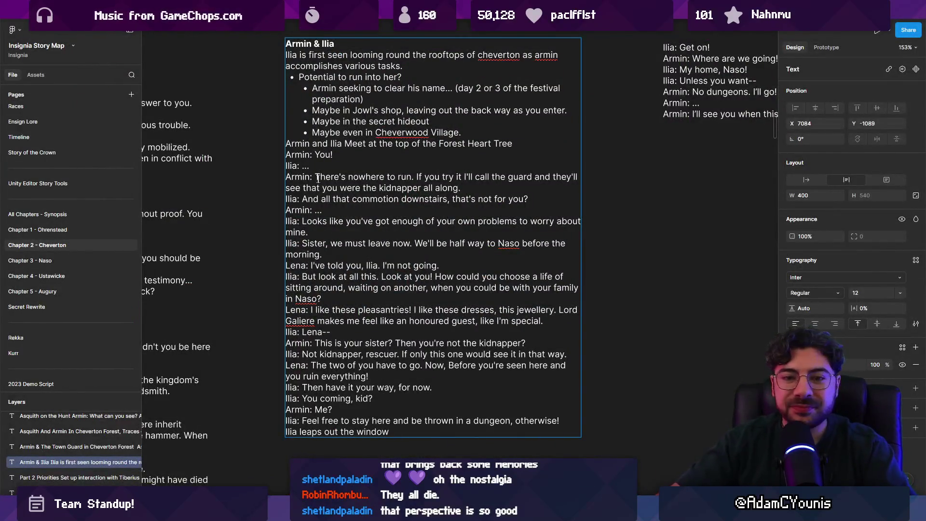
Step: Review the 'What do I want to see beyond CH1 / 2?' notes in The Desktop file, highlighting 'More spectacle'
scroll(516, 221, "down", 10, "ctrl")
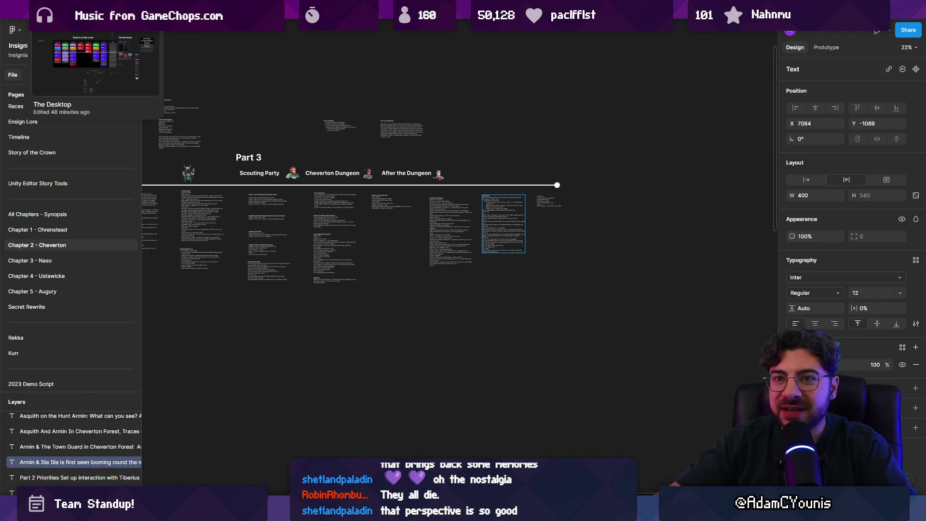
left_click(91, 14)
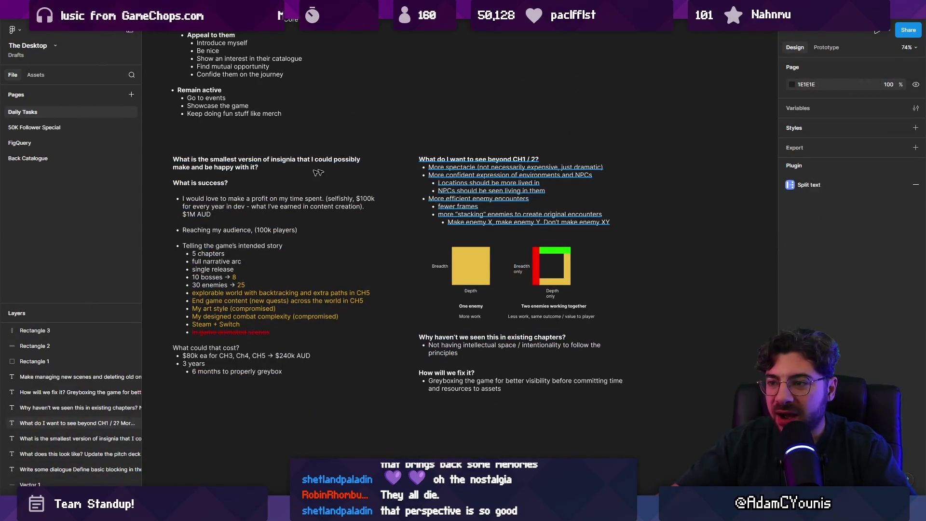
scroll(609, 171, "up", 5, "ctrl")
double_click(211, 161)
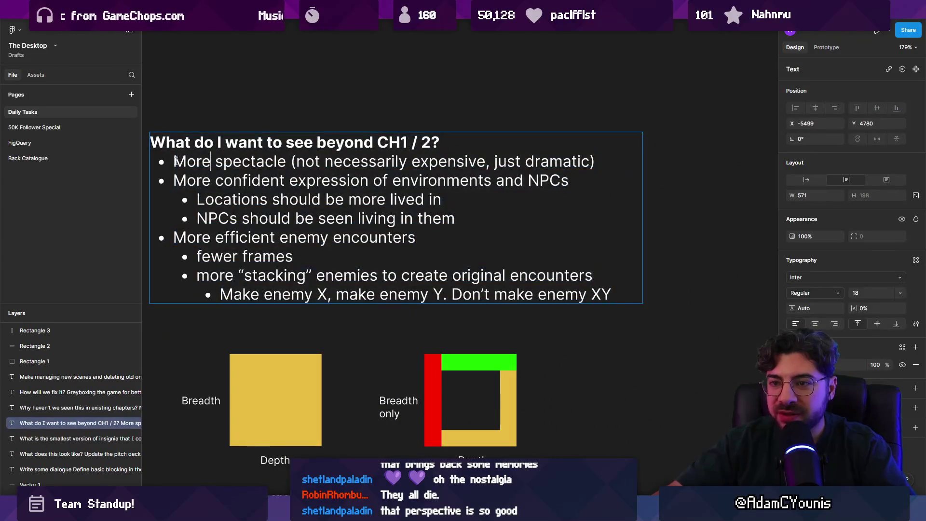
left_click_drag(180, 161, 289, 162)
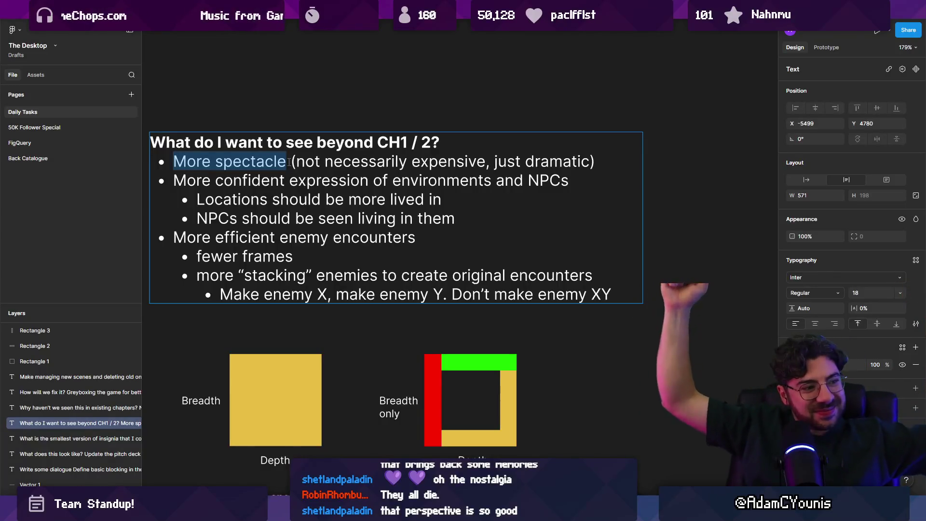
key("Escape")
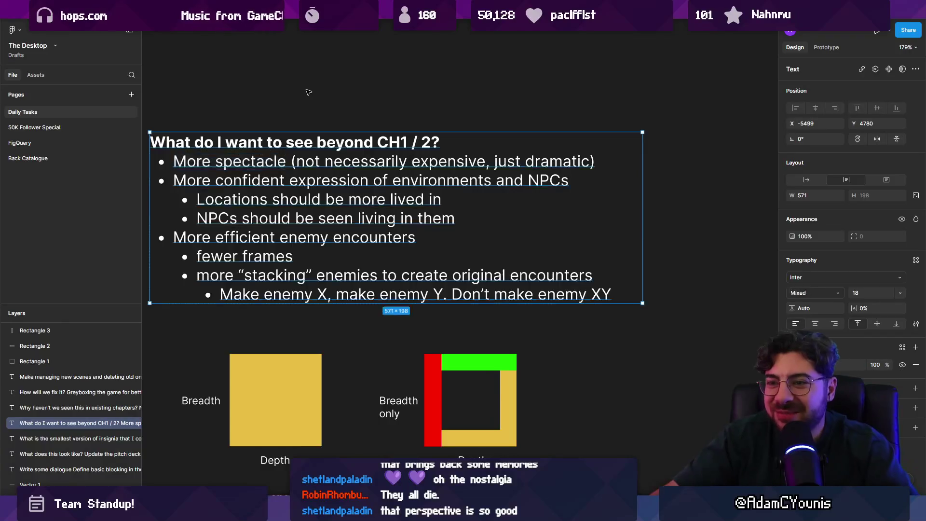
left_click(328, 83)
scroll(333, 91, "left", 1)
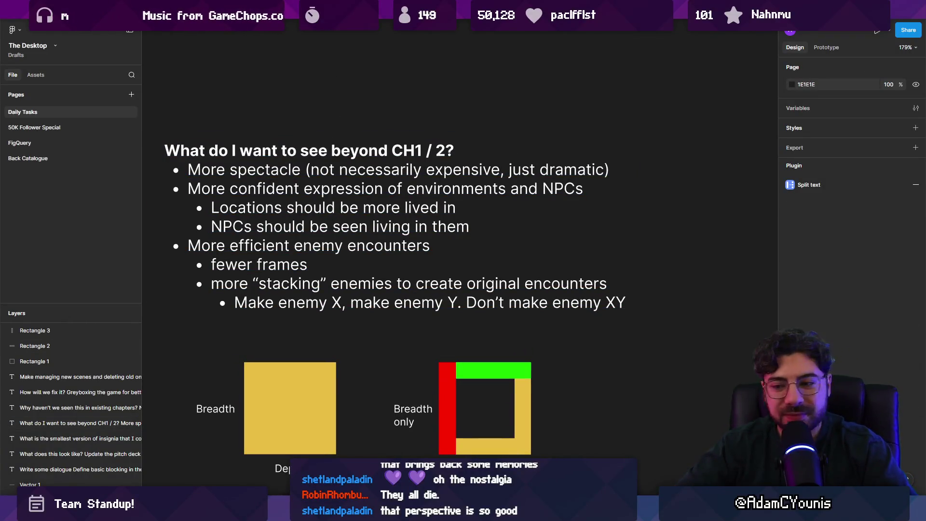
key("alt+Tab")
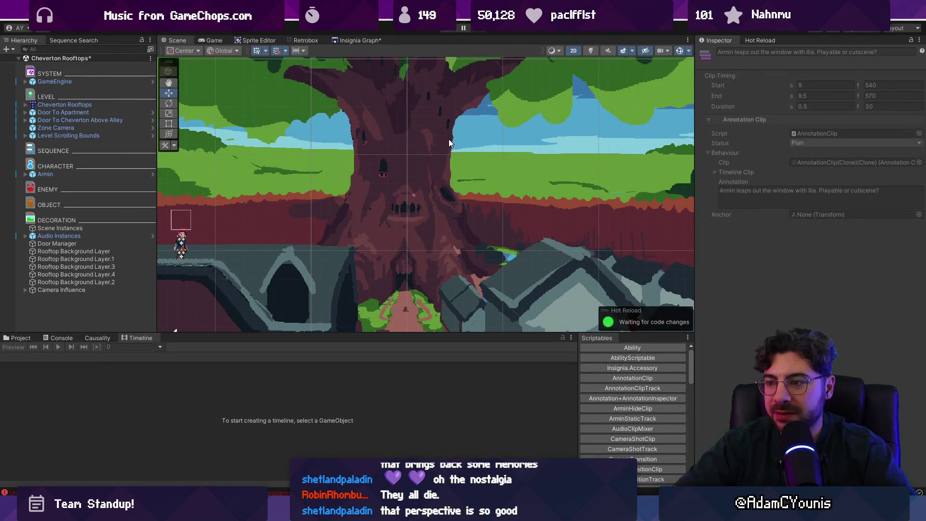
Step: Open the Insignia Graph and pan past Cheverton Above Alley to bring Cheverton Rooftops into view
scroll(449, 139, "down", 5)
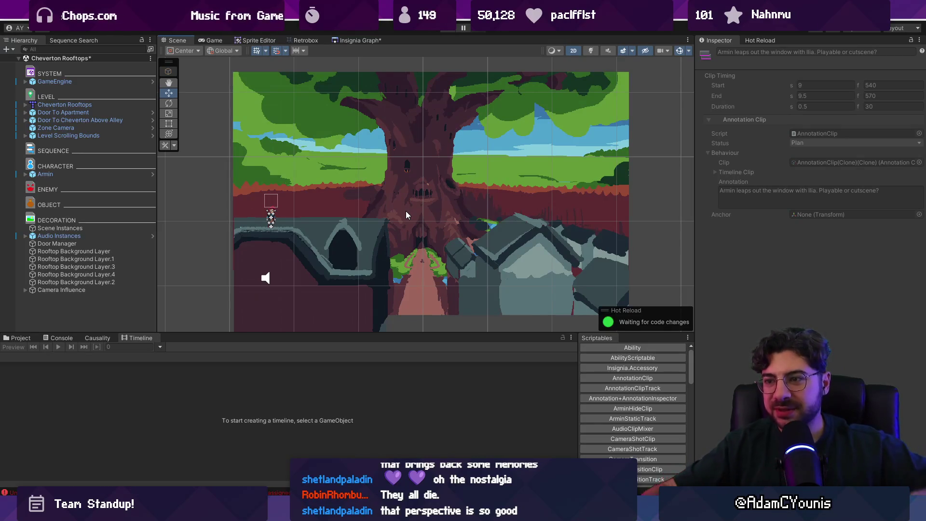
left_click(357, 40)
scroll(401, 188, "down", 3)
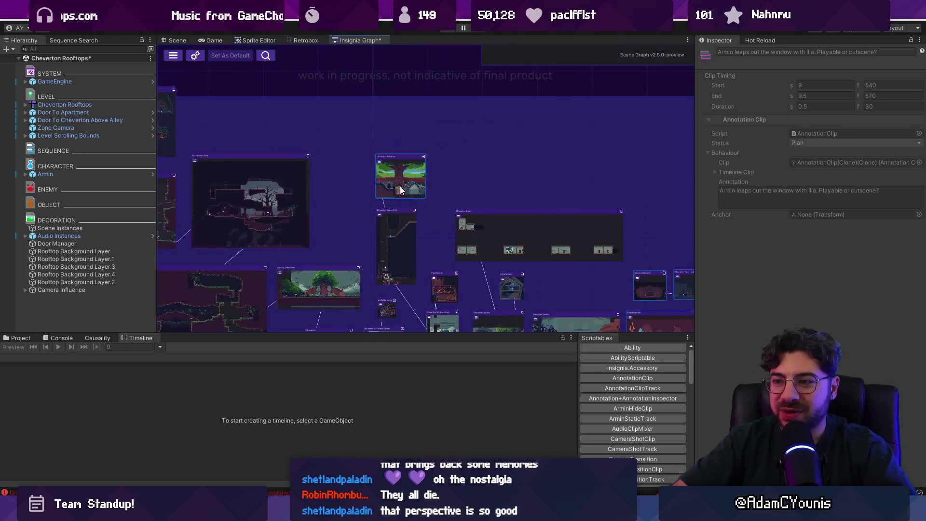
scroll(400, 174, "up", 5)
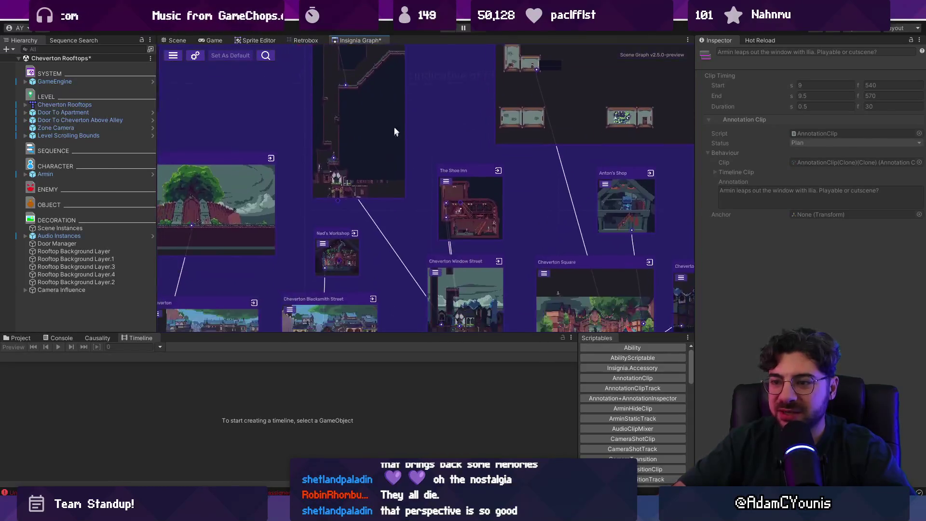
left_click_drag(332, 123, 341, 204)
left_click_drag(302, 131, 358, 176)
left_click_drag(418, 173, 414, 321)
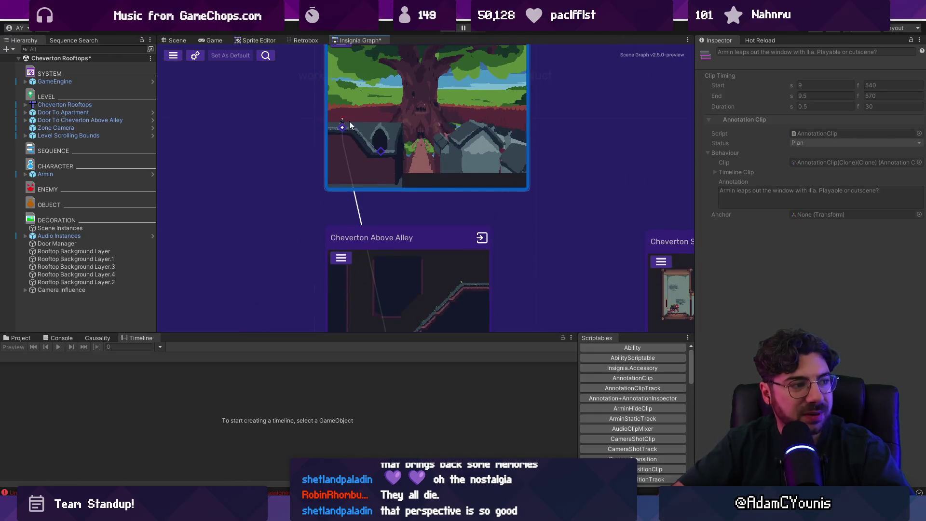
Step: Zoom and pan past Anton's Shop to frame the empty area left of Marion's Bedroom
scroll(375, 140, "down", 3)
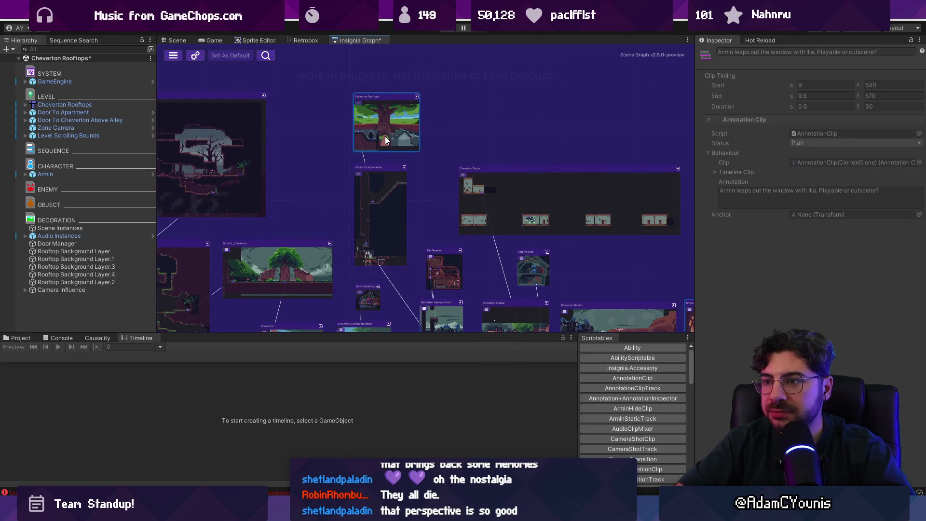
scroll(386, 137, "down", 2)
scroll(581, 190, "up", 5)
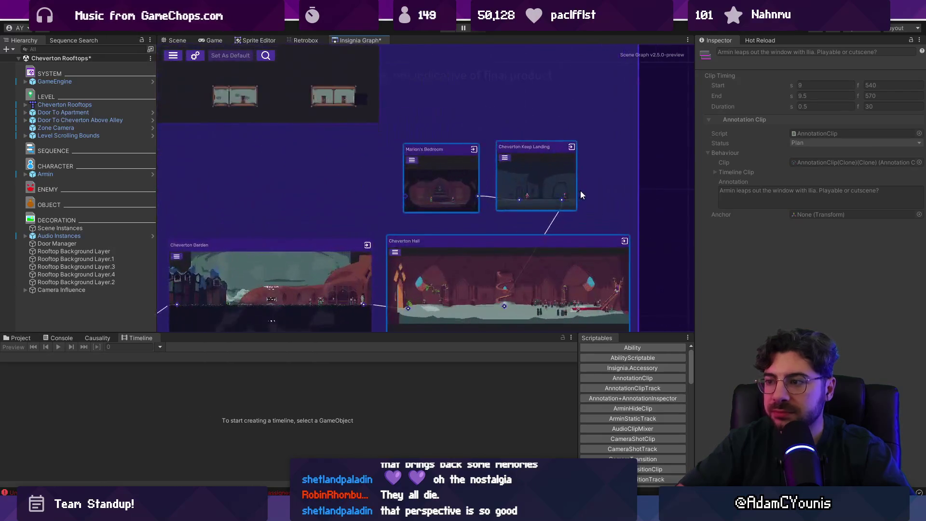
left_click_drag(331, 185, 407, 212)
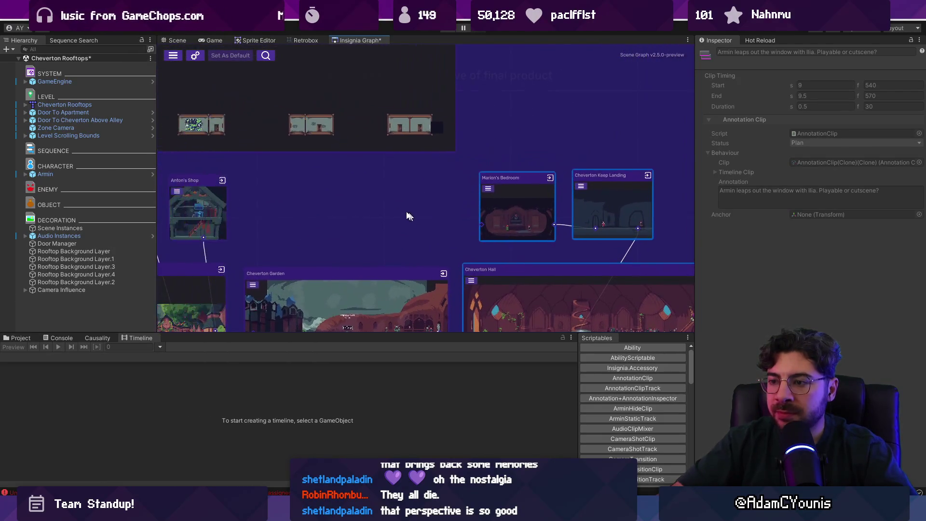
scroll(366, 200, "up", 3)
left_click_drag(290, 151, 499, 275)
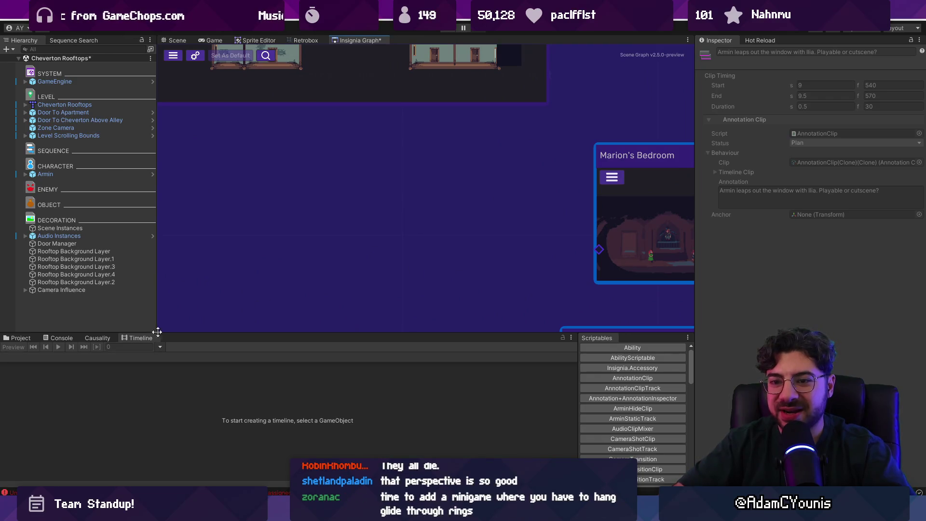
Step: Find Template Scene in the Project assets and copy it into the 02_Cheverton scenes folder
key("ctrl+5")
left_click(388, 346)
type("templa")
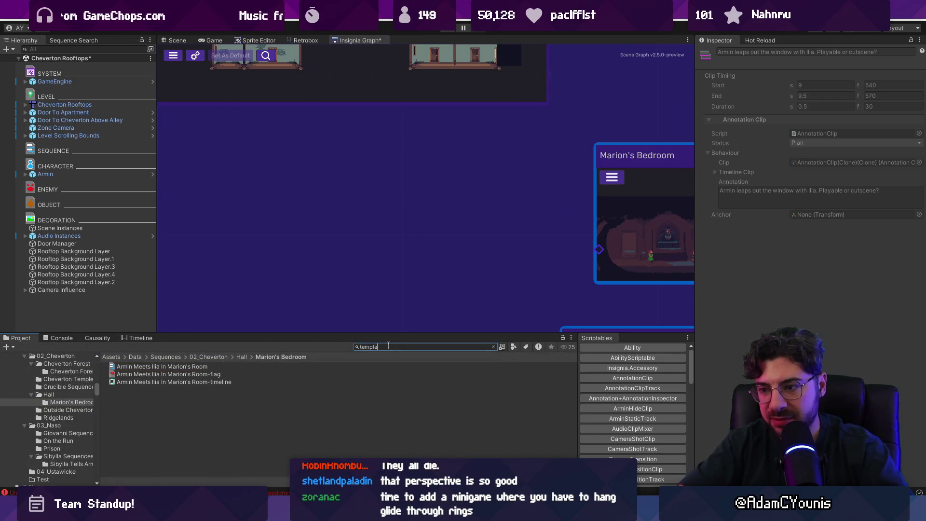
type("te scenme")
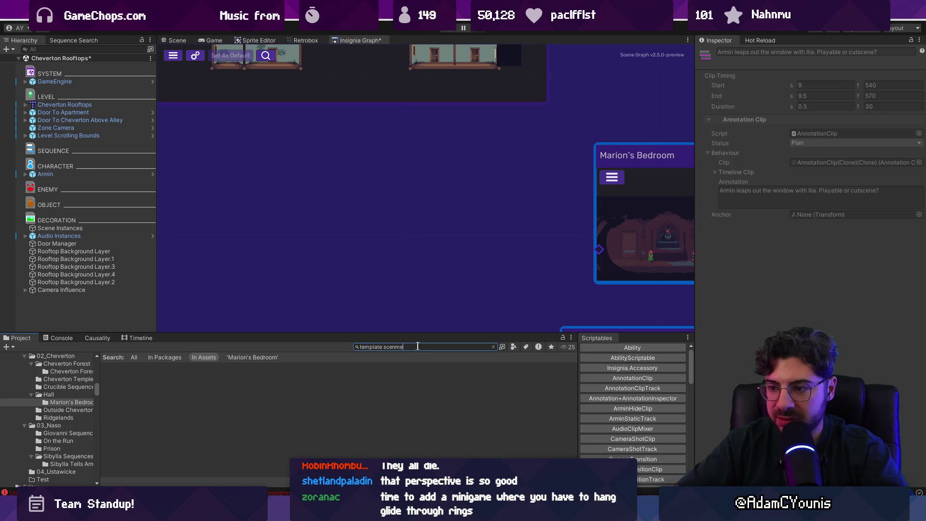
key("BackSpace")
key("BackSpace")
type("e")
left_click(145, 382)
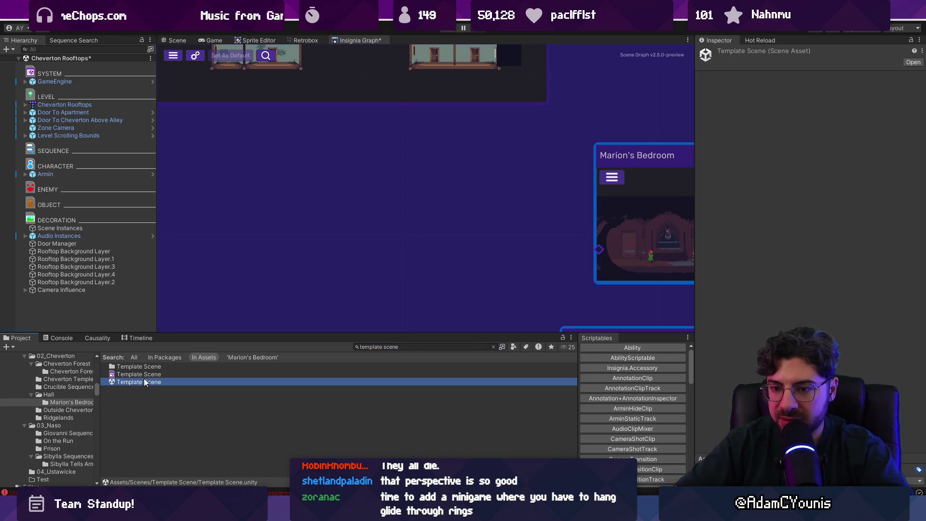
left_click(493, 347)
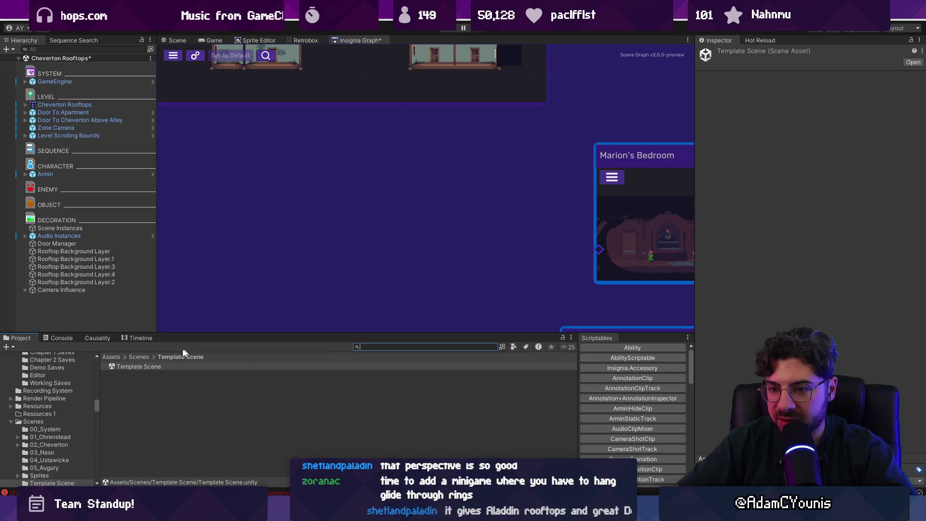
left_click(137, 358)
left_click_drag(214, 333, 215, 298)
double_click(135, 348)
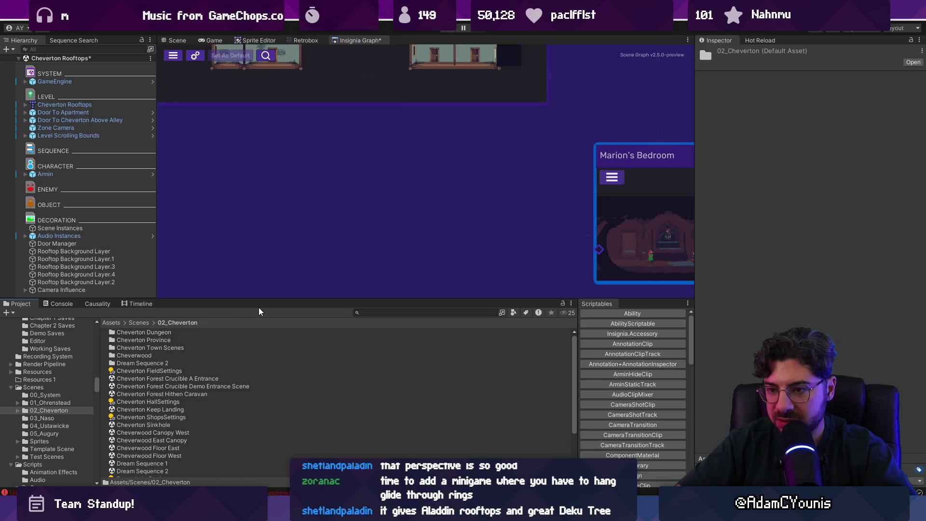
left_click_drag(263, 299, 288, 171)
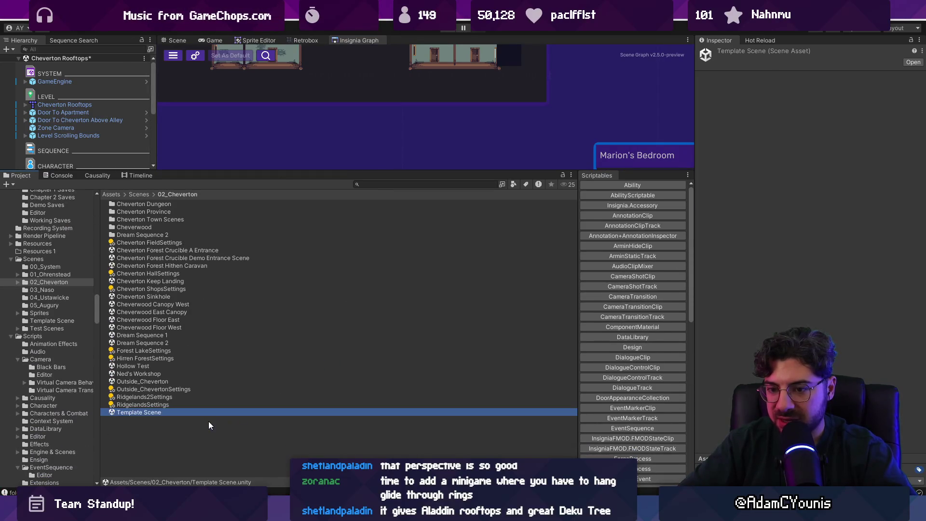
Step: Rename the copied scene to 'Cheverton Leaf Gliding Scene'
left_click(155, 412)
key("BackSpace")
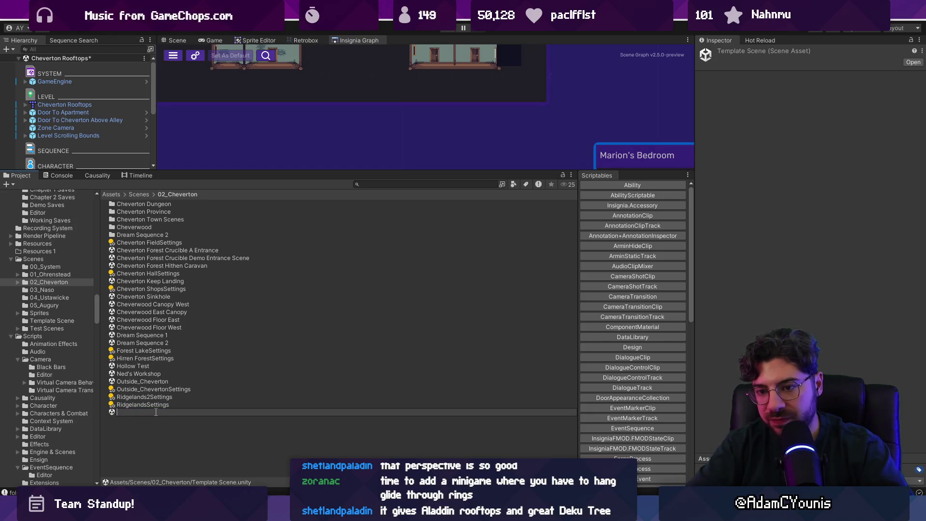
type("Falling Down")
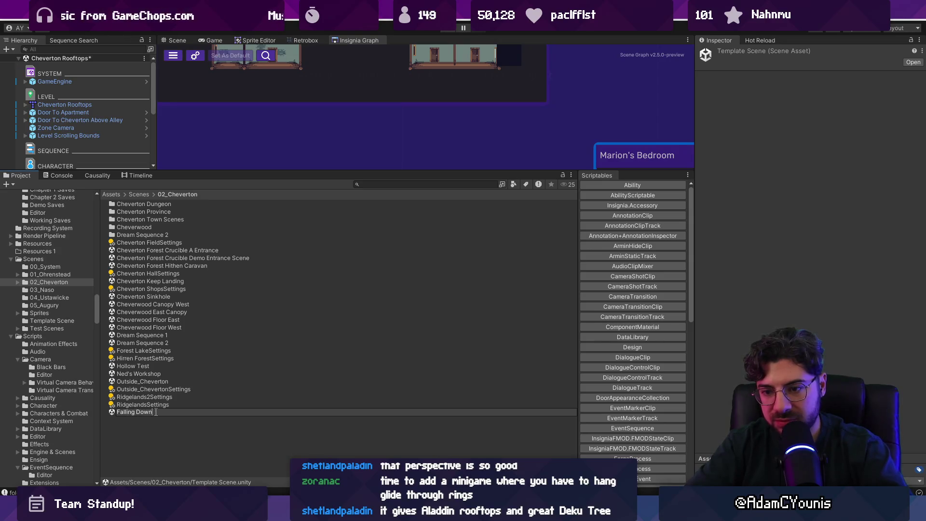
type(" Leav")
key("ctrl+shift+Left")
key("ctrl+shift+Left")
key("ctrl+shift+Left")
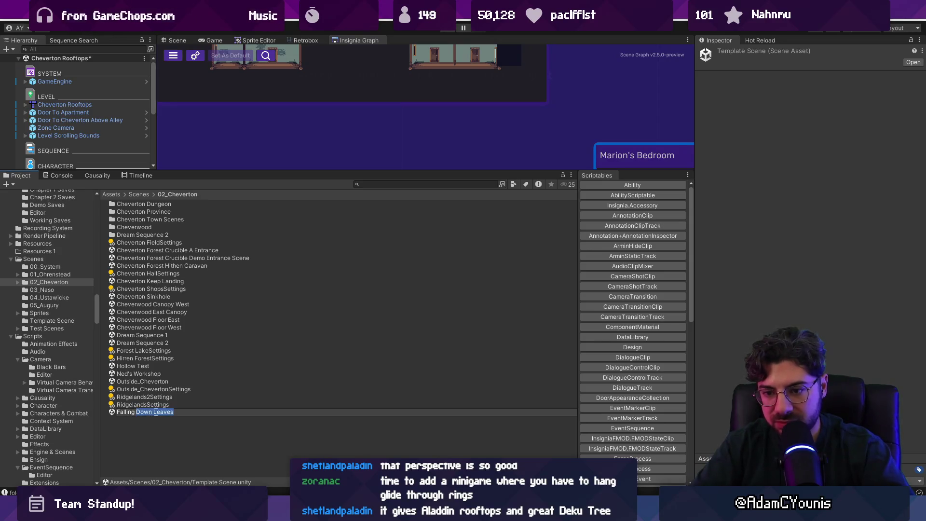
type("Leaf Gliding Sev")
key("BackSpace")
key("BackSpace")
type("cene")
key("ctrl+shift+Left")
key("ctrl+shift+Left")
key("ctrl+shift+Left")
key("Home")
type("CH2")
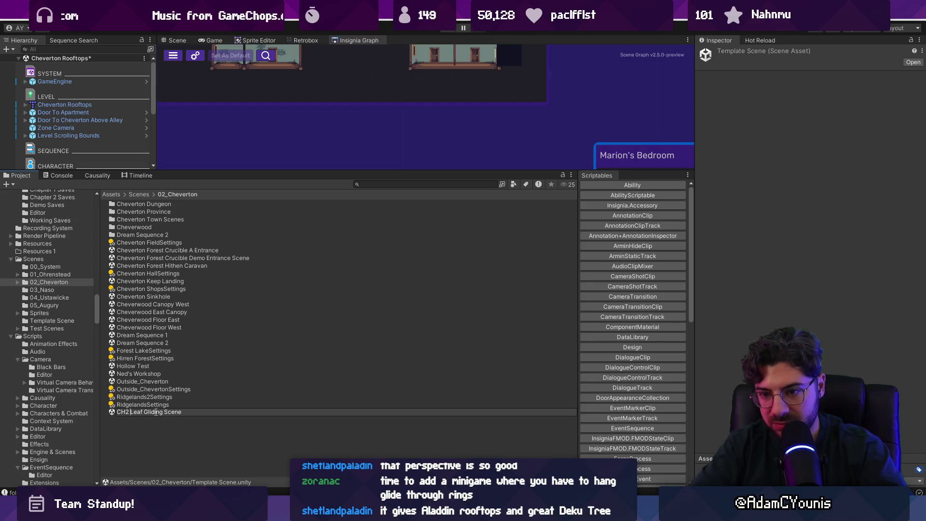
key("BackSpace")
key("BackSpace")
key("BackSpace")
type("hevertonn")
key("BackSpace")
key("BackSpace")
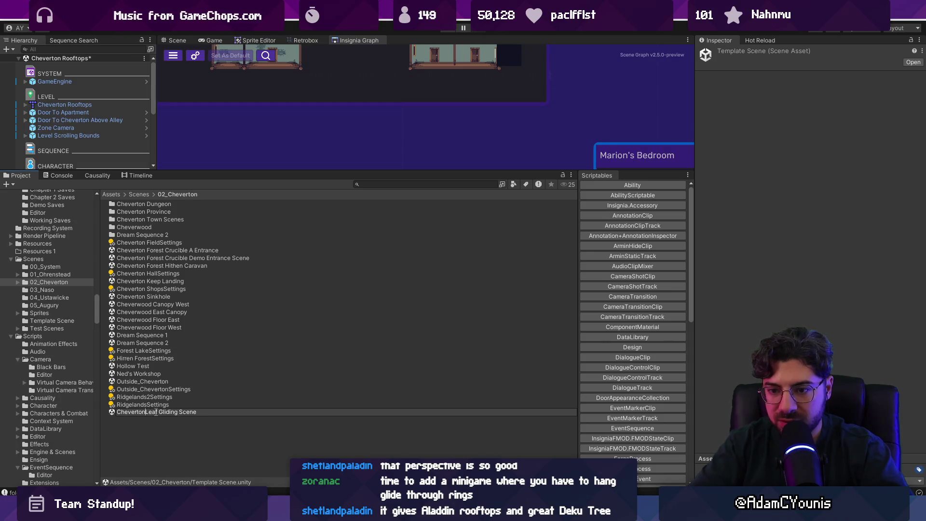
key("Return")
Step: Drop the Cheverton Leaf Gliding Scene into the Insignia Graph as a node beside Marion's Bedroom
left_click_drag(246, 171, 251, 291)
left_click_drag(165, 410, 363, 230)
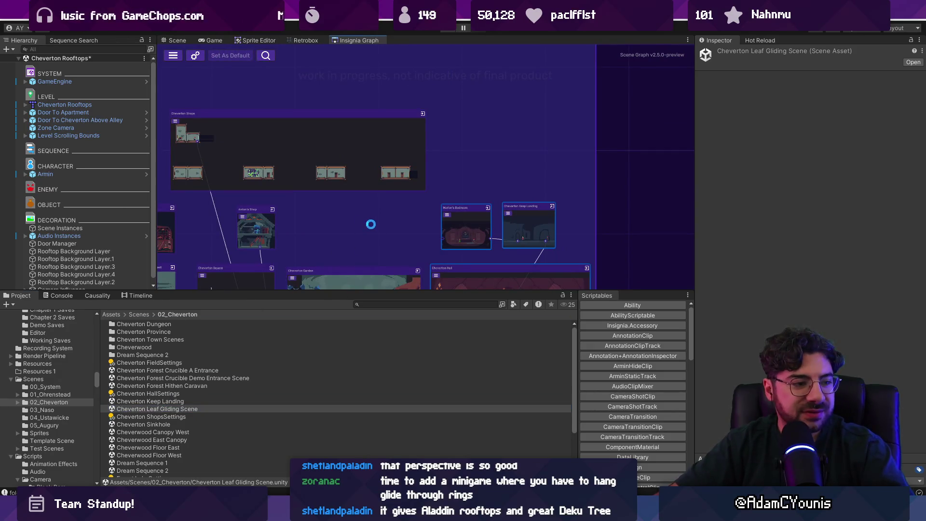
left_click_drag(371, 225, 372, 224)
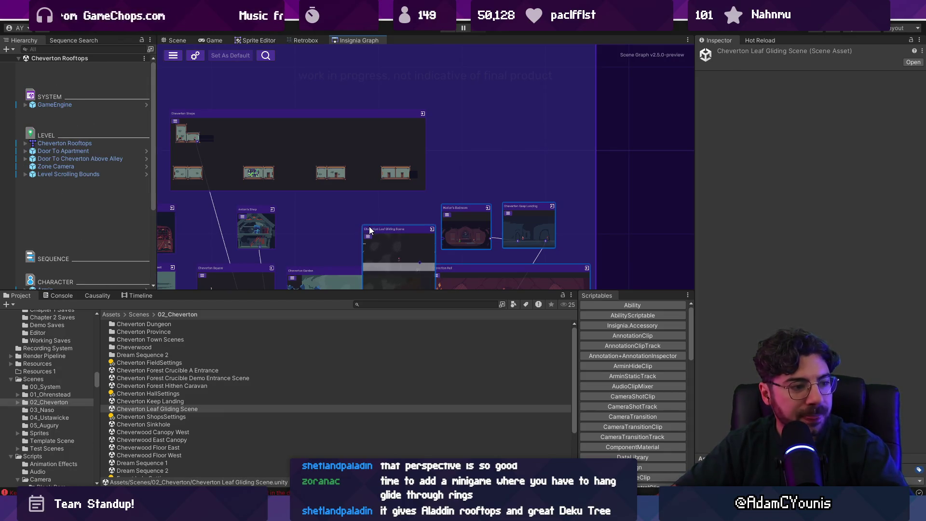
scroll(369, 227, "up", 3)
scroll(413, 246, "down", 3)
left_click_drag(405, 218, 396, 198)
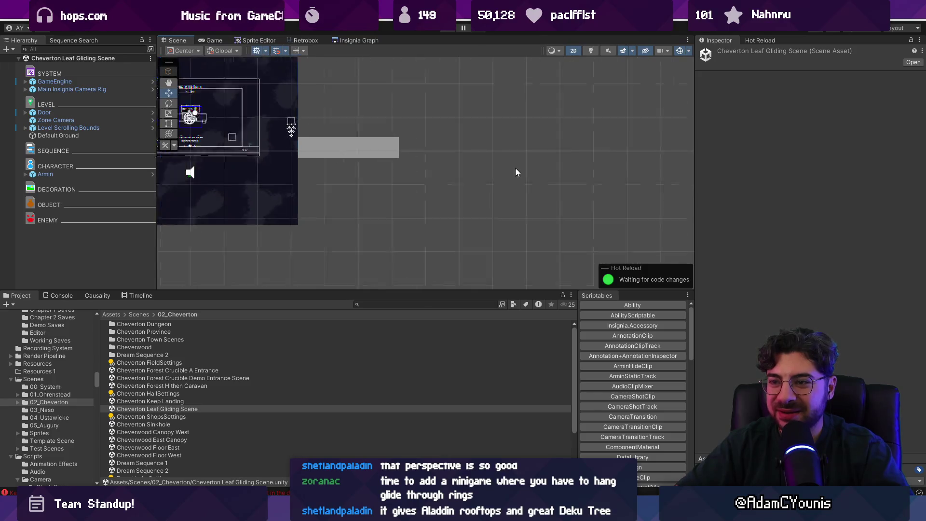
Step: Shift the selected objects and camera rig left, then frame the Level Scrolling Bounds and check its component options
left_click(76, 91, "ctrl")
left_click_drag(427, 174, 322, 174)
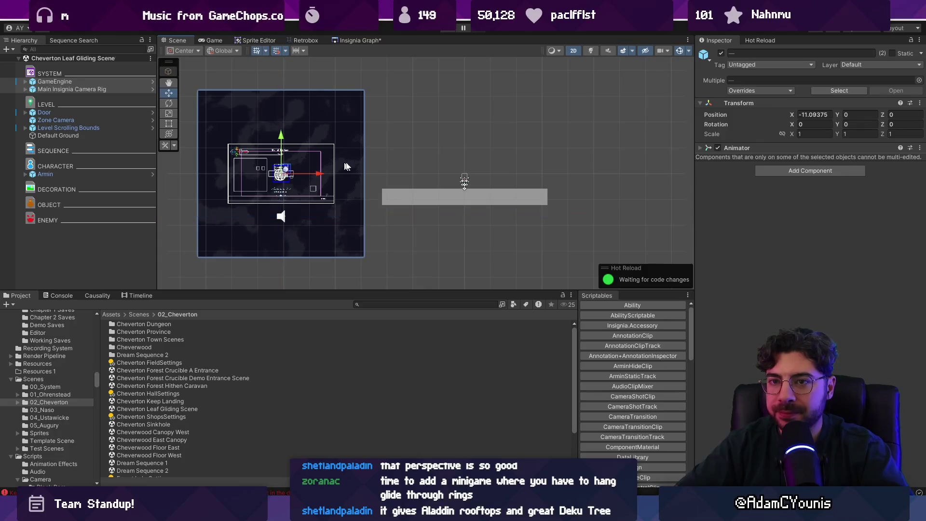
double_click(110, 129)
scroll(335, 164, "down", 2)
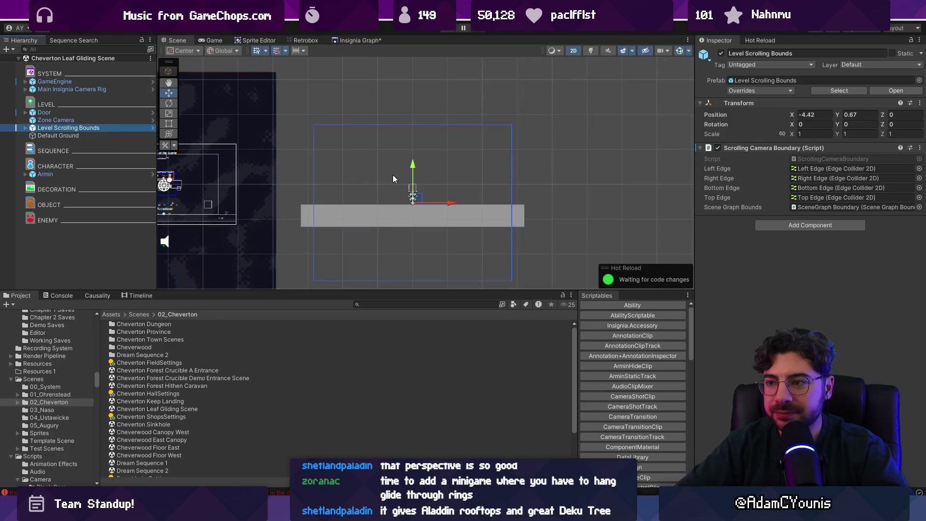
left_click(920, 147)
mouse_move(885, 172)
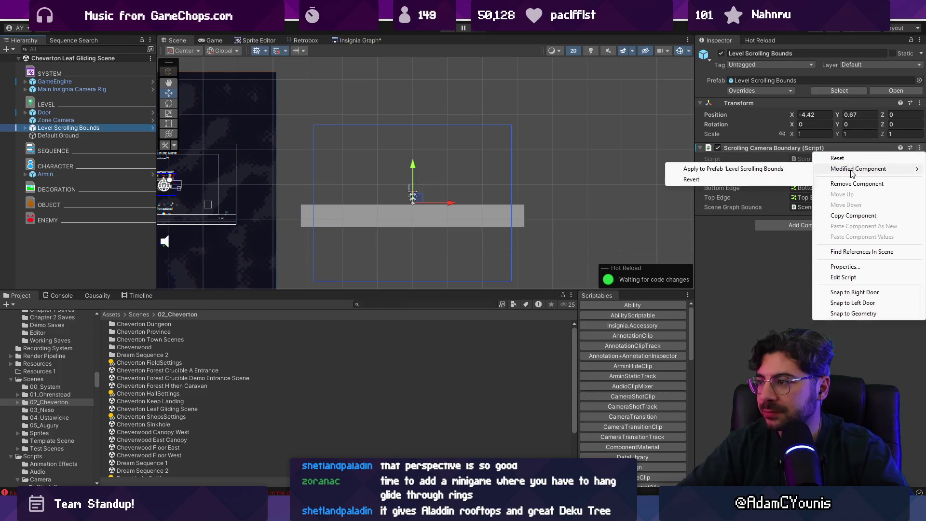
left_click(854, 313)
Step: Expand Level Scrolling Bounds and trial-move its Left Edge, then undo the move
left_click(60, 128)
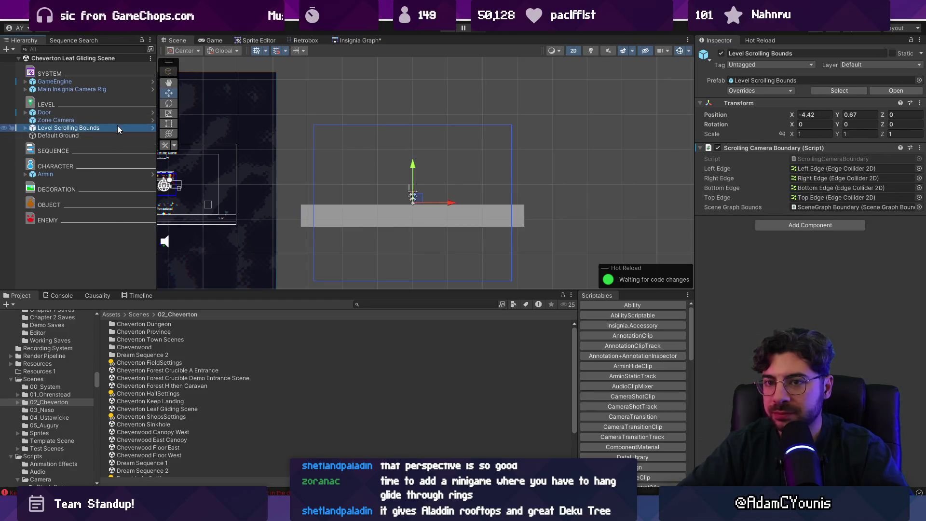
left_click(26, 128)
left_click(47, 136)
left_click_drag(345, 202, 378, 201)
left_click(127, 145)
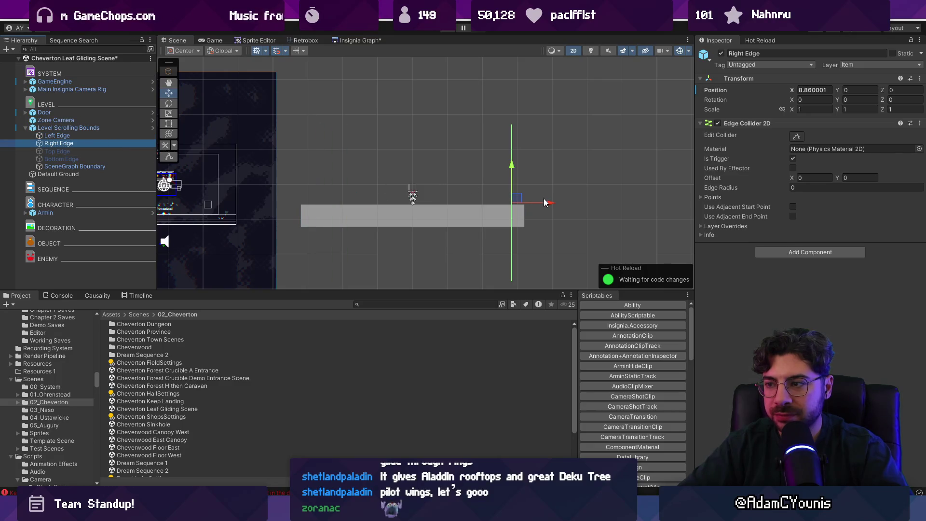
key("ctrl+z")
key("ctrl+z")
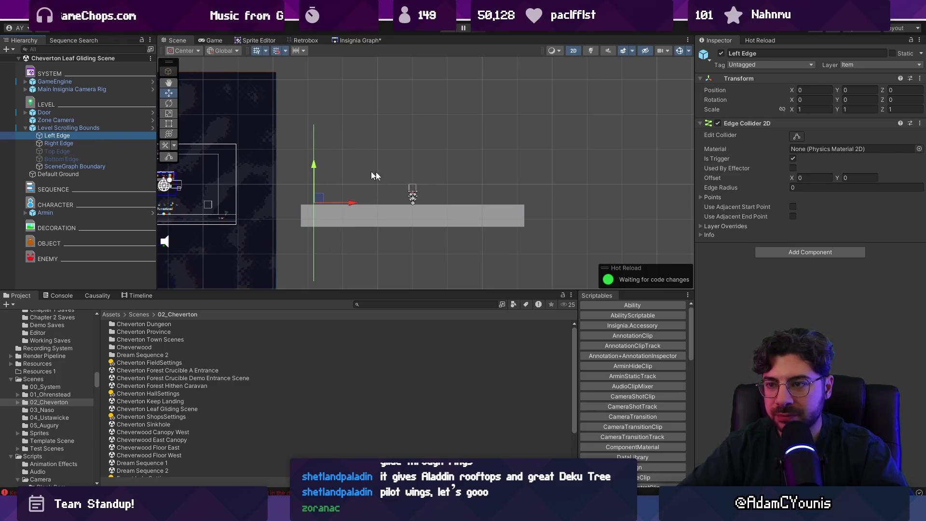
Step: With Edit Collider on, raise the Left and Right Edge bottom points to the ground platform
left_click(797, 137)
scroll(450, 158, "down", 1)
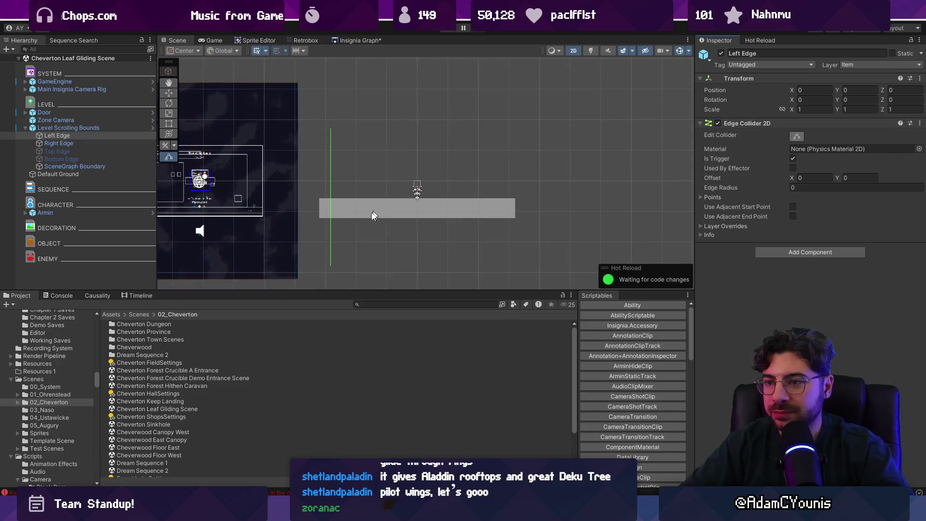
left_click_drag(333, 266, 334, 212)
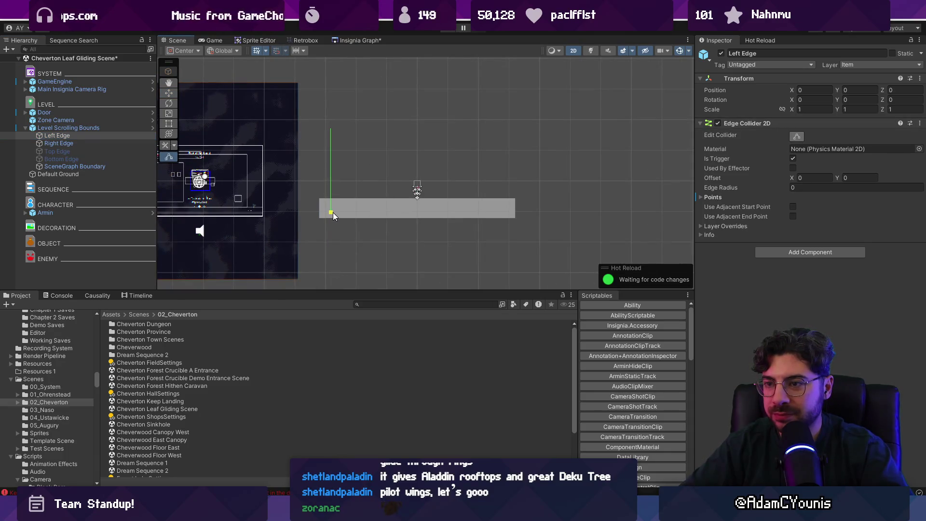
left_click(123, 143)
left_click_drag(503, 265, 504, 262)
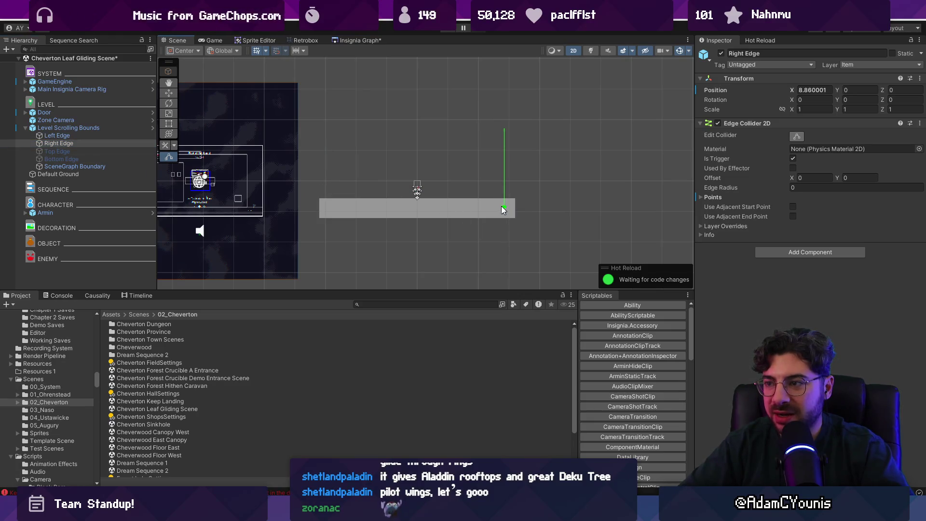
left_click(101, 136)
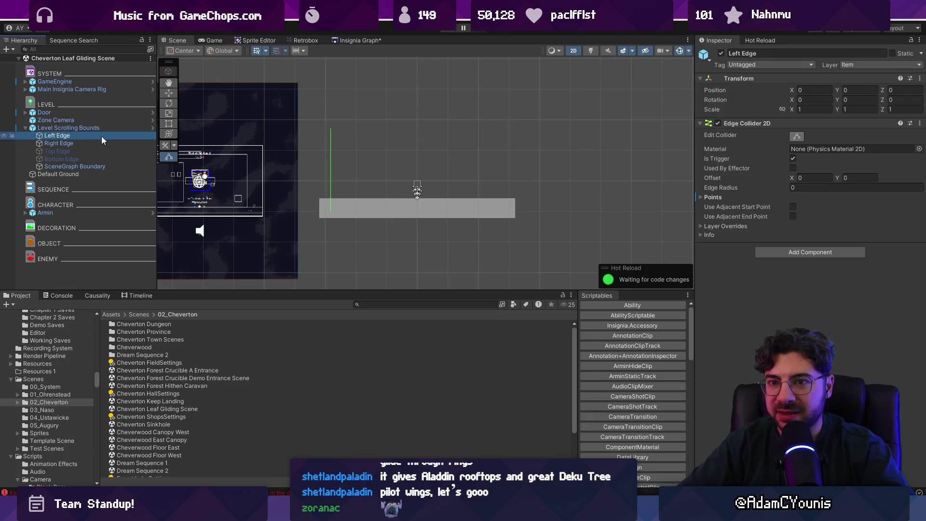
left_click(355, 41)
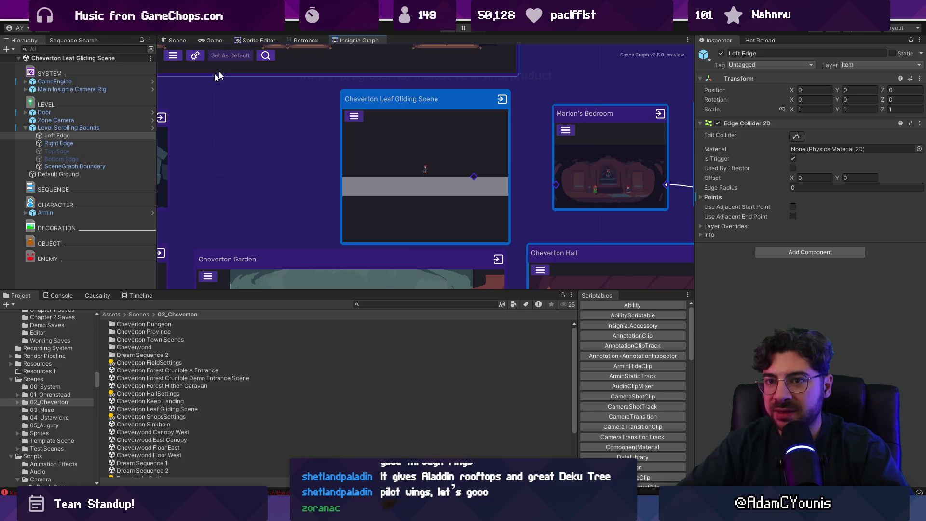
Step: Update the Level Scrolling Bounds camera boundary and save the Leaf Gliding Scene
left_click(87, 127)
left_click(720, 148)
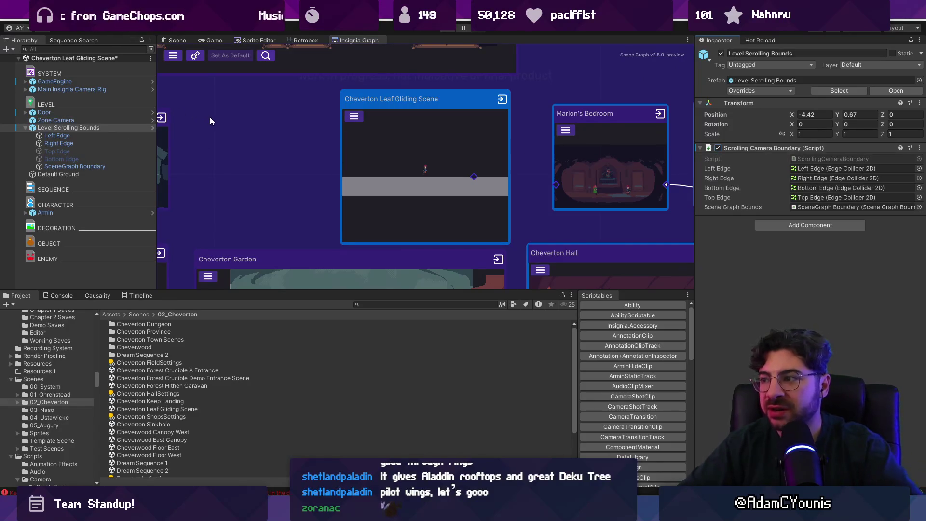
key("ctrl+s")
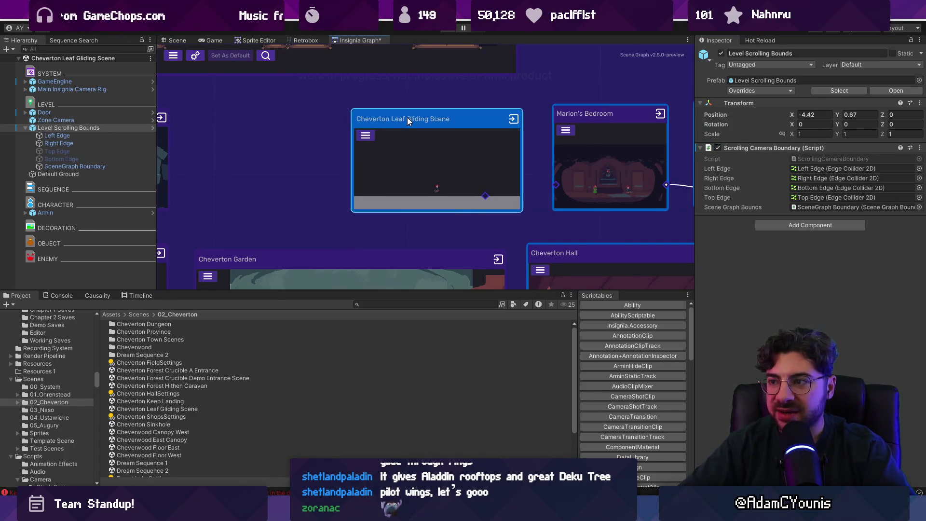
scroll(407, 118, "down", 2)
scroll(538, 160, "up", 4)
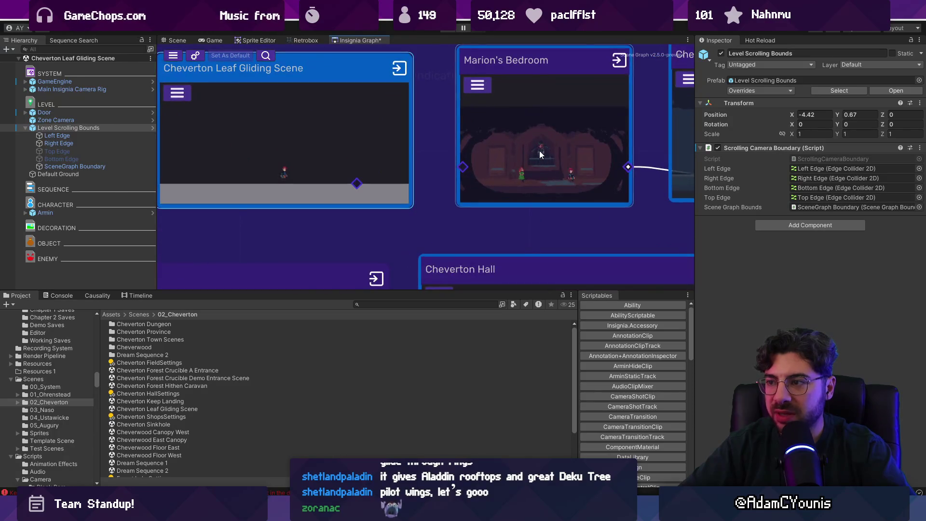
Step: In Marion's Bedroom, move the Door to Cheverton to the room's centre at X 0.027, Y -0.075
left_click(524, 152)
key("ctrl+s")
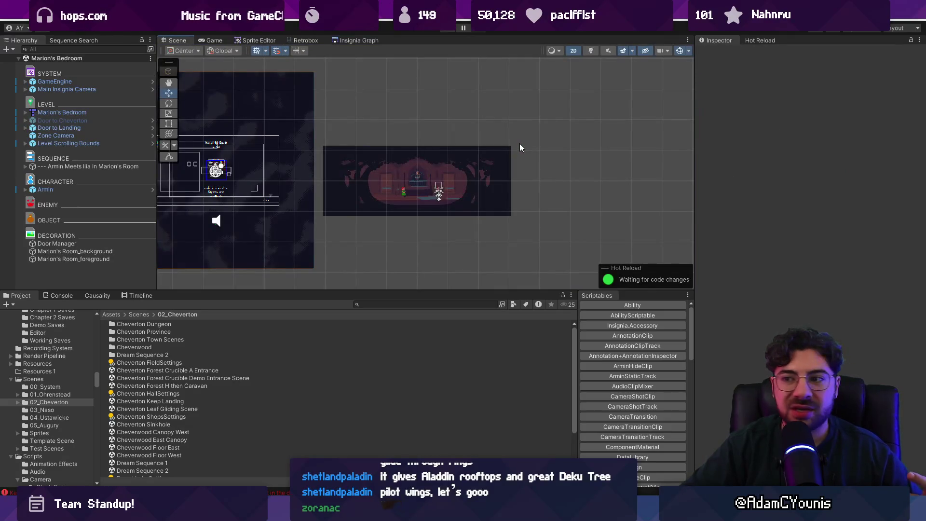
scroll(430, 198, "up", 5)
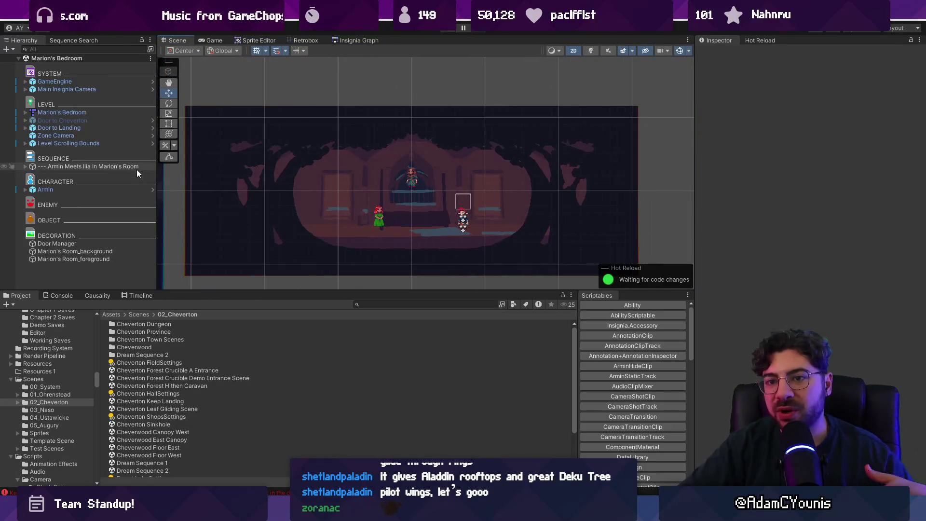
left_click(137, 167)
scroll(399, 181, "up", 3)
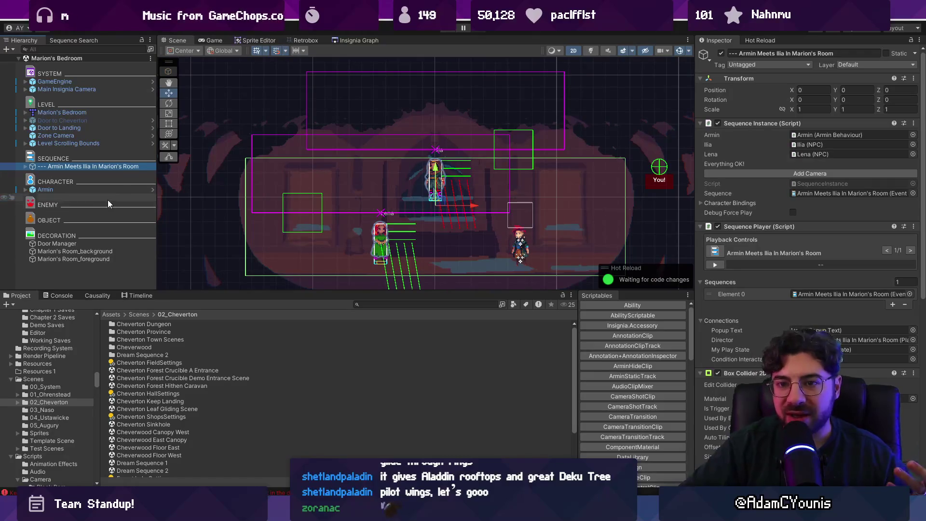
left_click(95, 120)
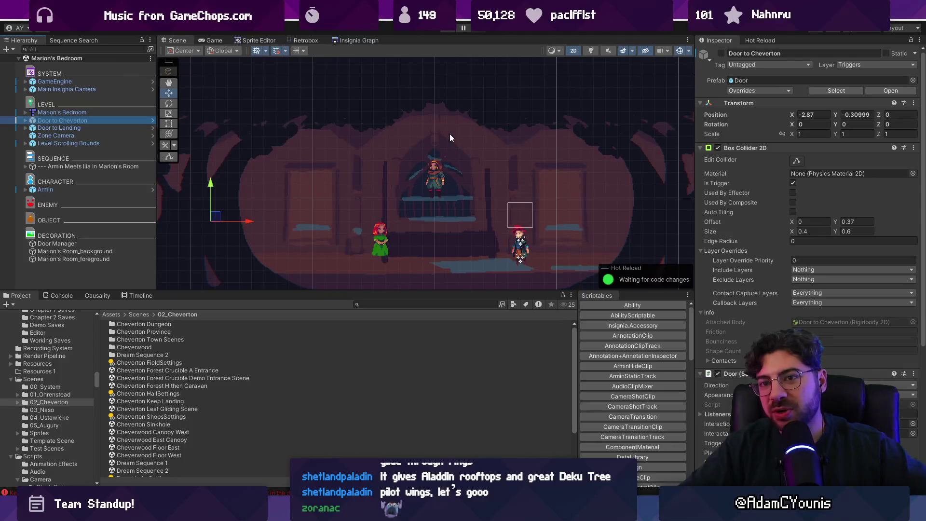
left_click(722, 54)
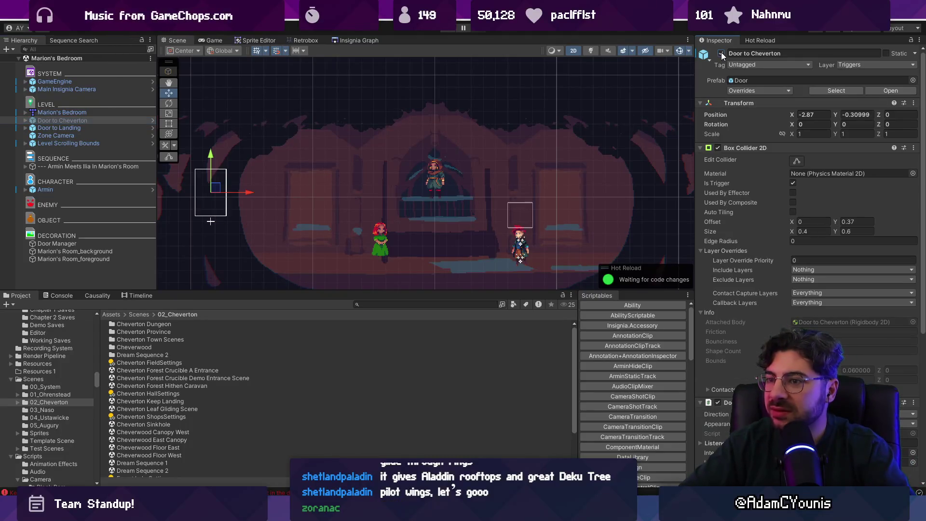
mouse_move(216, 187)
left_mouse_down()
mouse_move(441, 178)
mouse_move(443, 193)
mouse_move(444, 173)
left_mouse_up()
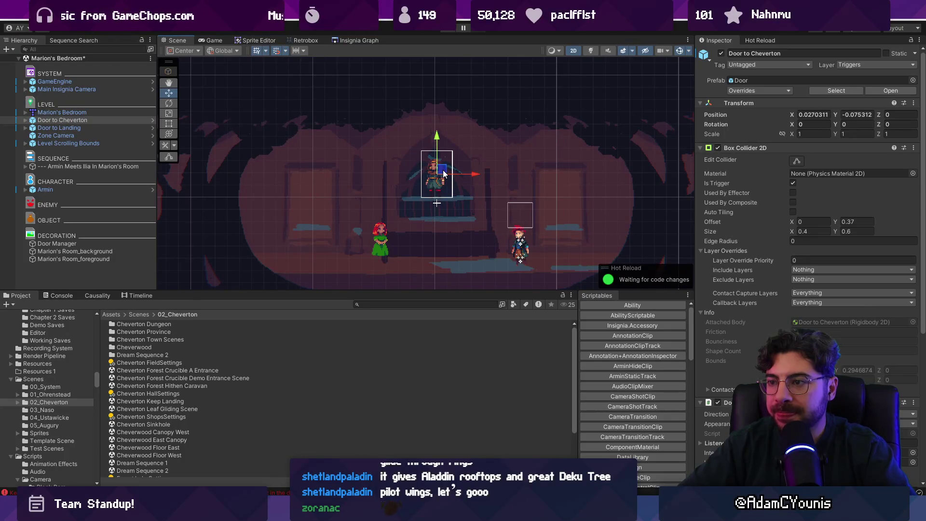
left_click(344, 42)
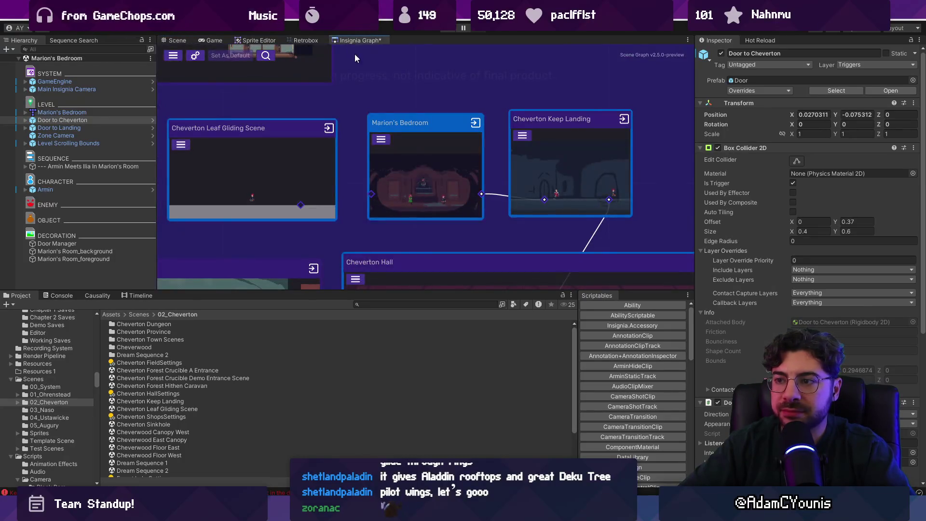
Step: Connect the Leaf Gliding Scene node to Marion's Bedroom's left port and save the graph
left_click_drag(300, 205, 371, 194)
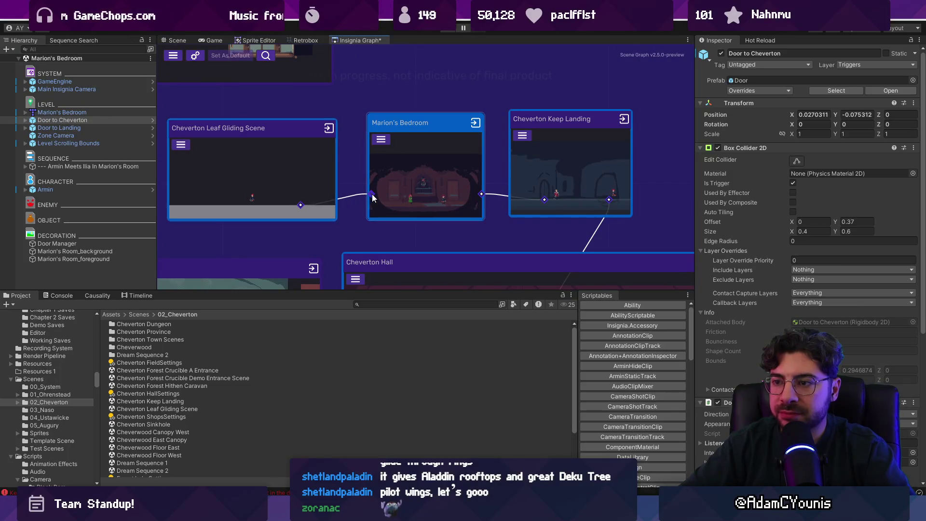
left_click(308, 43)
left_click(341, 40)
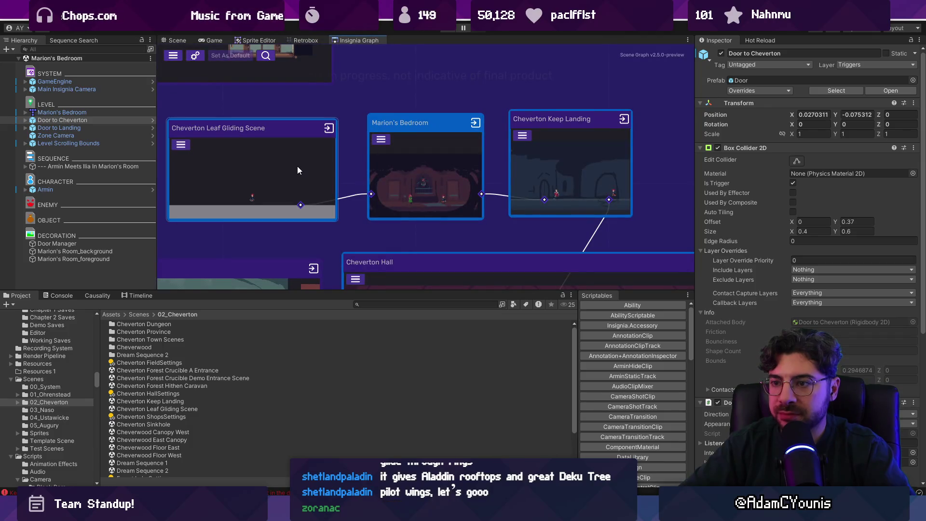
Step: Playtest Marion's Bedroom past the opening cutscene, then stop and open the Cheverton Leaf Gliding Scene
left_click(447, 30)
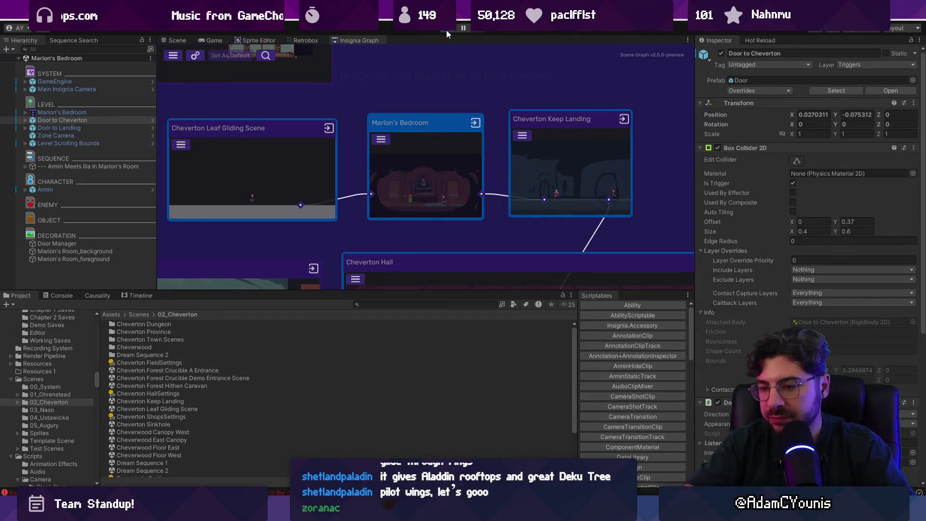
key("Escape")
key("Return")
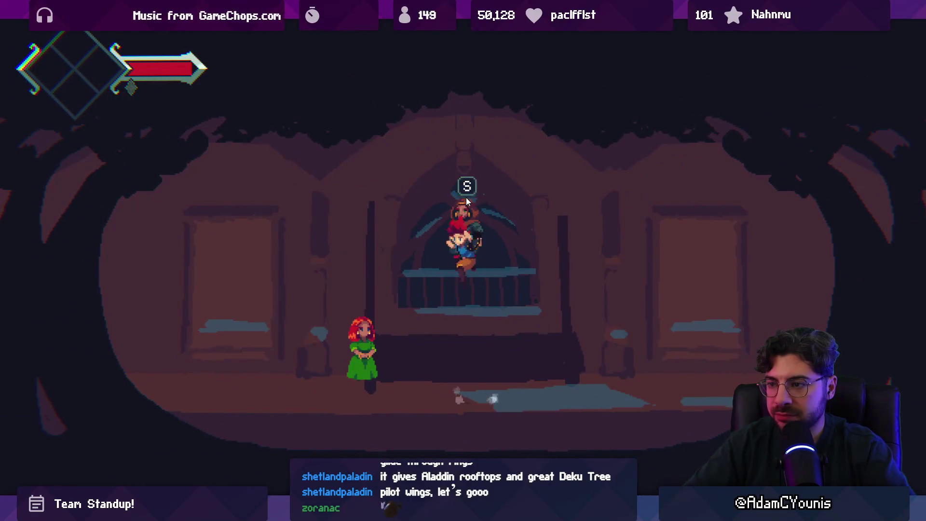
key("shift+space")
left_click(447, 28)
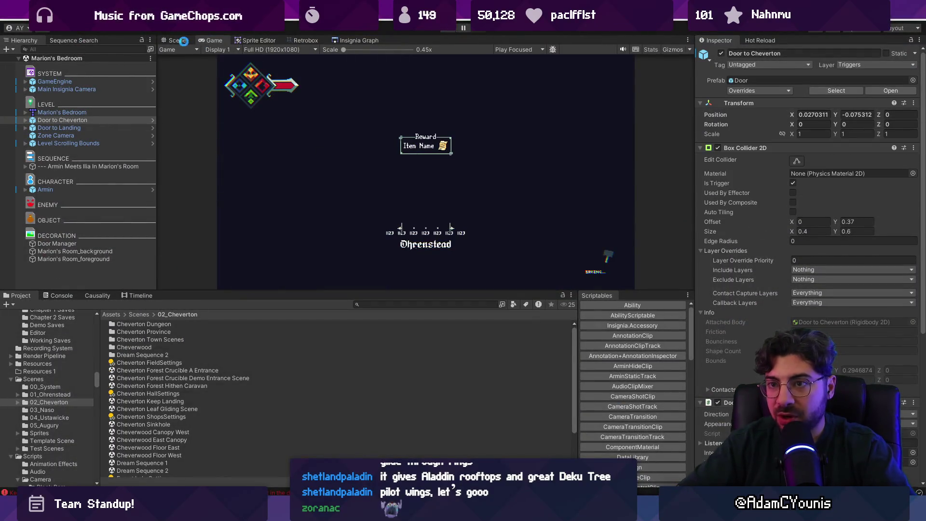
left_click(172, 41)
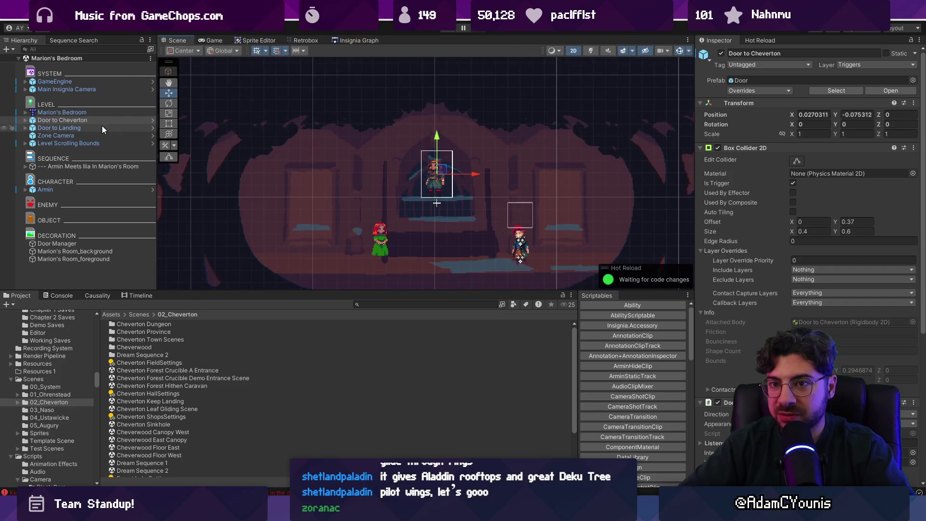
left_click(346, 41)
double_click(285, 160)
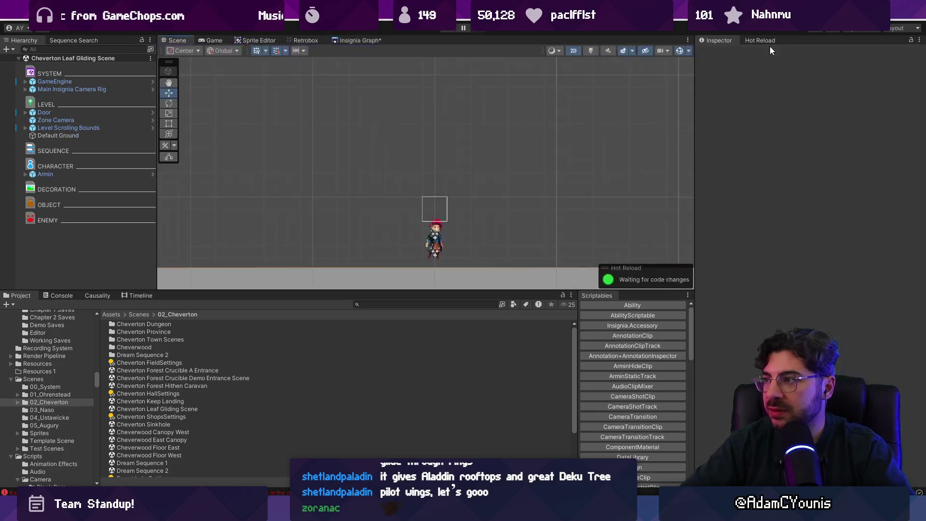
Step: Open the SceneMeta Editor, dock it beside the Inspector, and add the current scene's metadata
left_click(343, 14)
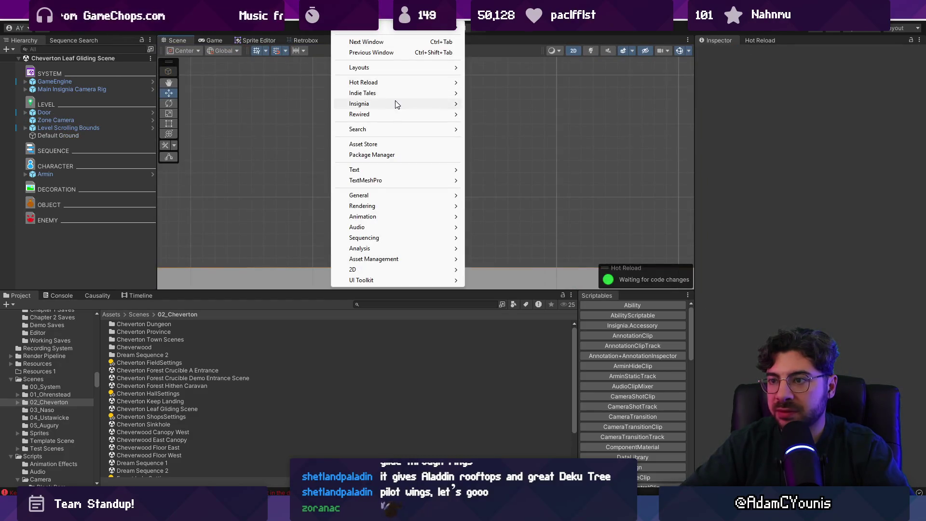
mouse_move(449, 94)
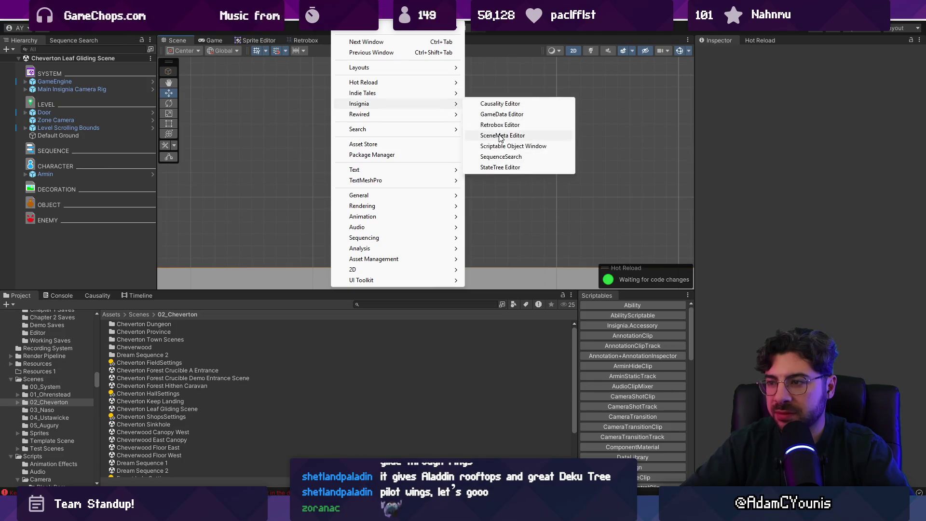
left_click(515, 135)
mouse_move(512, 52)
left_mouse_down()
mouse_move(757, 39)
mouse_move(749, 38)
left_mouse_up()
left_click(753, 54)
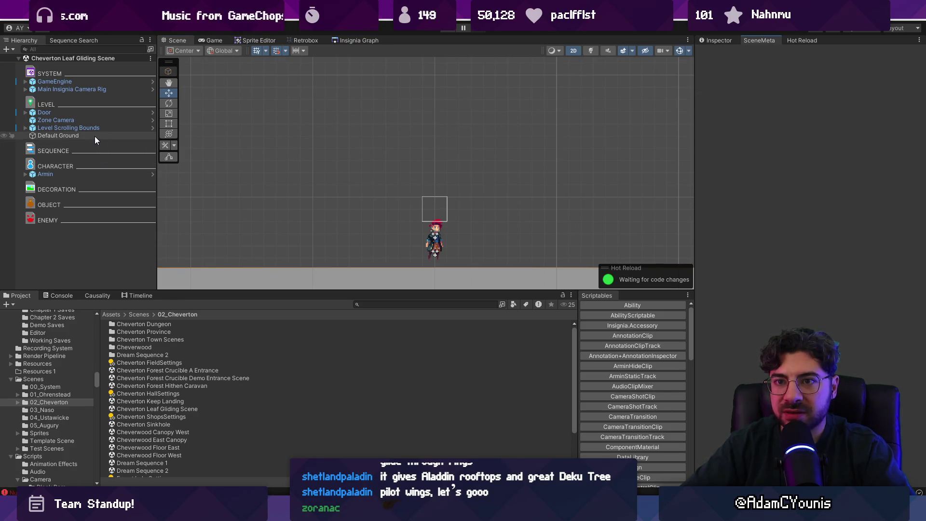
left_click(344, 40)
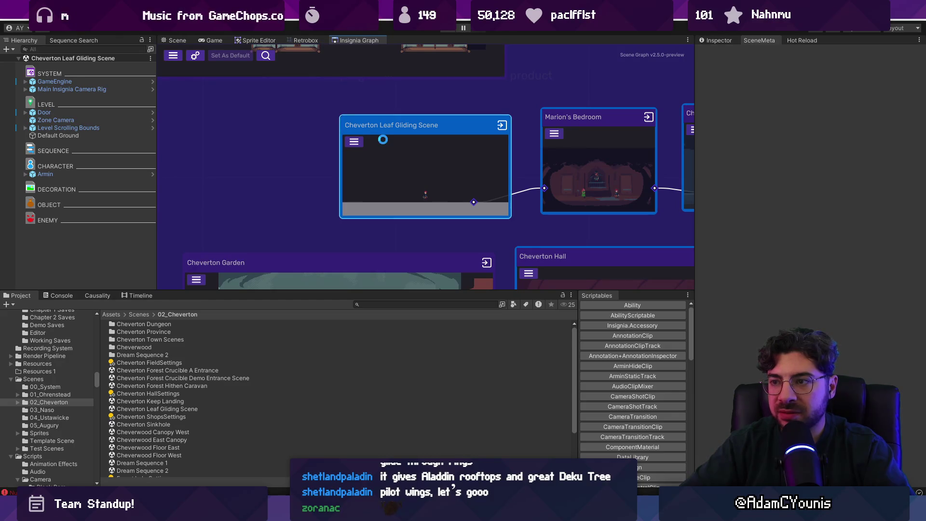
left_click(182, 43)
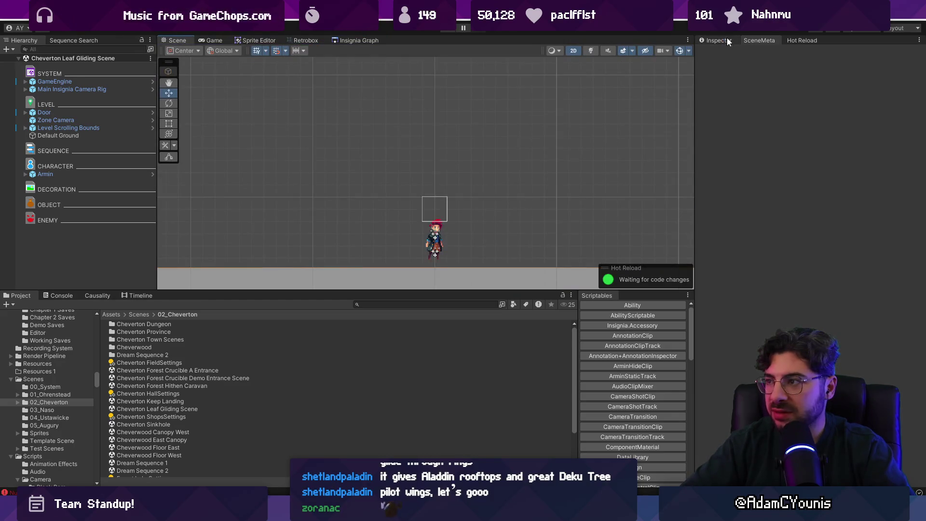
Step: Clear the Console and open SceneMetaWindow.cs from the NullReferenceException stack trace
left_click(62, 296)
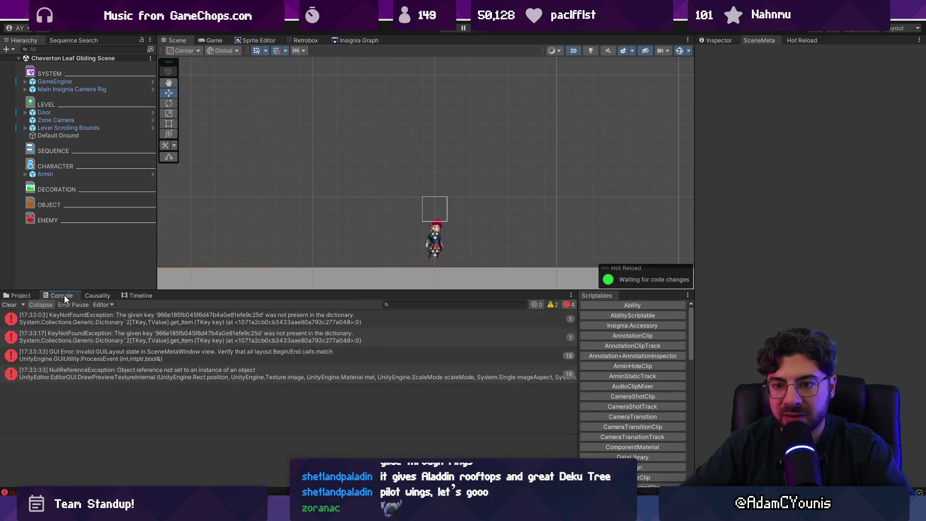
left_click(152, 323)
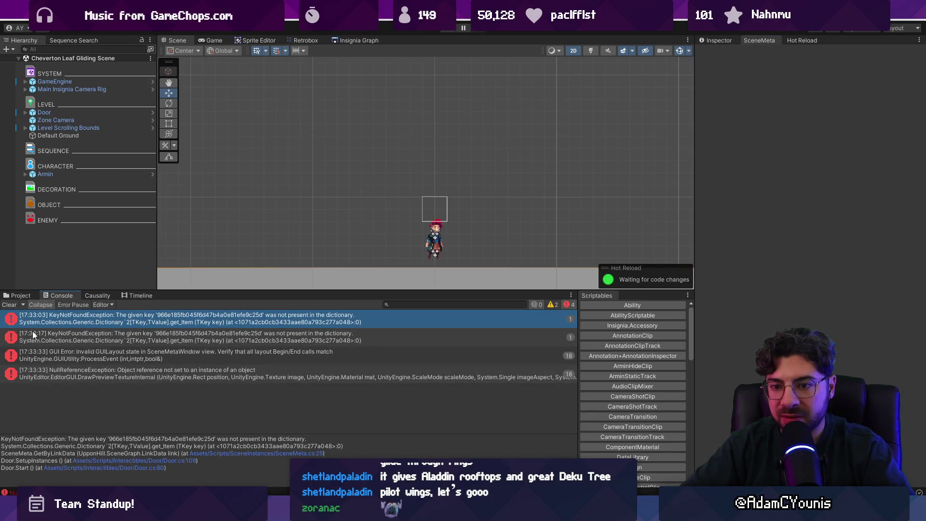
left_click(9, 304)
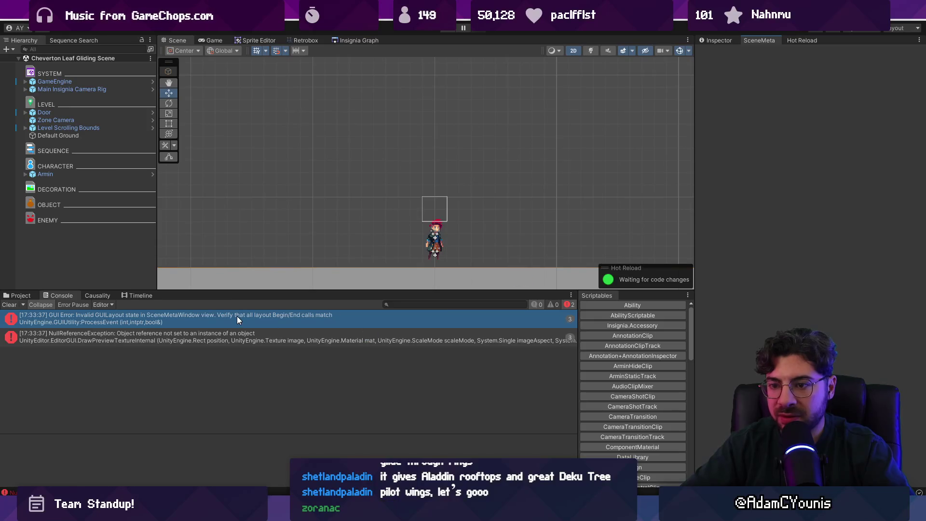
left_click(236, 317)
left_click(235, 337)
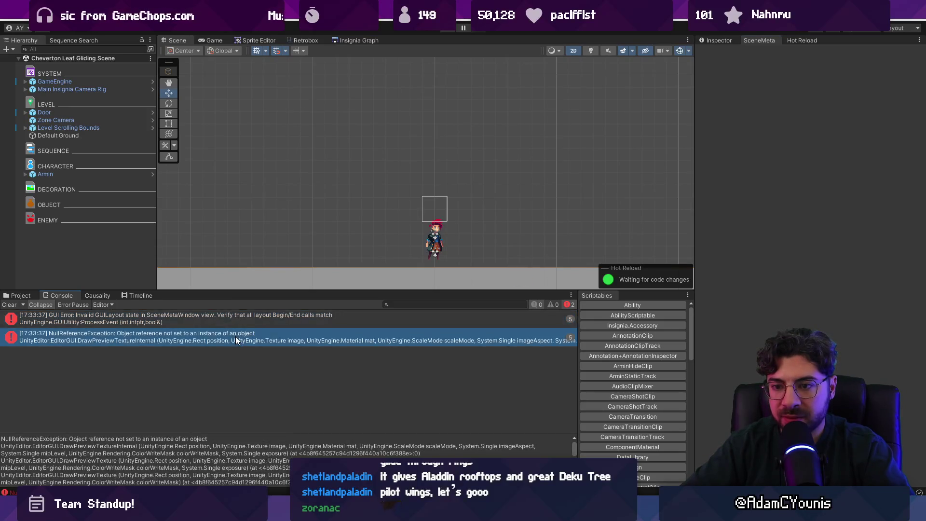
left_click(227, 320)
left_click(241, 333)
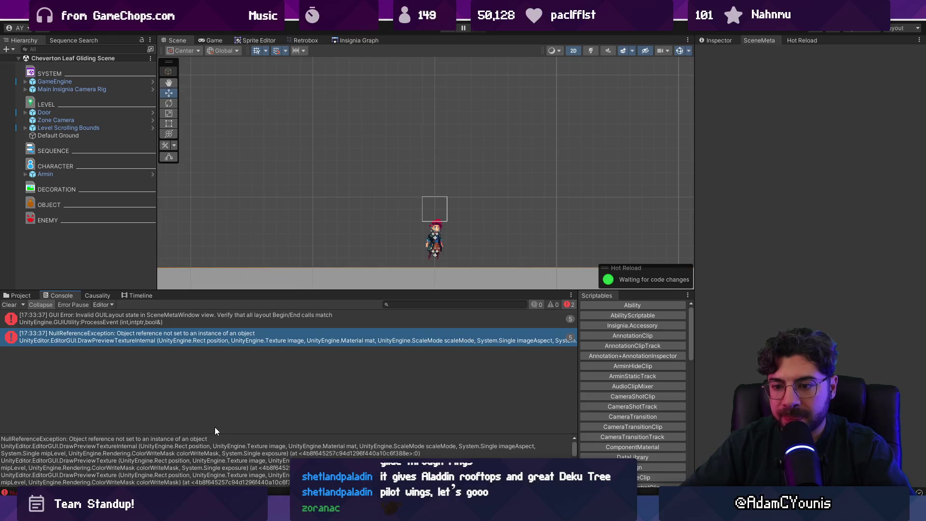
left_click_drag(223, 434, 243, 370)
scroll(242, 410, "down", 3)
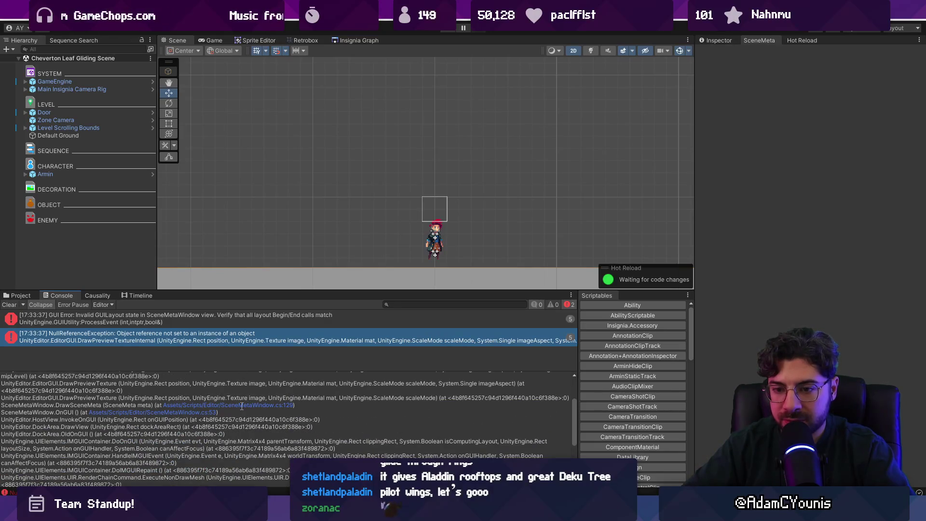
left_click(242, 406)
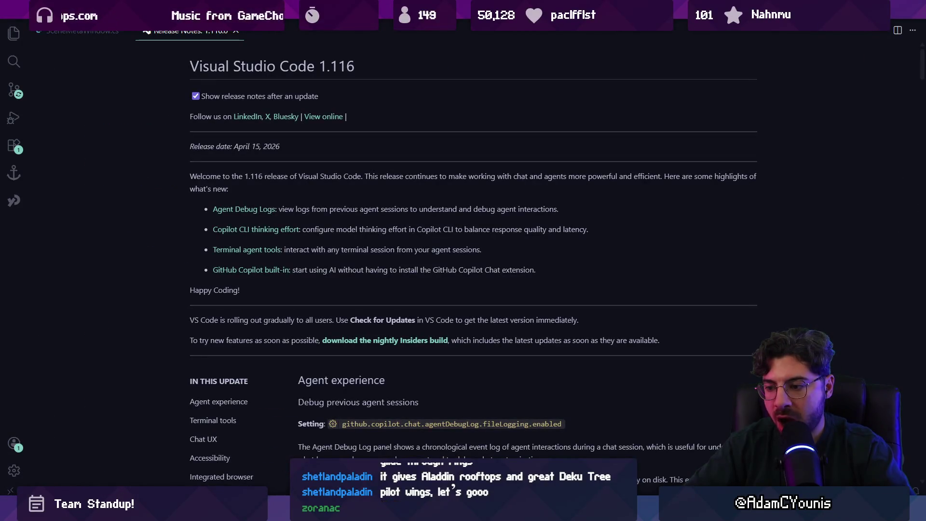
Step: Find SceneInstanceCollection via an 'ss' search and expand its Scene Metas values to Element 202
key("alt+Tab")
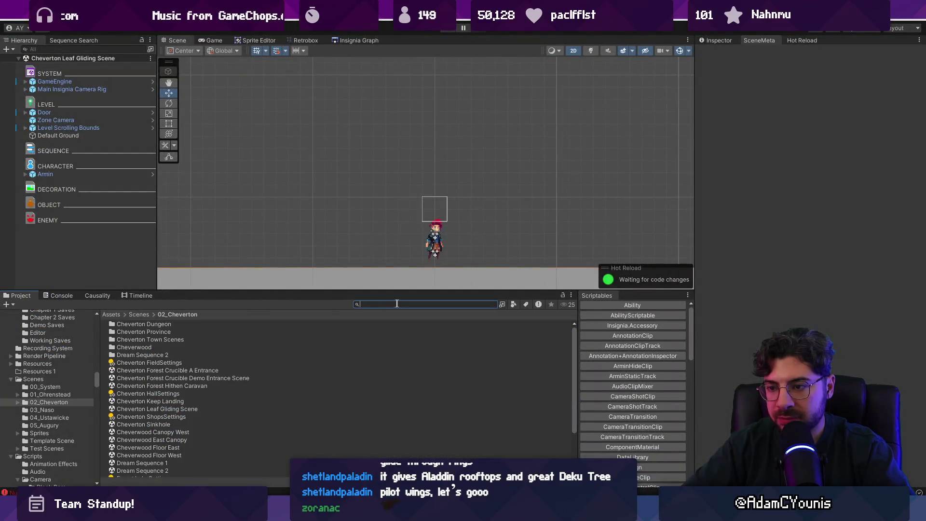
key("BackSpace")
key("BackSpace")
key("BackSpace")
type("ss")
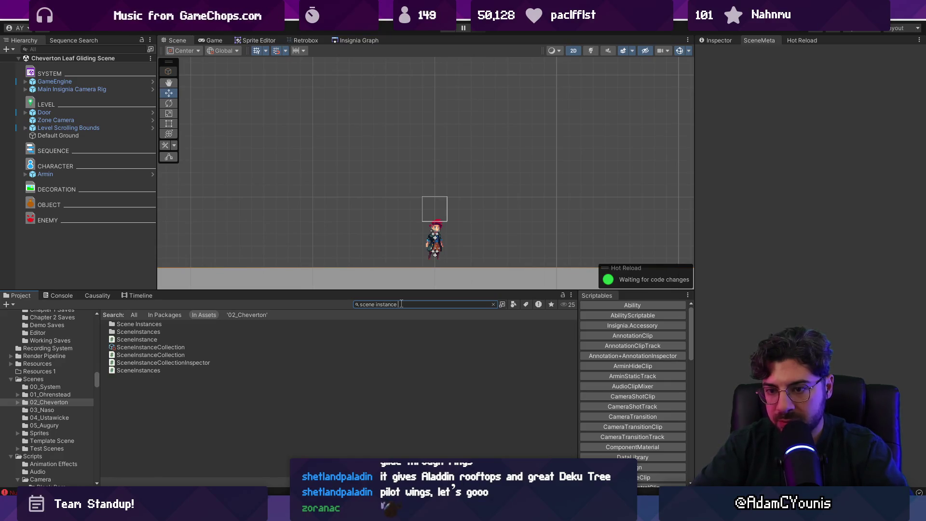
key("Down")
key("Down")
key("Down")
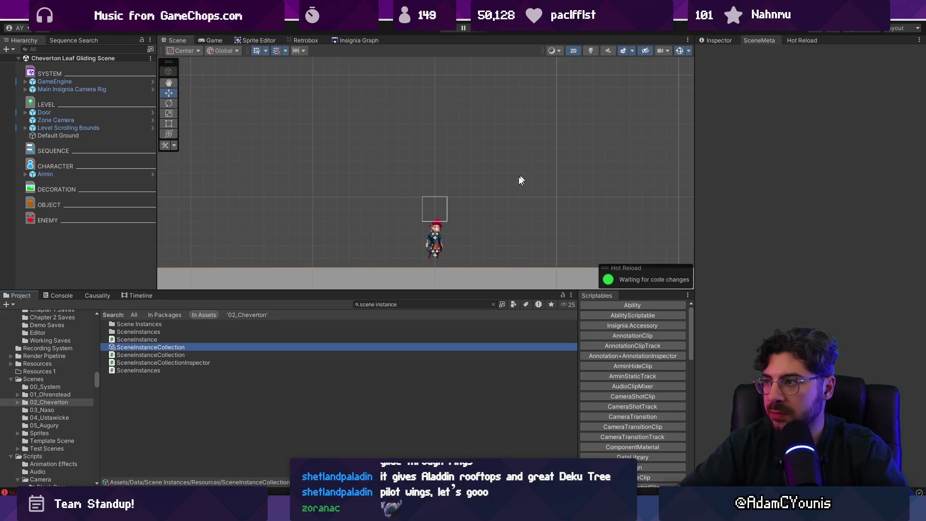
left_click(724, 49)
left_click(720, 39)
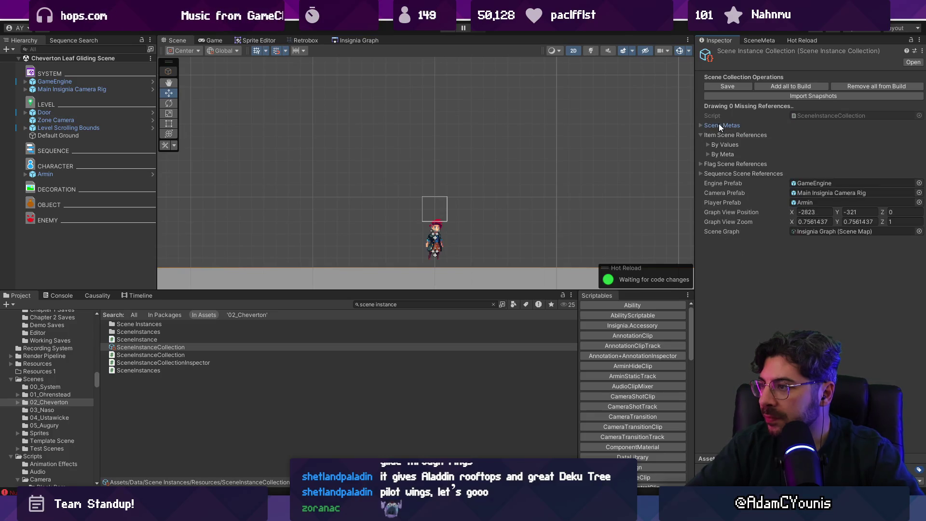
left_click(714, 135)
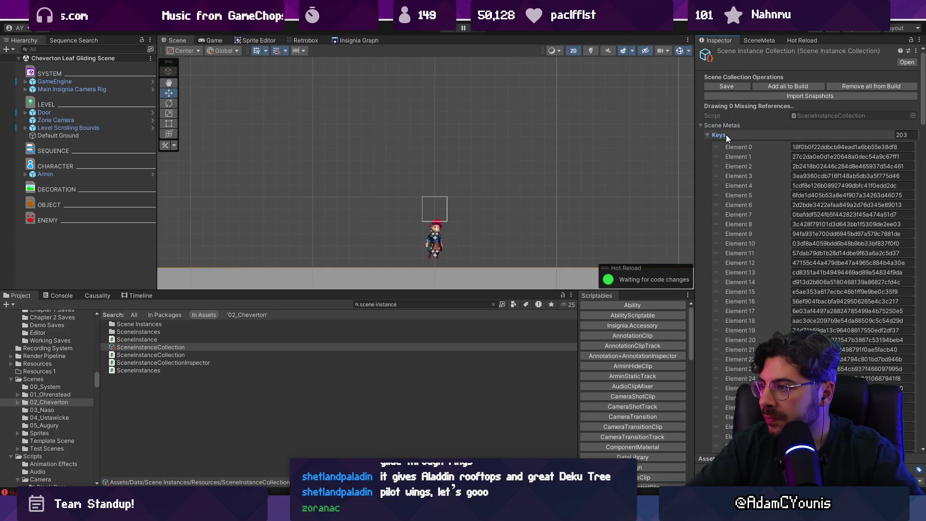
left_click(711, 135)
left_click(708, 145)
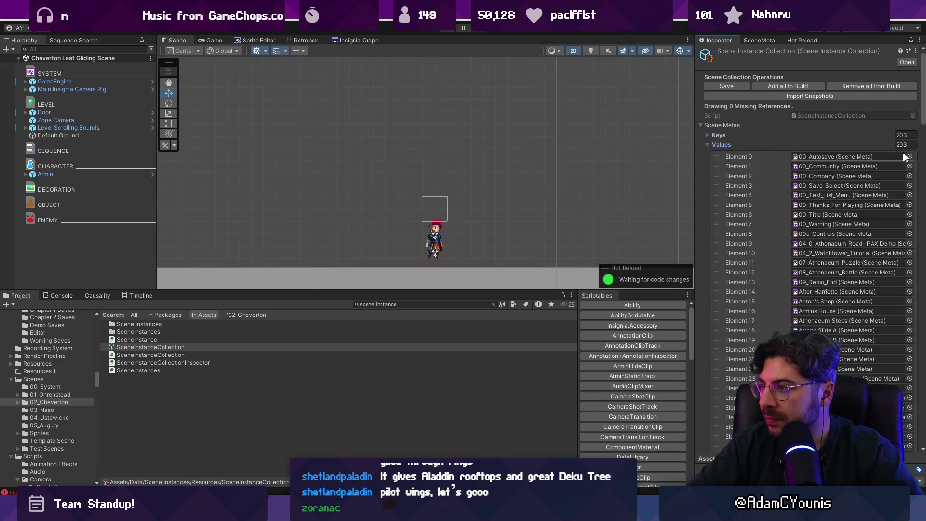
left_click_drag(923, 125, 918, 438)
left_click(857, 341)
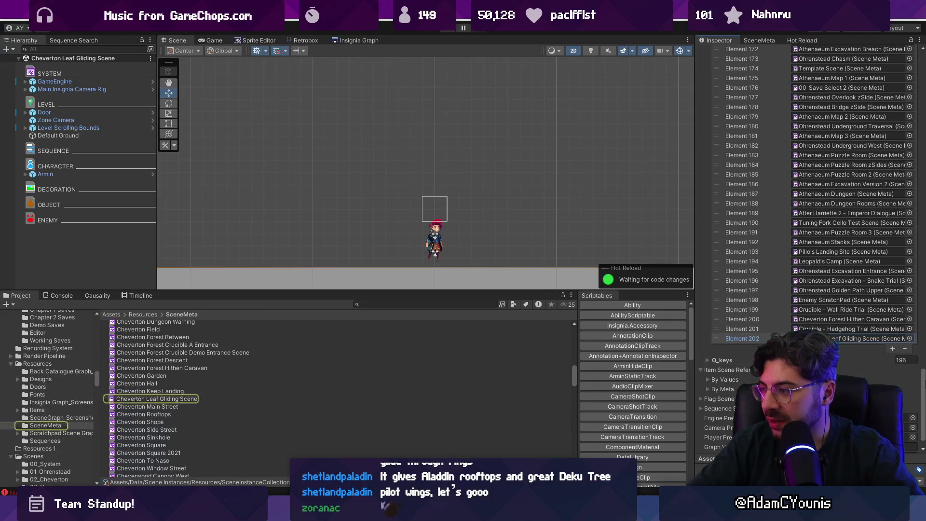
Step: Search the Project for 'leaf gliding' to list the Cheverton Leaf Gliding Scene assets
scroll(821, 241, "up", 20)
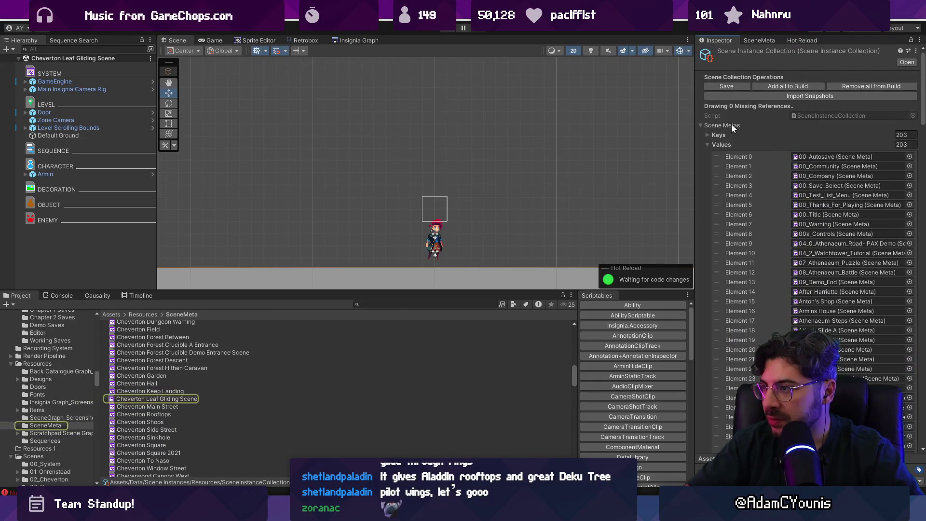
scroll(924, 278, "down", 5)
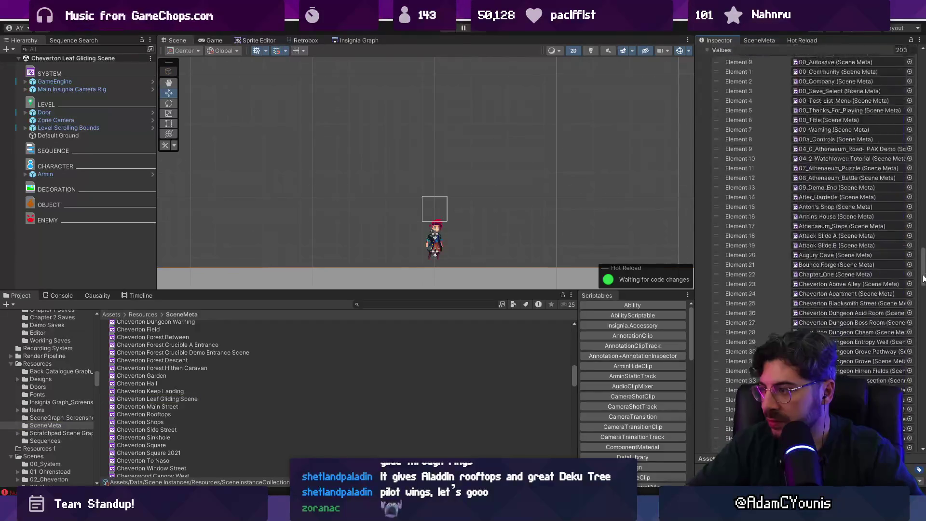
scroll(924, 278, "up", 6)
left_click(383, 304)
type("leaf gliding")
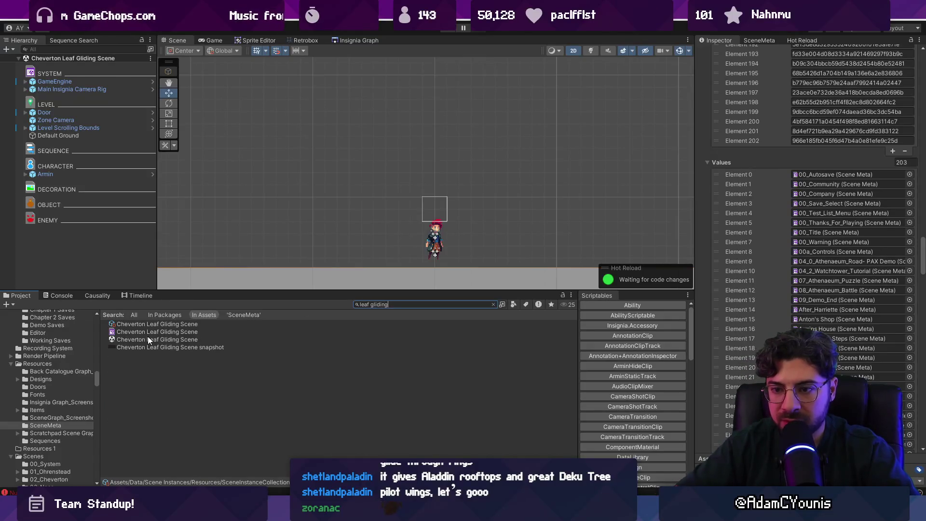
Step: Select the leaf gliding Scene Node asset and add the scene to the build
left_click(150, 327)
left_click(150, 332)
left_click(152, 325)
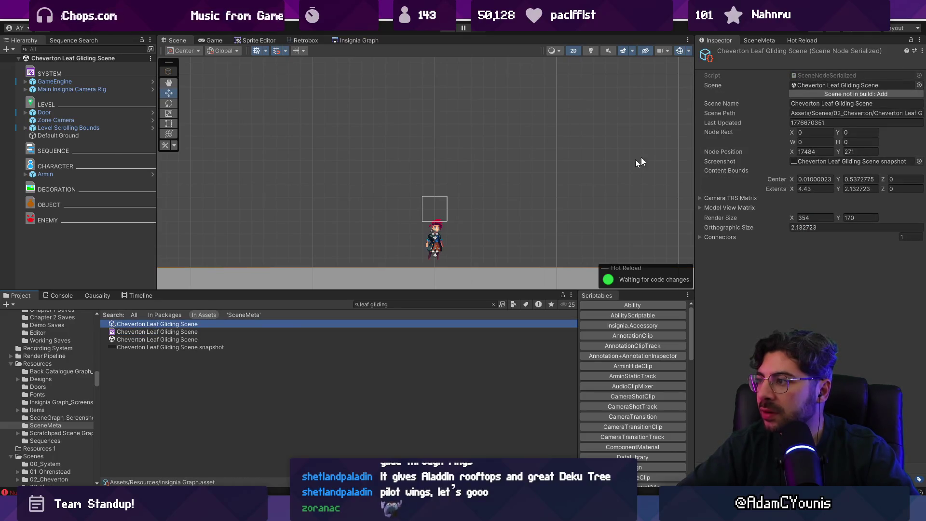
left_click(799, 95)
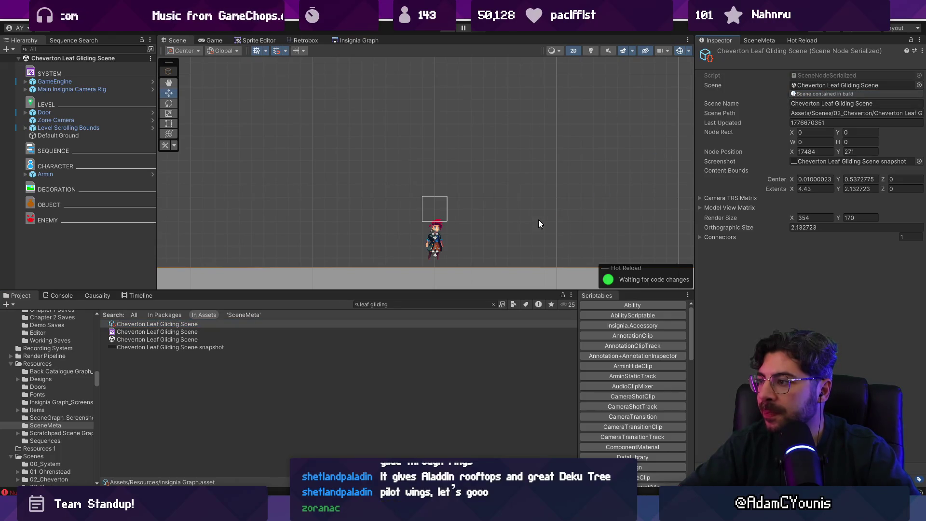
Step: Open the SceneMeta window, then jump from the Console error to SceneMetaWindow.cs line 129
left_click(172, 333)
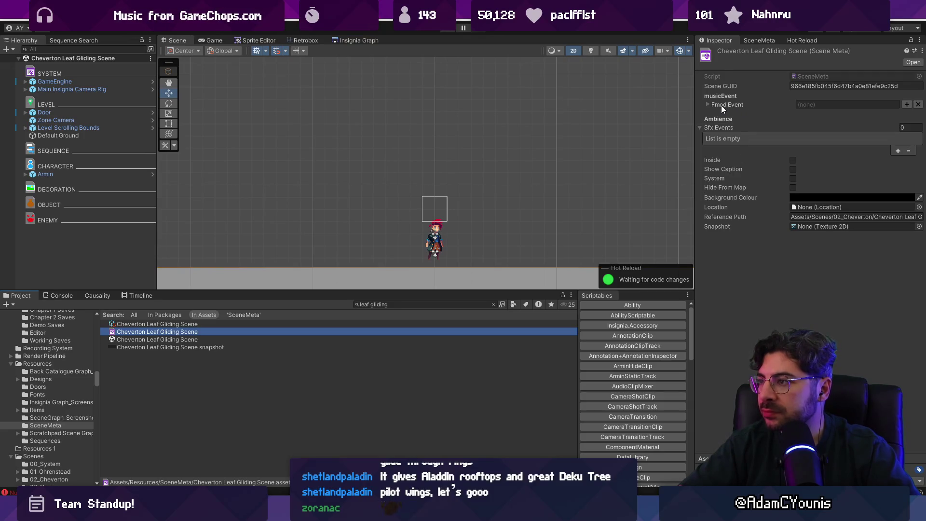
left_click(766, 42)
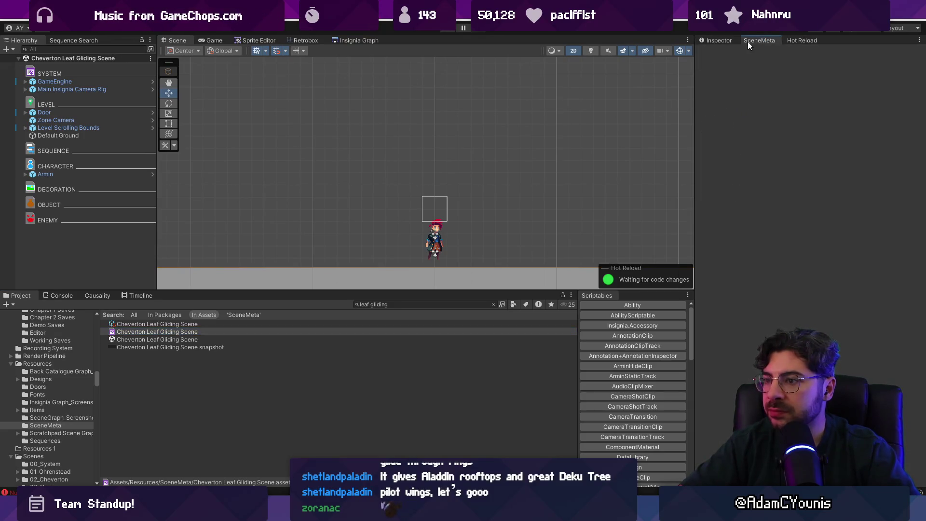
left_click(62, 295)
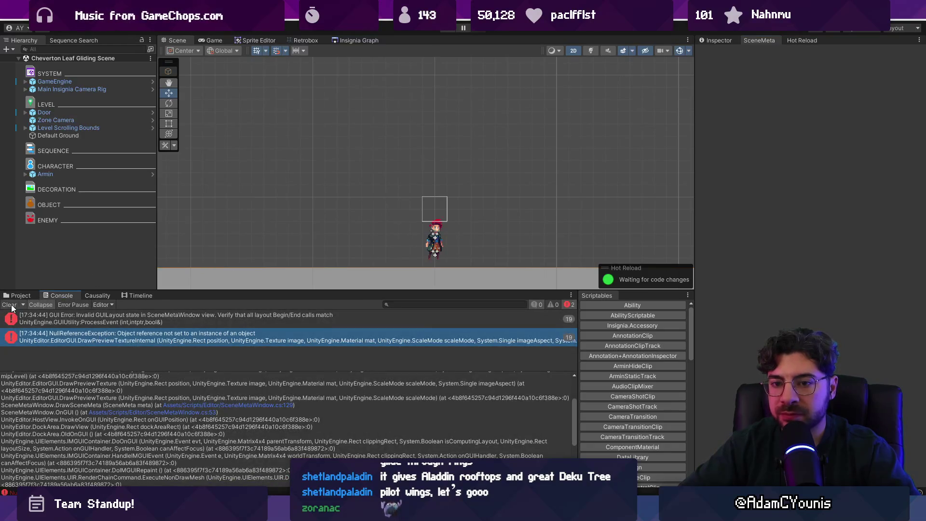
left_click(264, 340)
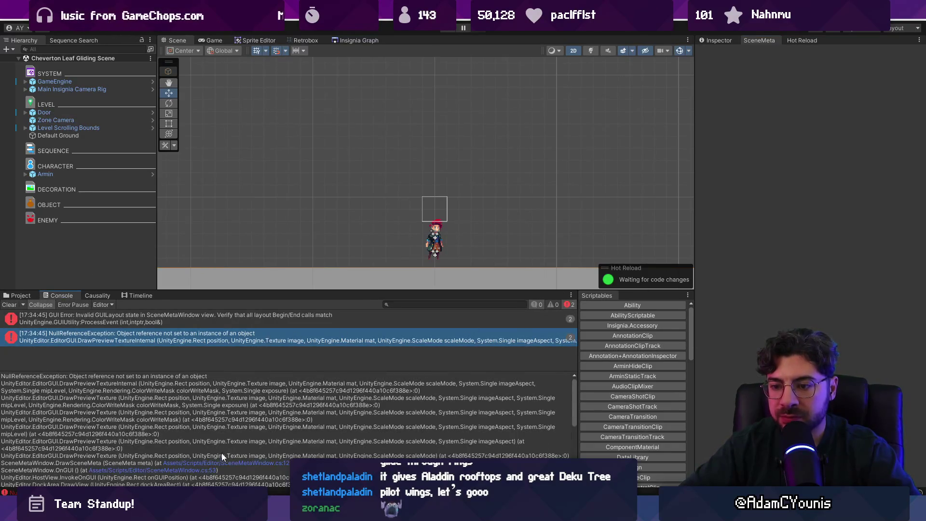
left_click(231, 463)
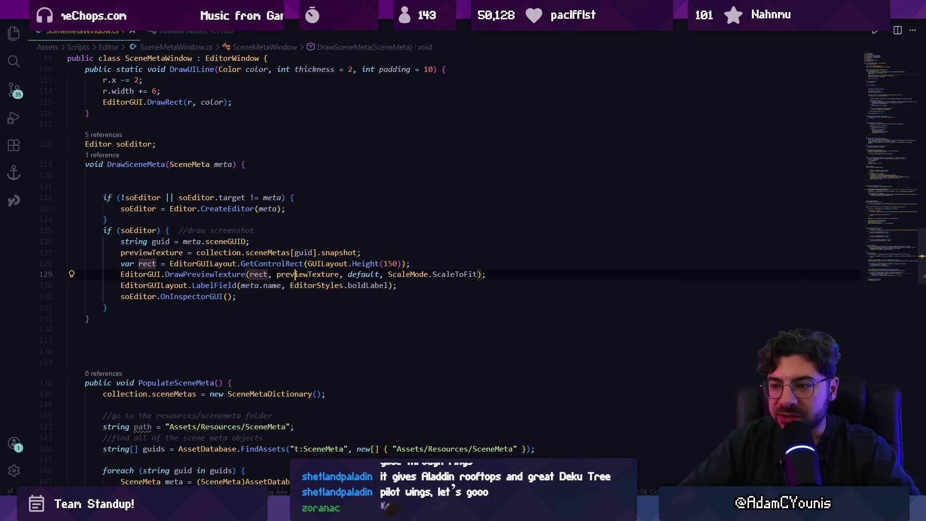
Step: Inspect previewTexture on line 129 in VS Code, then return to Unity's Insignia Graph
left_click(295, 274)
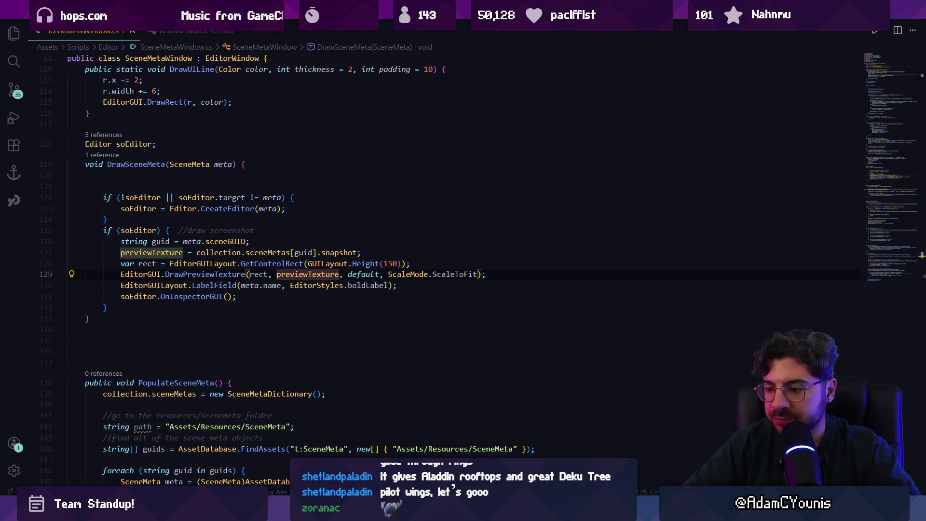
key("alt+Tab")
left_click(357, 40)
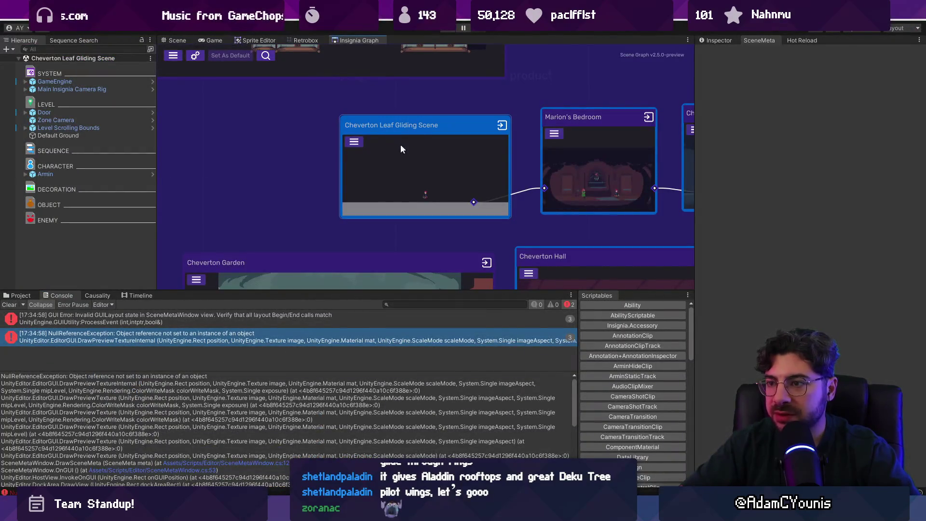
Step: Open the SceneGraph_Screenshots folder in Resources and browse its snapshots
left_click(18, 297)
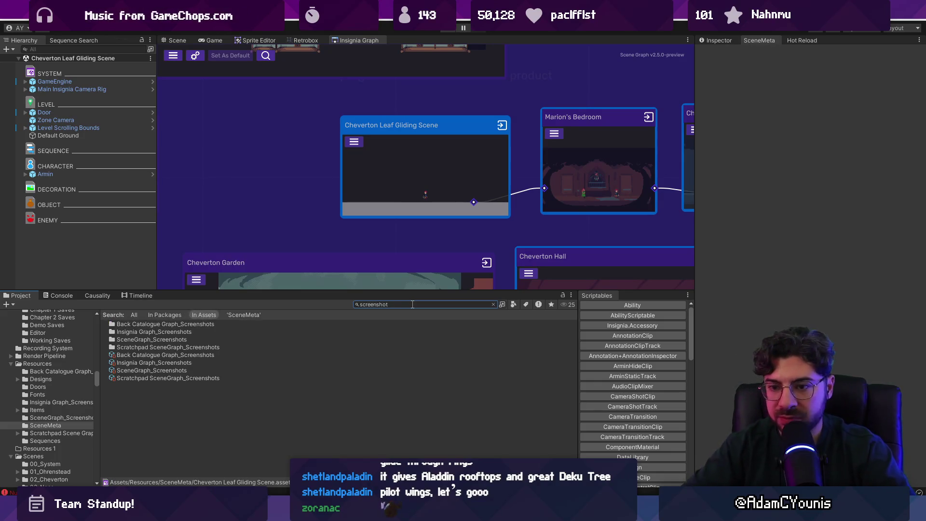
left_click(186, 363)
left_click(493, 305)
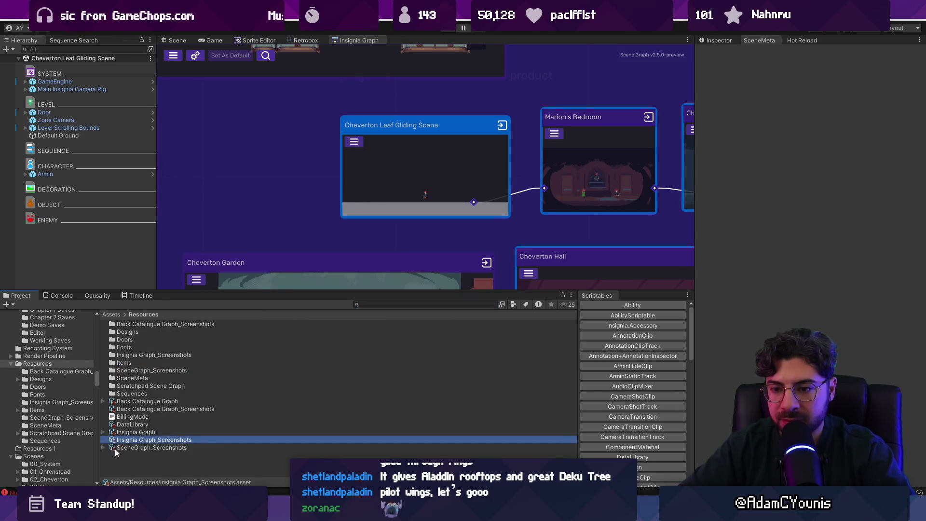
left_click(105, 448)
left_click(104, 433)
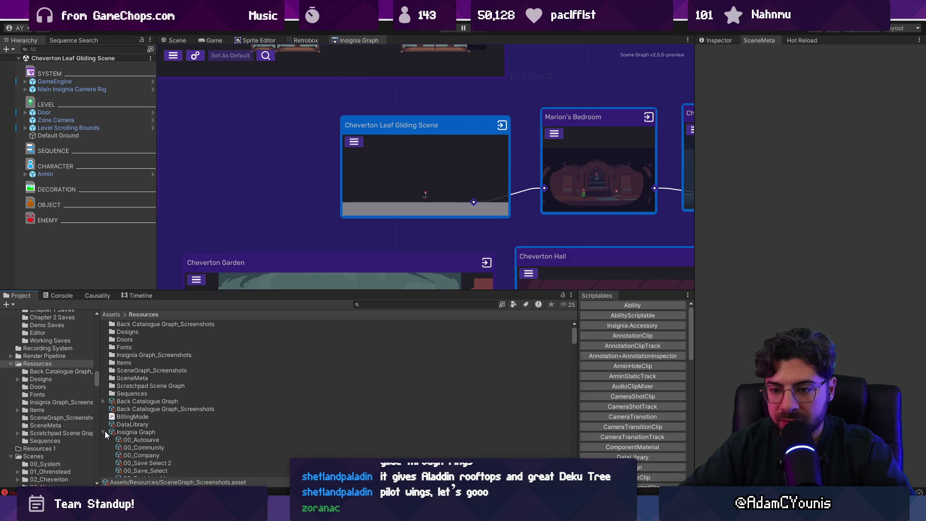
double_click(146, 371)
scroll(208, 389, "down", 5)
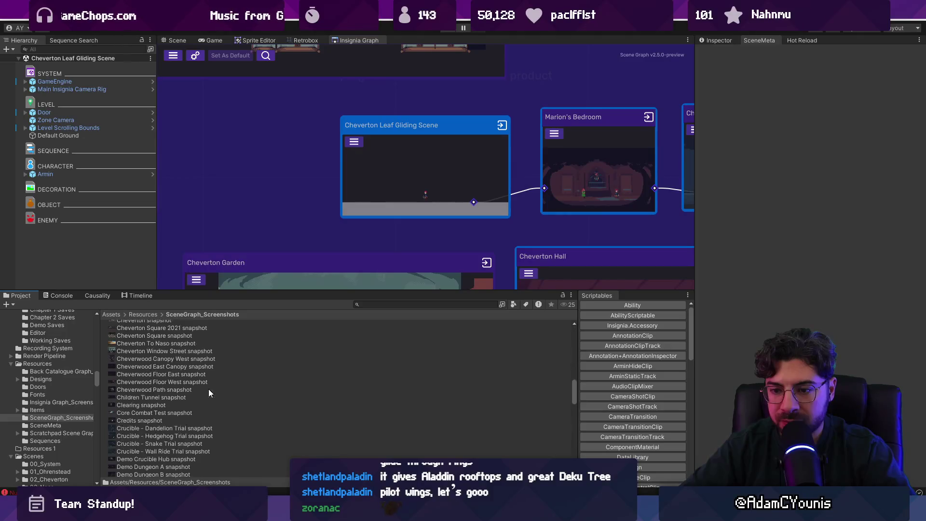
scroll(217, 390, "down", 15)
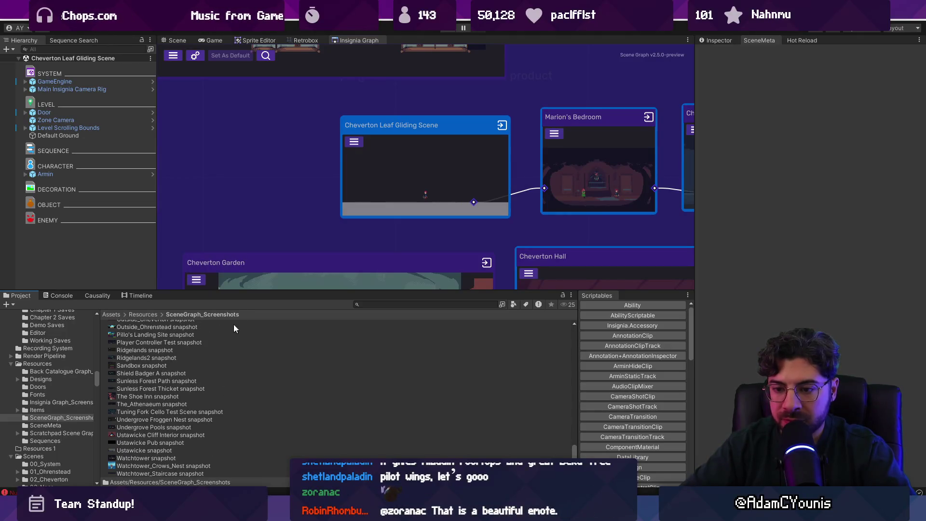
left_click_drag(237, 291, 237, 175)
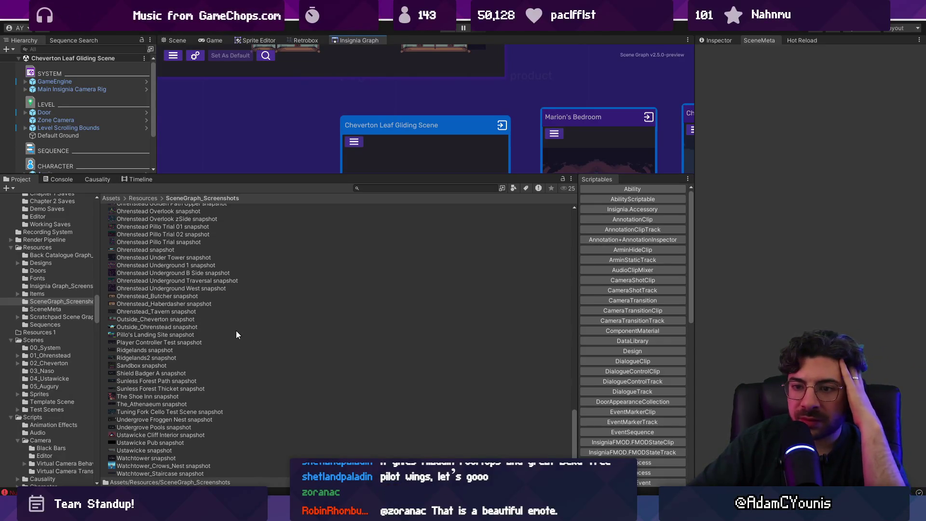
scroll(217, 333, "up", 10)
scroll(243, 342, "down", 3)
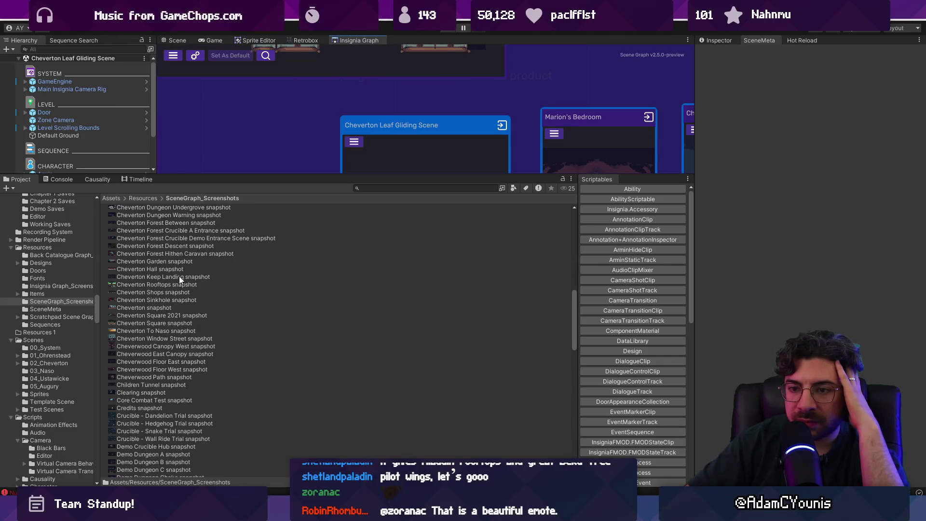
scroll(199, 296, "up", 3)
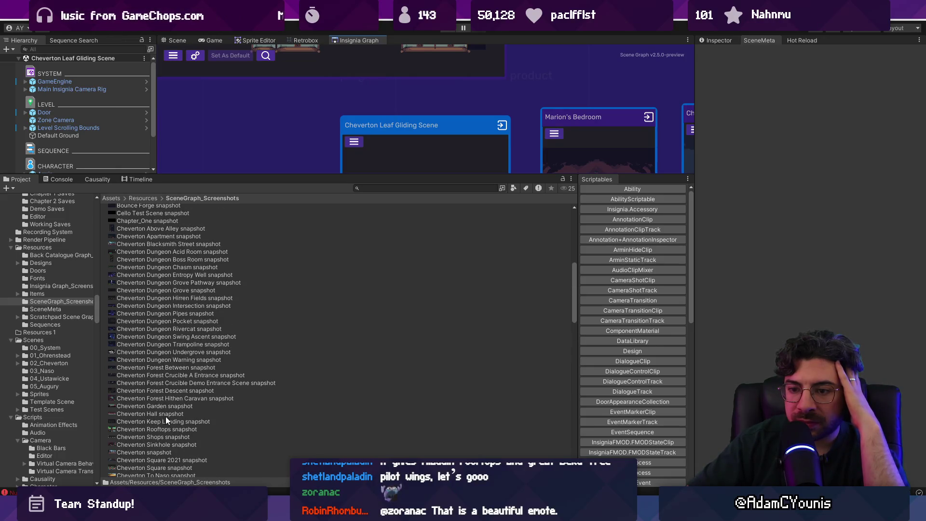
scroll(179, 357, "down", 2)
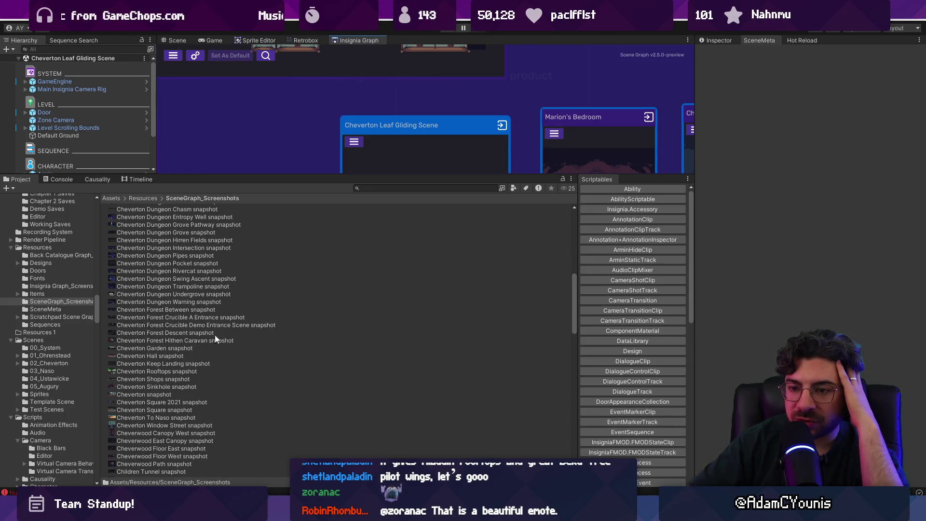
scroll(215, 334, "down", 15)
scroll(192, 234, "up", 20)
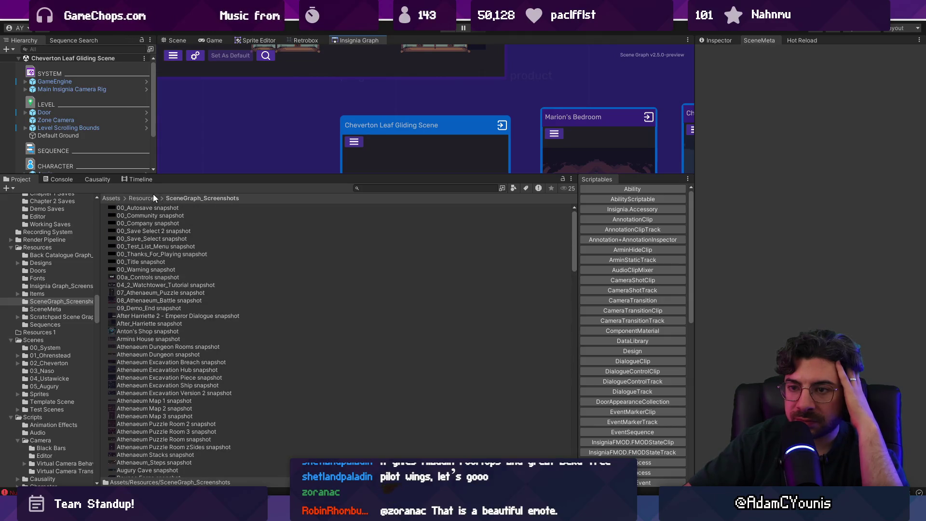
Step: Return to Resources, select the Insignia Graph asset, and search the Project for 'scene instance'
left_click(154, 197)
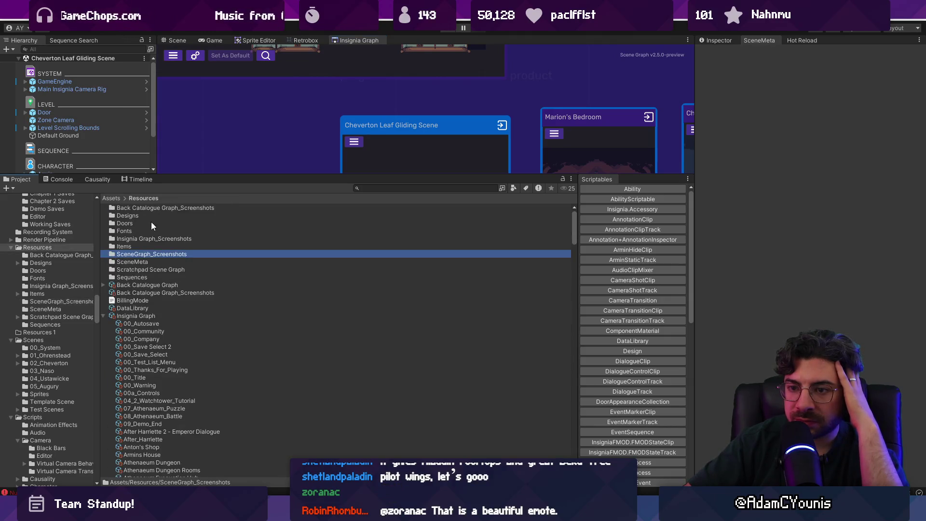
left_click(158, 314)
scroll(158, 315, "down", 3)
scroll(158, 317, "down", 8)
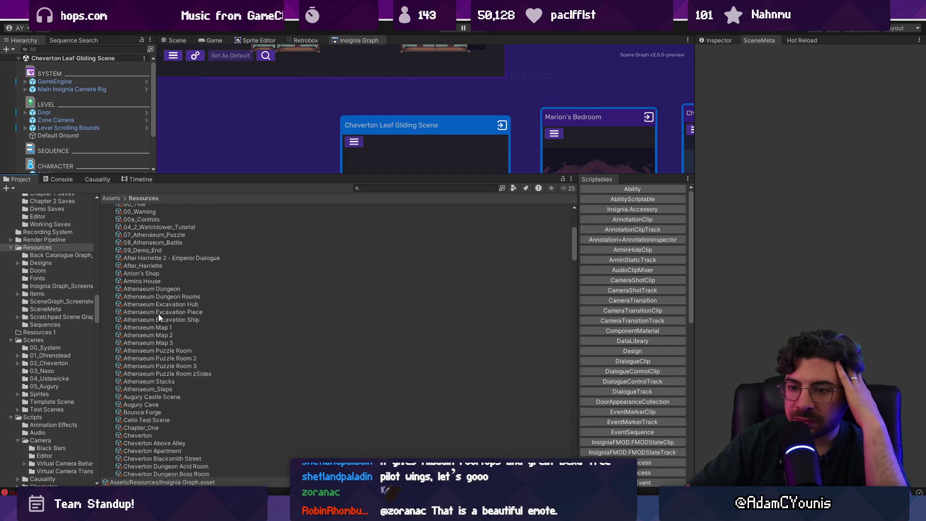
scroll(210, 401, "down", 1)
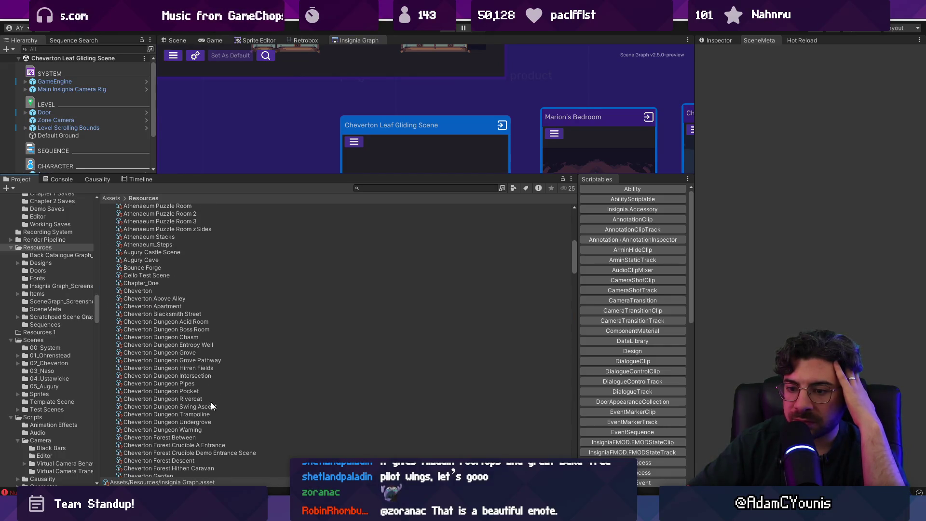
scroll(213, 401, "down", 1)
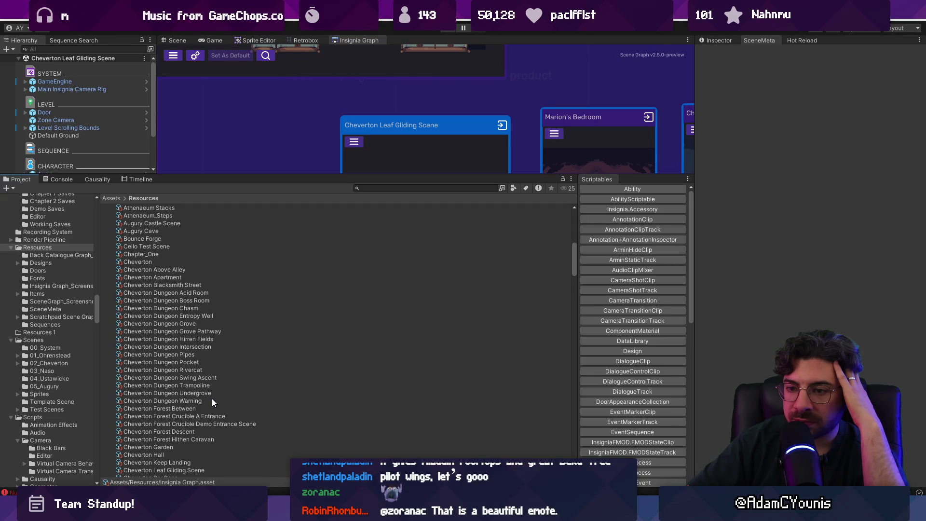
scroll(218, 345, "down", 1)
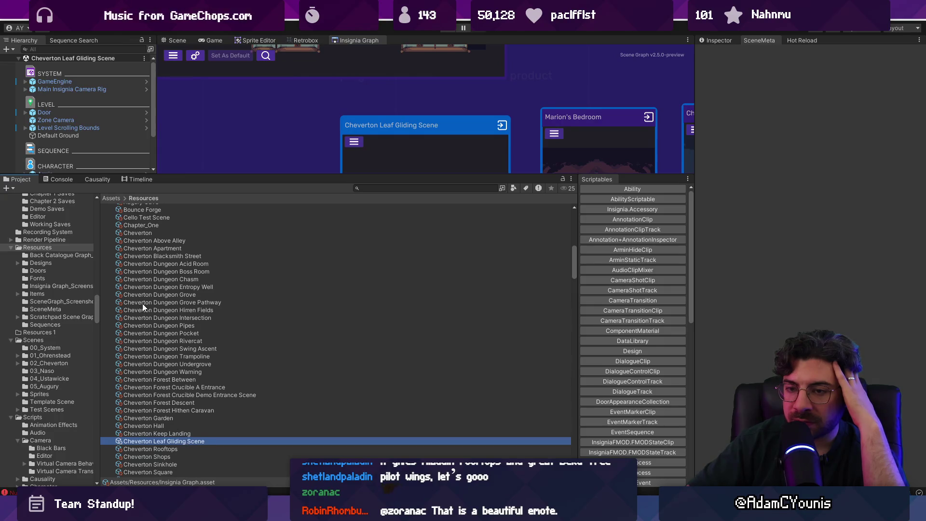
scroll(133, 288, "up", 4)
scroll(134, 288, "up", 9)
left_click(137, 317)
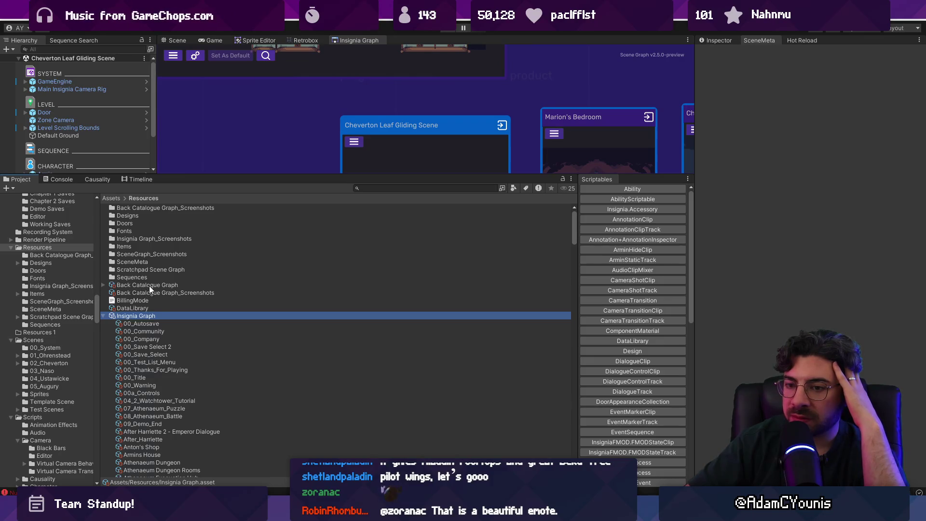
scroll(157, 296, "down", 20)
scroll(215, 322, "up", 3)
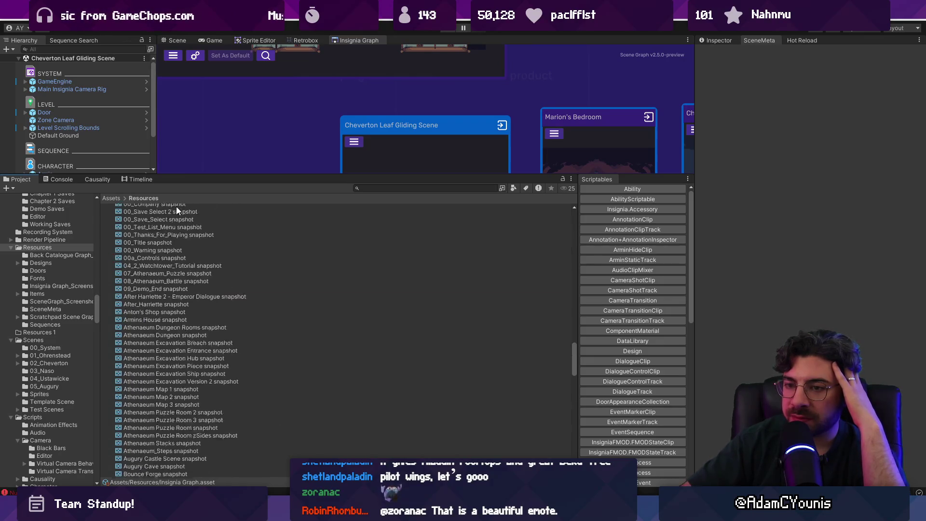
left_click(413, 188)
type("scene instance")
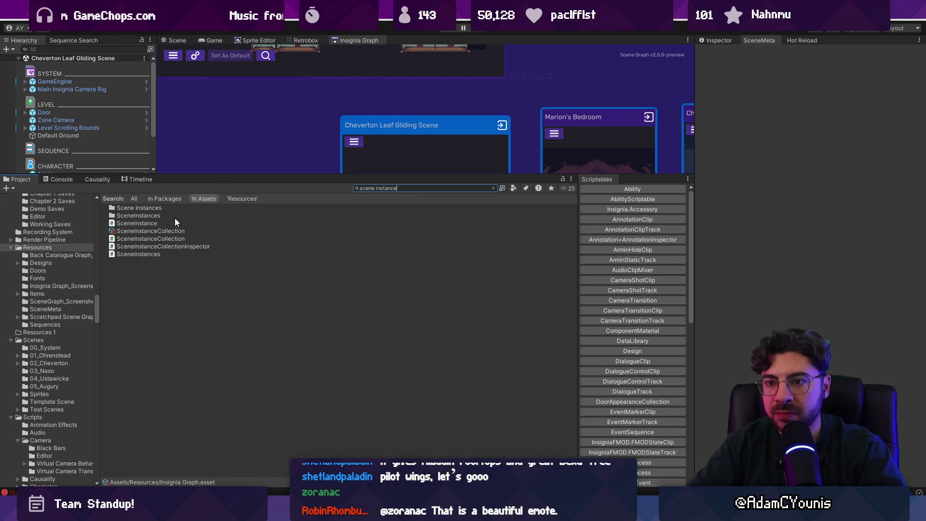
Step: Import snapshots on SceneInstanceCollection and check the leaf gliding node's preview in the Insignia Graph
left_click(197, 231)
left_click(717, 40)
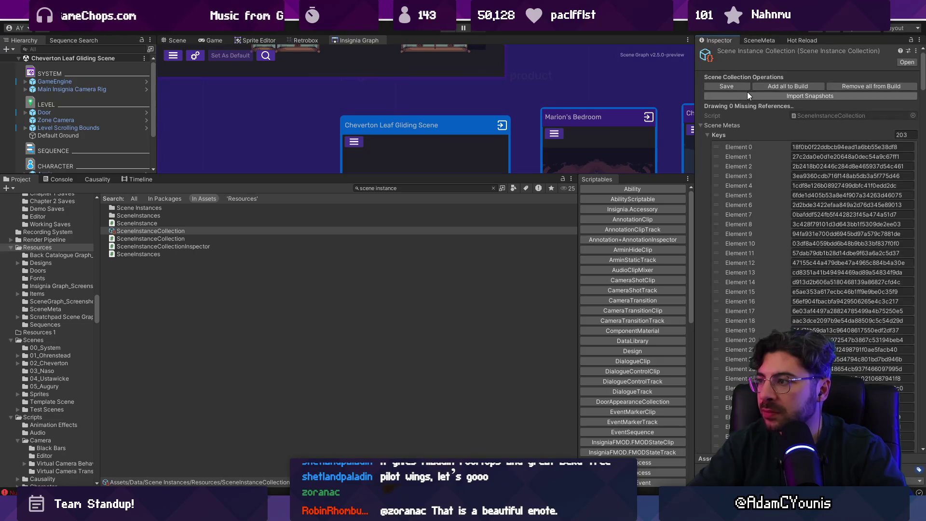
left_click(851, 96)
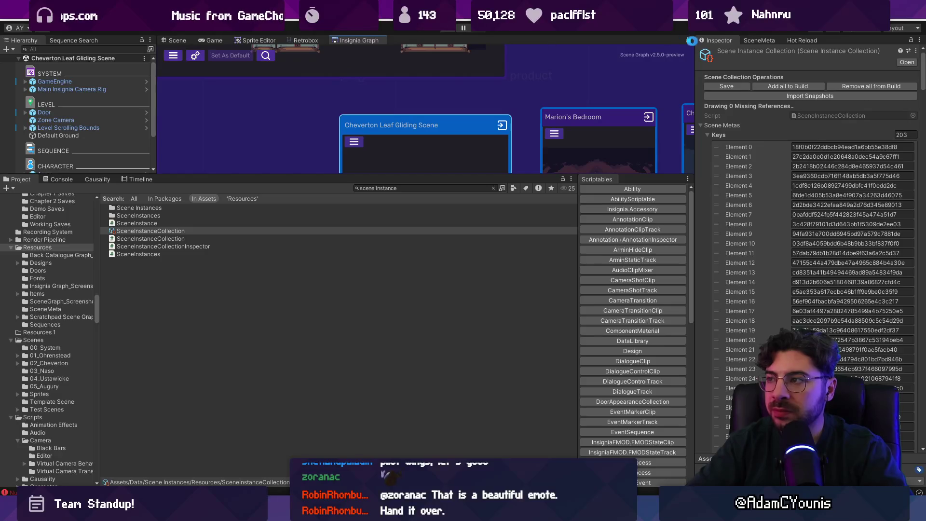
left_click(754, 40)
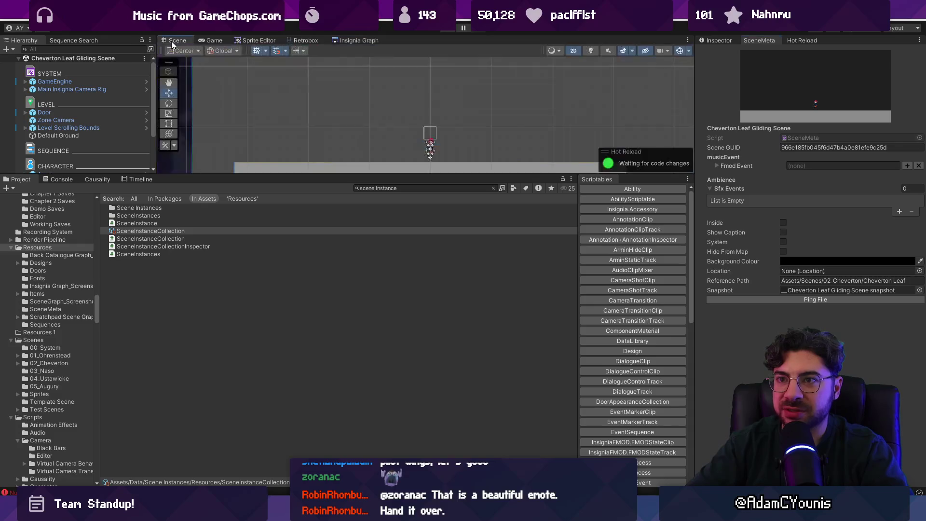
scroll(403, 189, "down", 4)
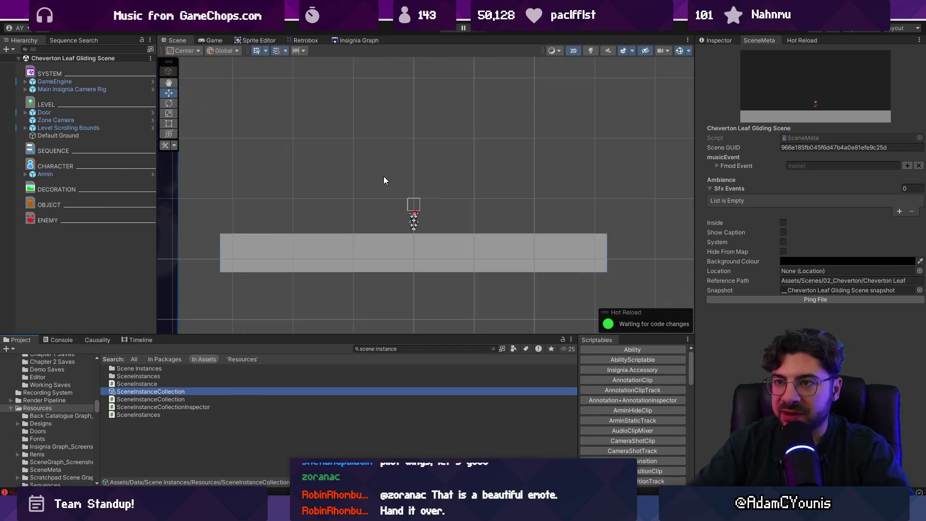
left_click(333, 40)
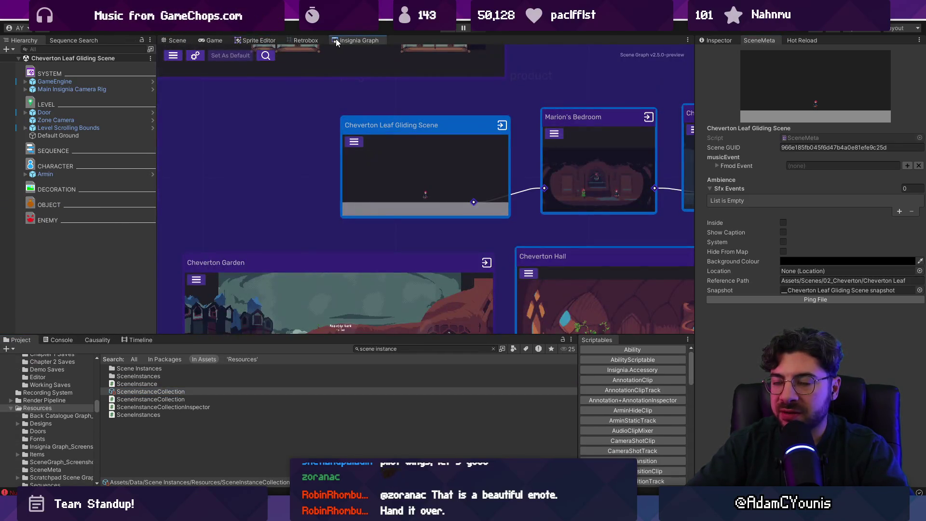
Step: In Figma's Task Backlog, duplicate an existing Production task card
mouse_move(464, 514)
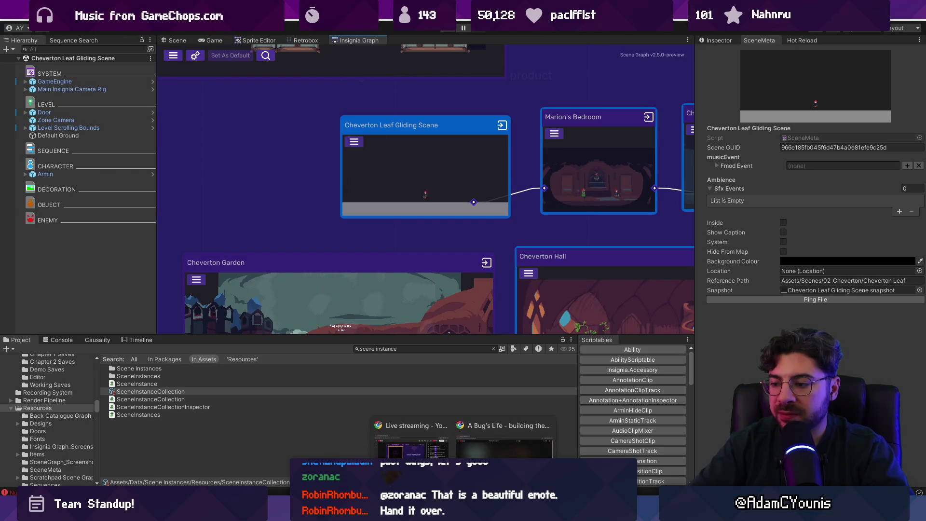
left_click(504, 447)
scroll(507, 160, "down", 5)
scroll(506, 161, "up", 3)
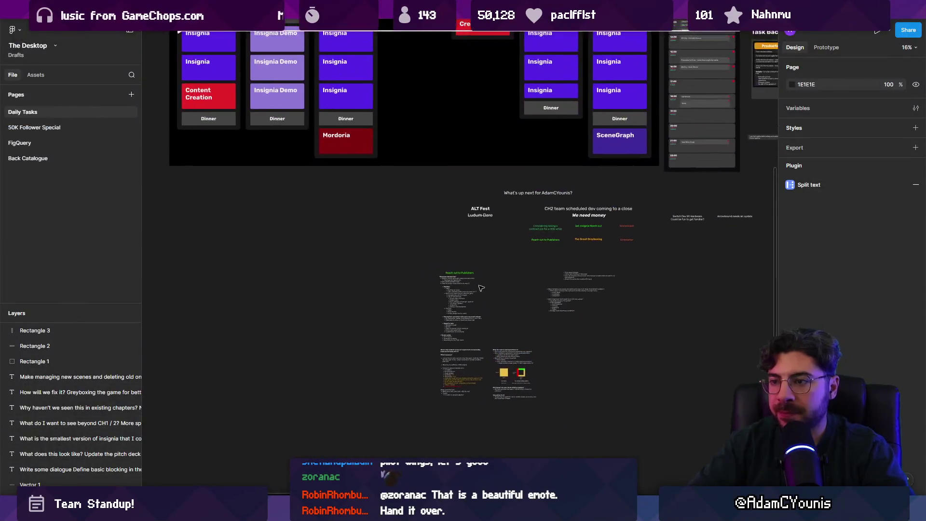
scroll(507, 160, "up", 10)
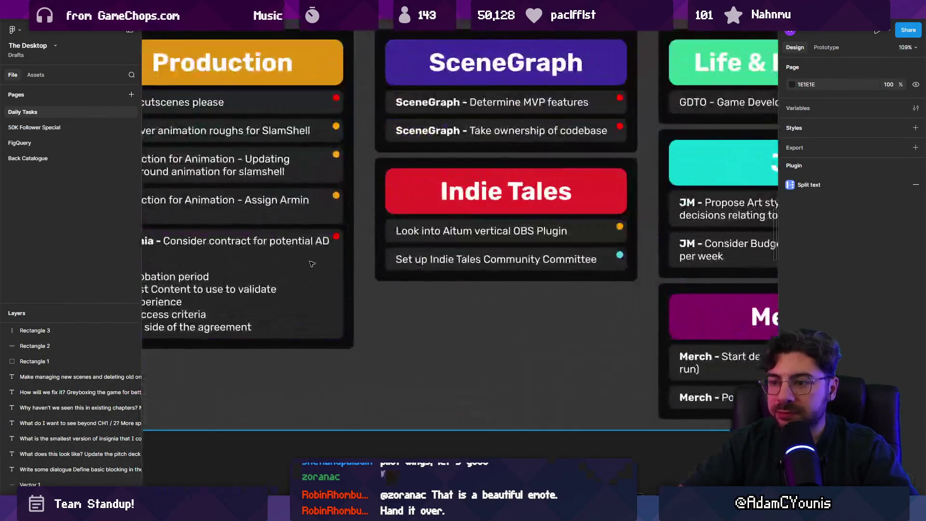
scroll(313, 264, "left", 3)
left_click(467, 206)
double_click(466, 206)
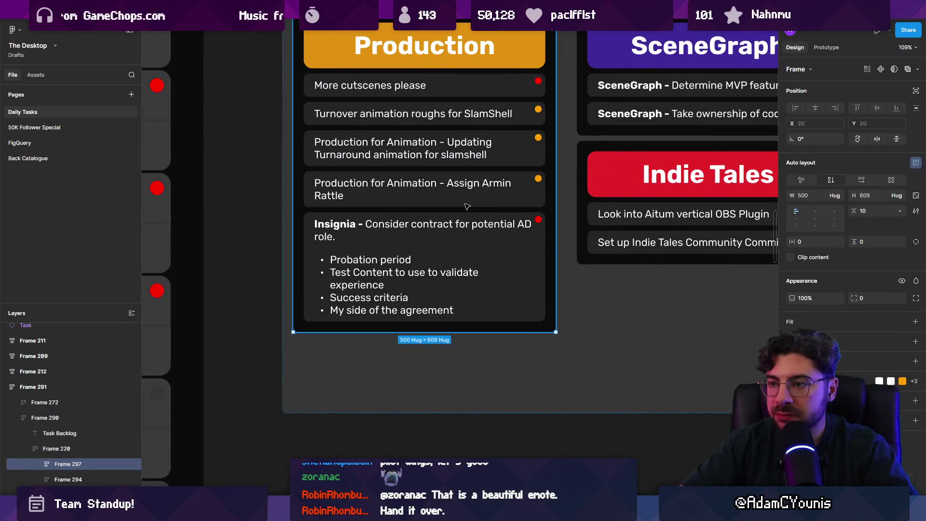
left_click(467, 206)
key("ctrl+d")
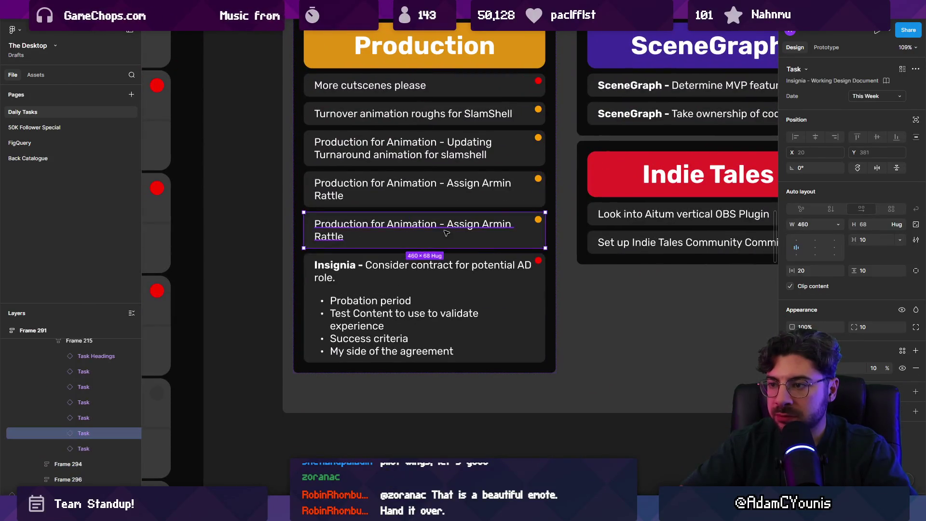
Step: Rewrite the copied card to say snapshots shouldn't need importing for every new scene in SceneInstanceCollection
double_click(445, 232)
type("M<")
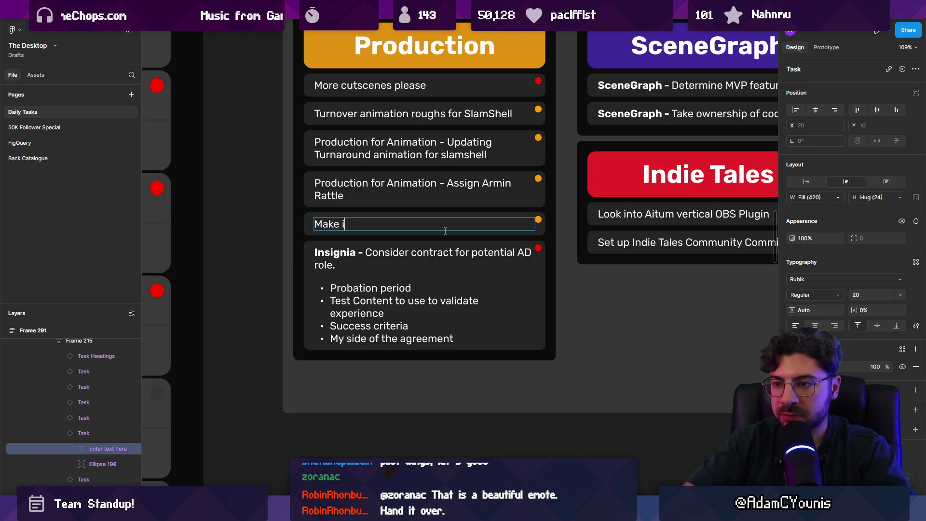
type("I don't")
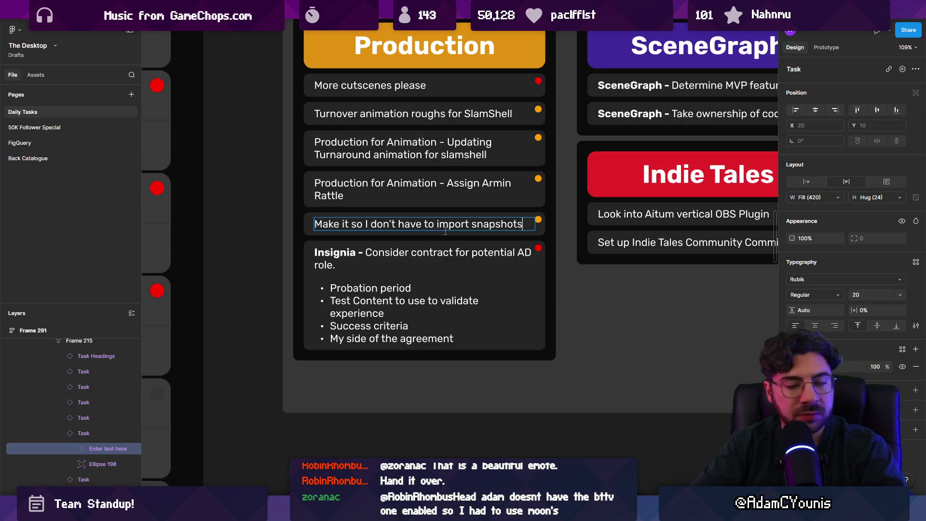
type("eve")
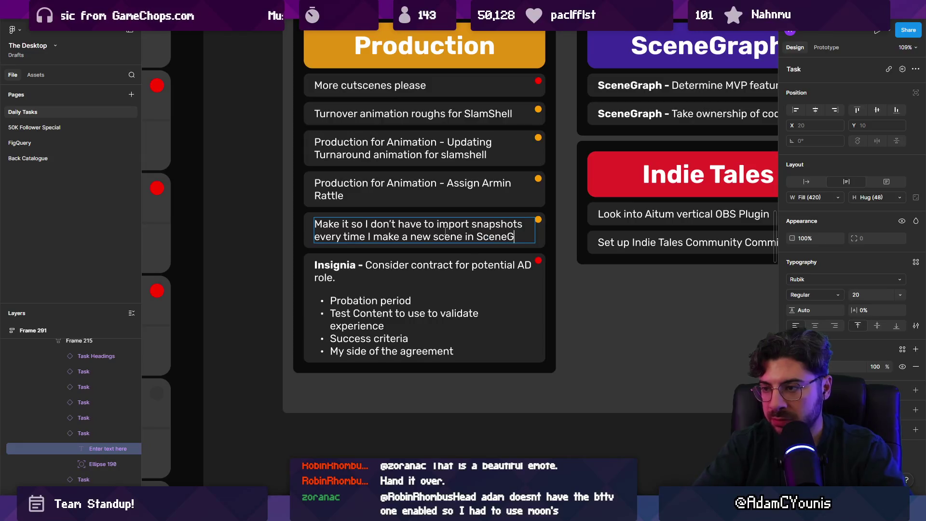
type("raph")
key("Escape")
double_click(390, 243)
key("ctrl+z")
key("ctrl+z")
type("stanceCollection")
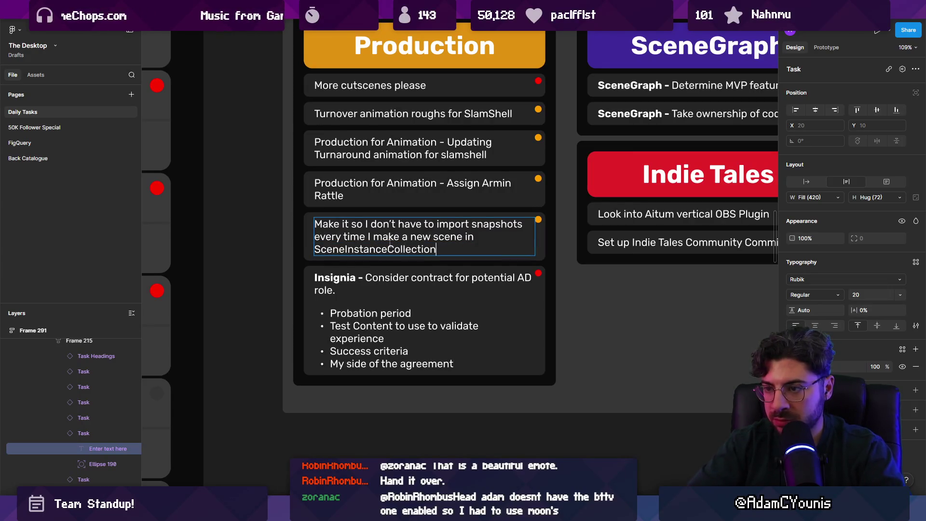
key("Escape")
key("Escape")
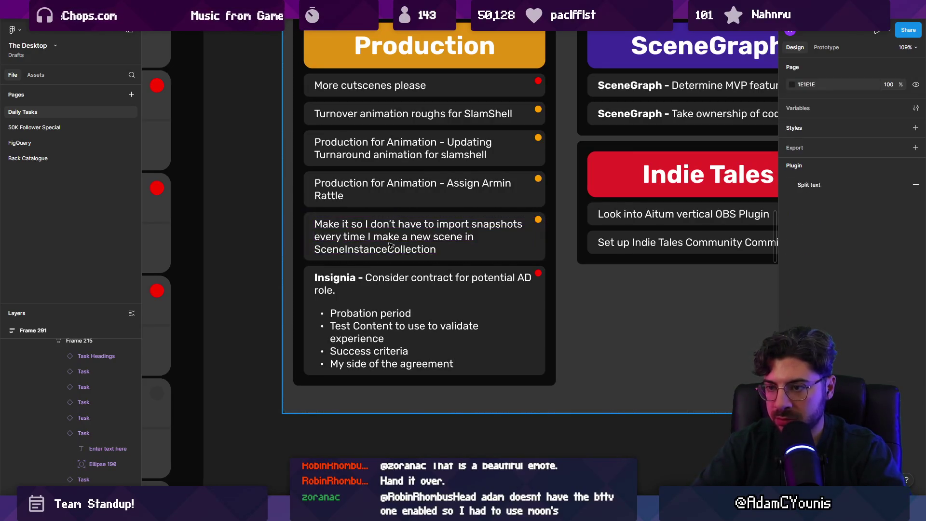
Step: Move the new task card to the top of the Production column
left_click(391, 245)
double_click(391, 245)
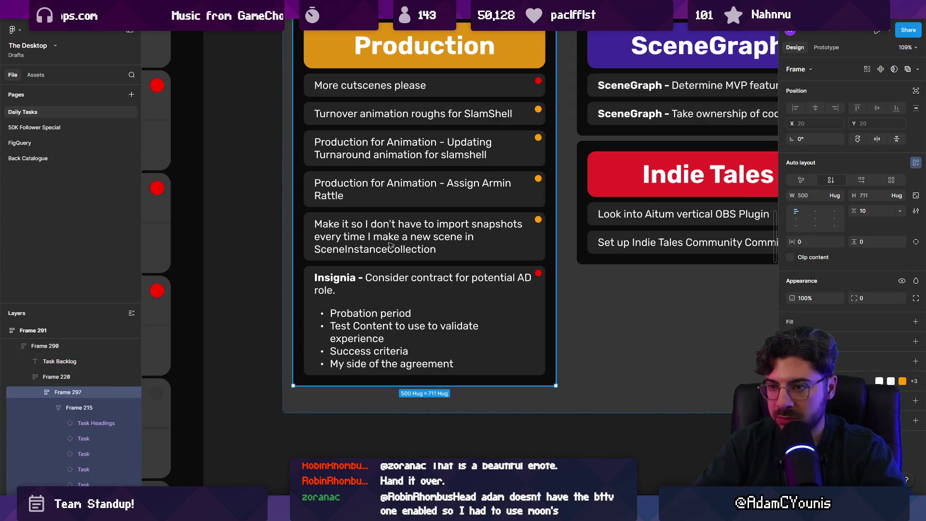
double_click(390, 245)
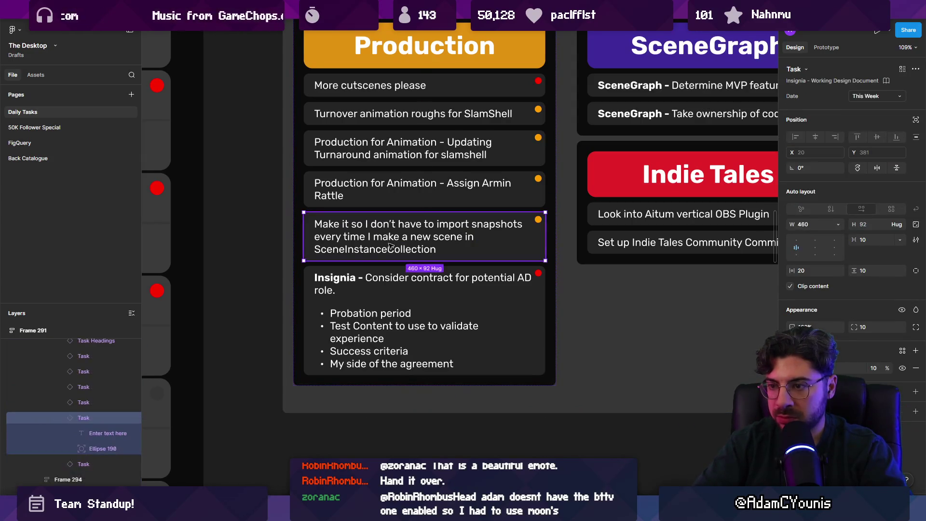
key("Up")
key("Up")
key("Up")
key("Escape")
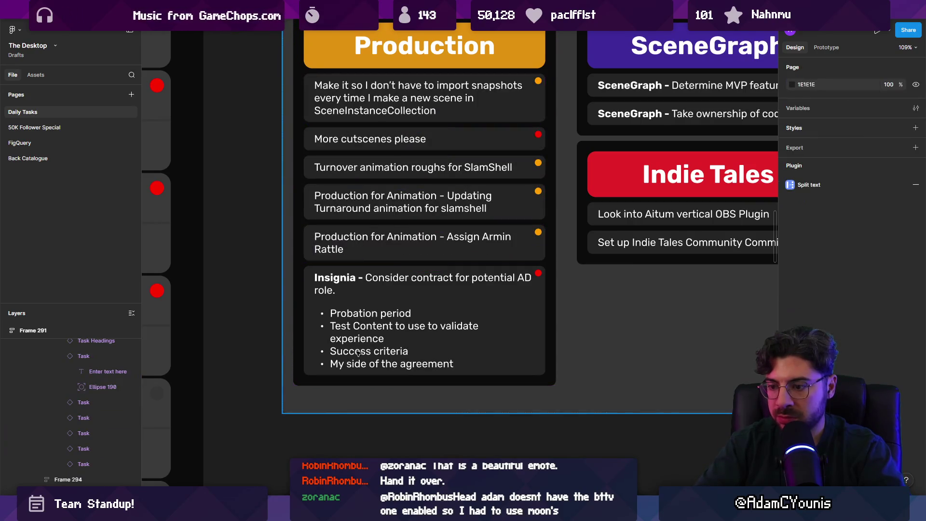
key("alt+Tab")
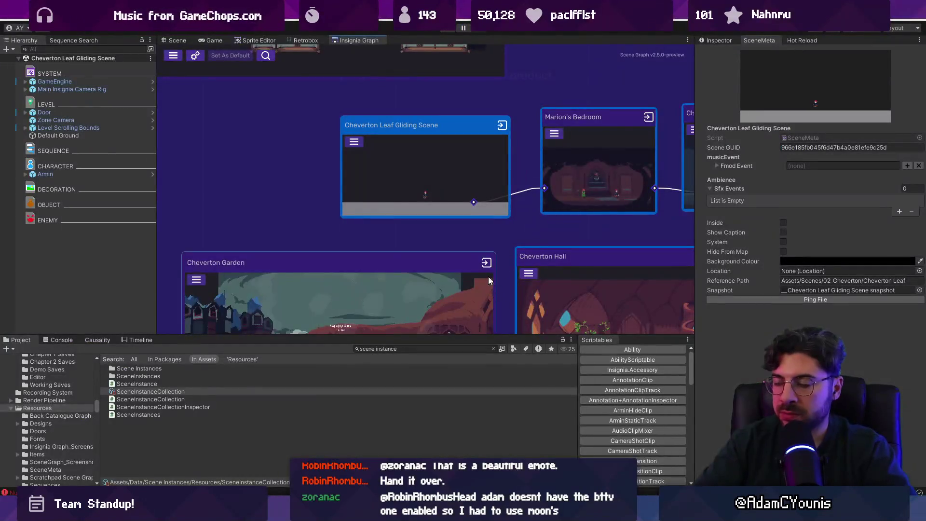
Step: Launch Fork, and zoom the Figma board out to see it whole
scroll(494, 213, "down", 3)
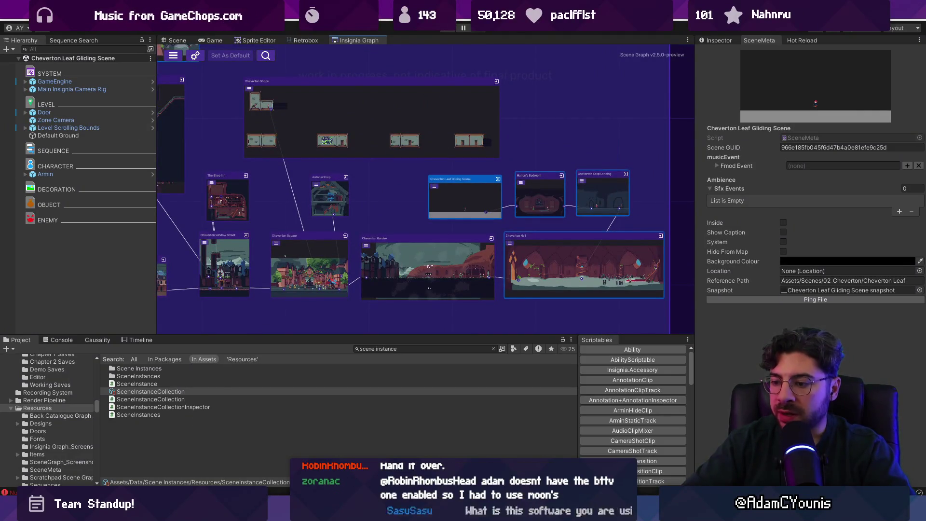
key("super")
type("fork")
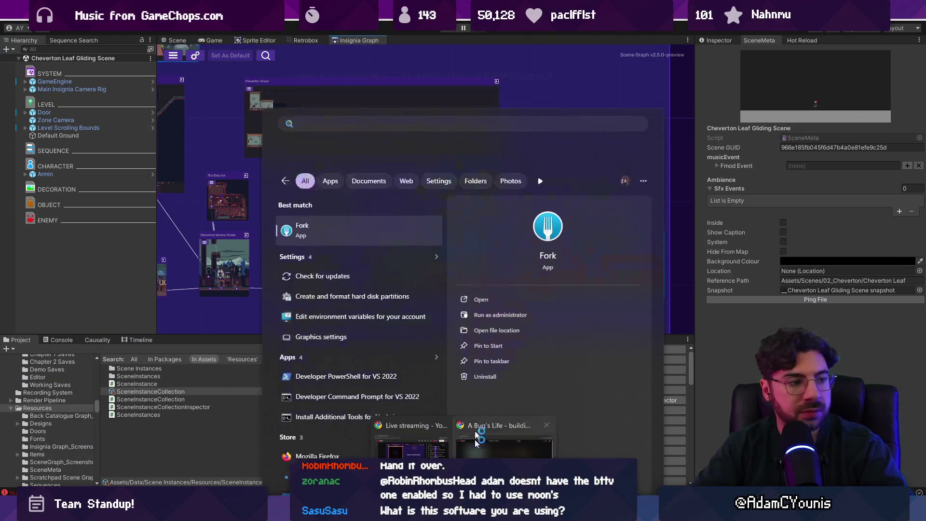
key("Return")
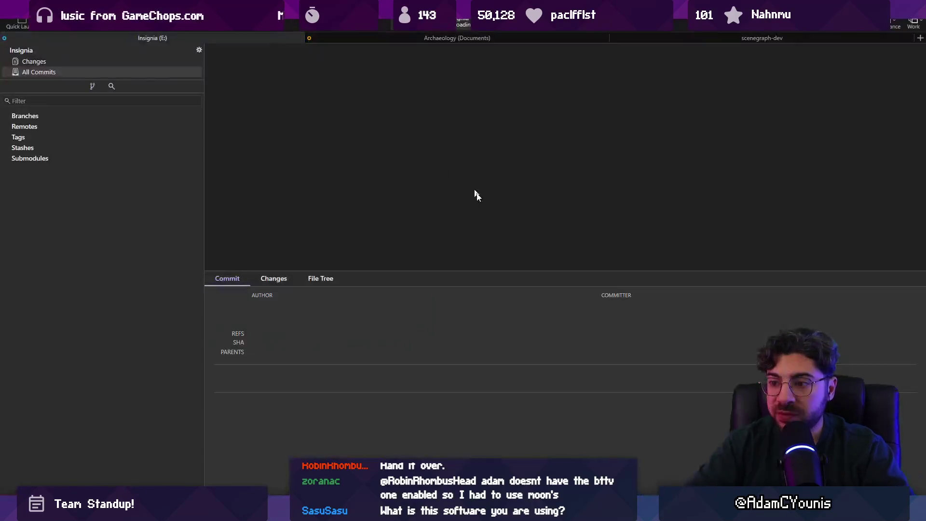
mouse_move(453, 511)
key("alt+Tab")
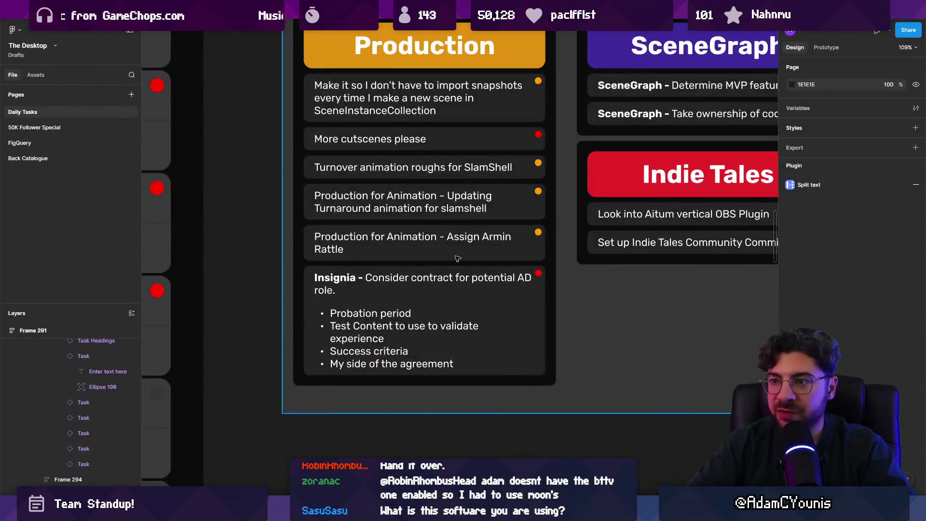
key("shift+1")
left_click_drag(374, 201, 416, 202)
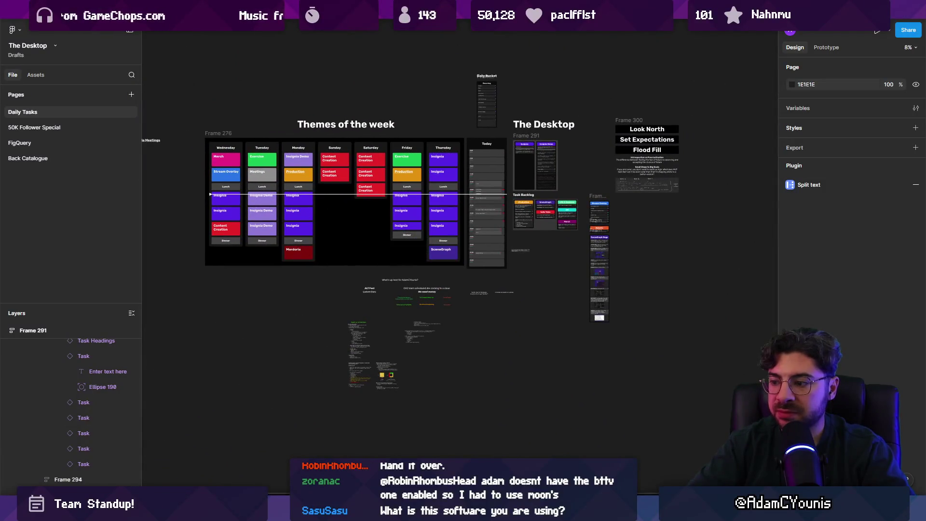
key("alt+Tab")
Step: Stage all local changes and commit them as 'Adds greybox cutscenes to CH2'
left_click(85, 60)
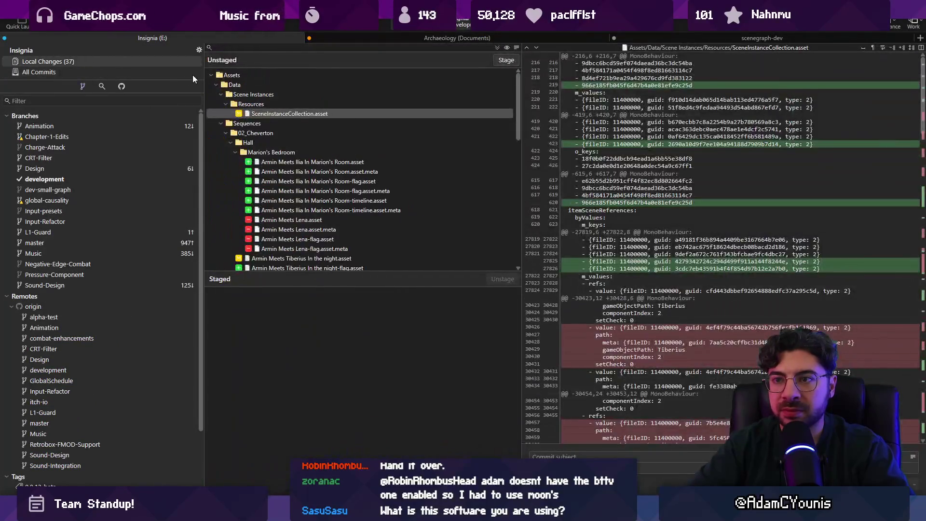
left_click(498, 46)
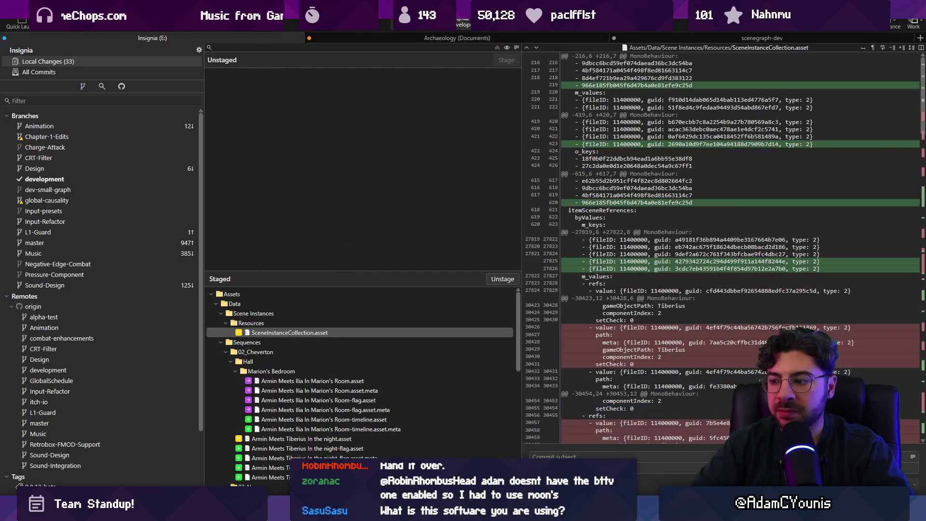
type("Adds cu")
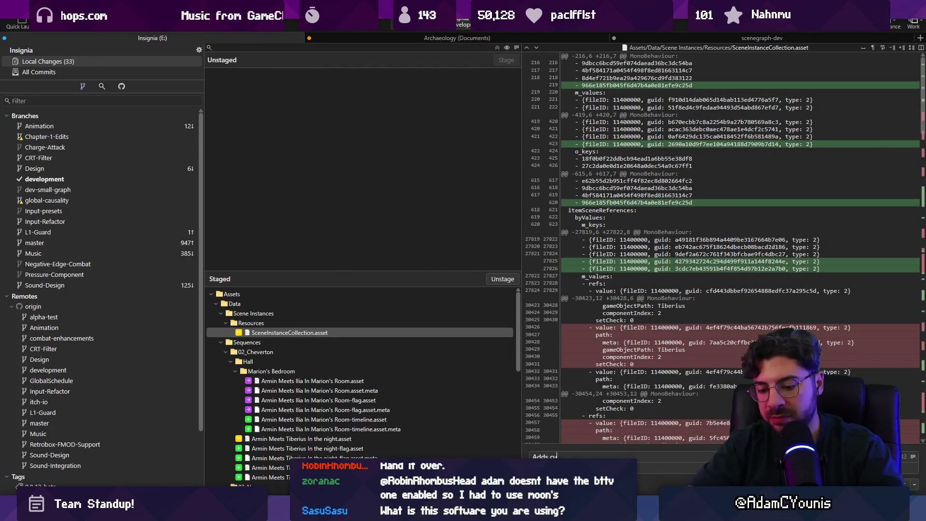
type("nes to CHG32")
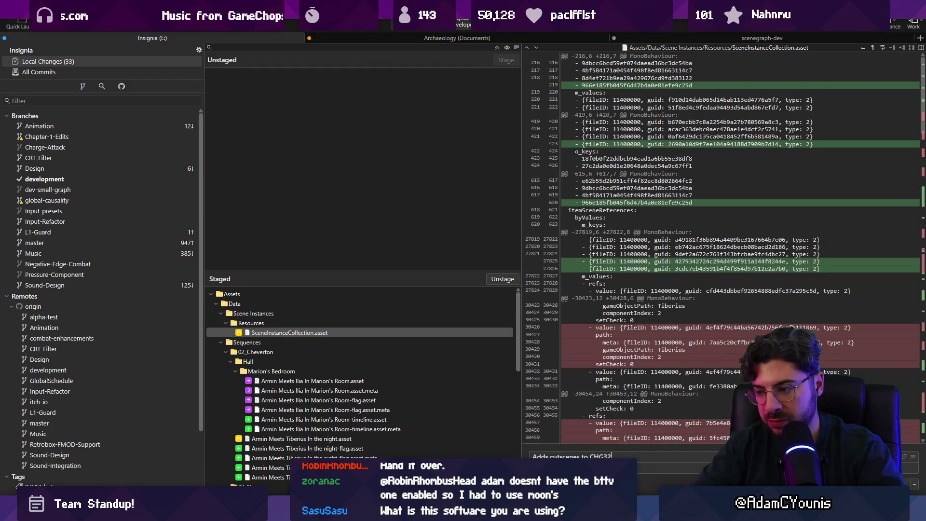
type("greybox")
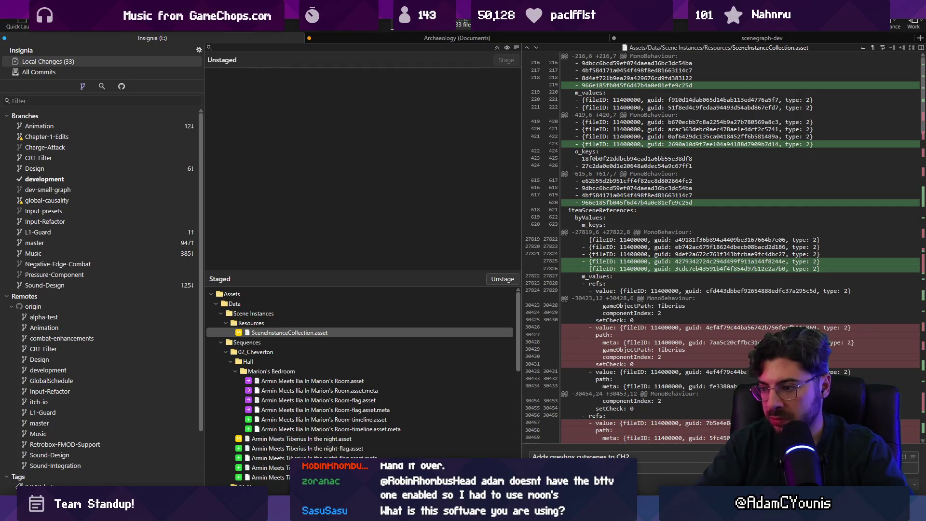
key("ctrl+Return")
key("alt+Tab")
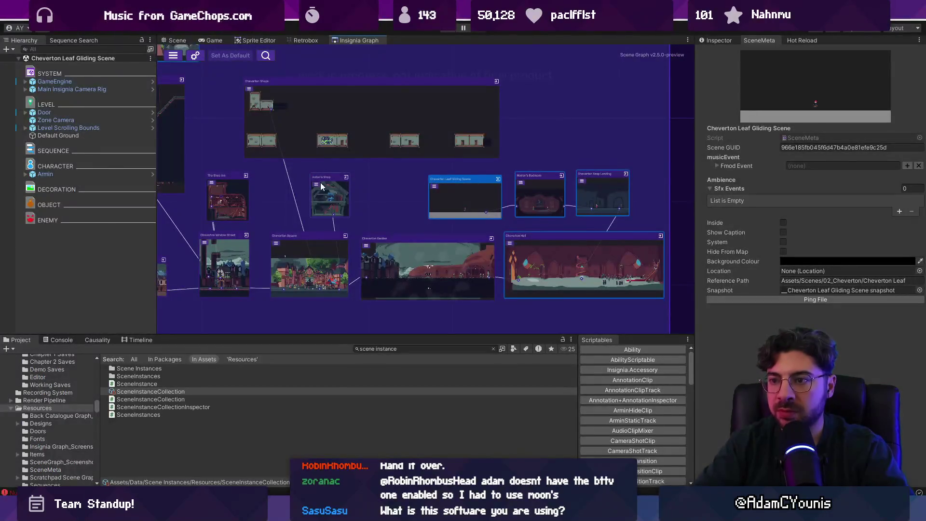
Step: Zoom to the Cheverton Leaf Gliding Scene node, open its level, then switch to Figma
scroll(429, 173, "down", 3)
scroll(436, 182, "up", 3)
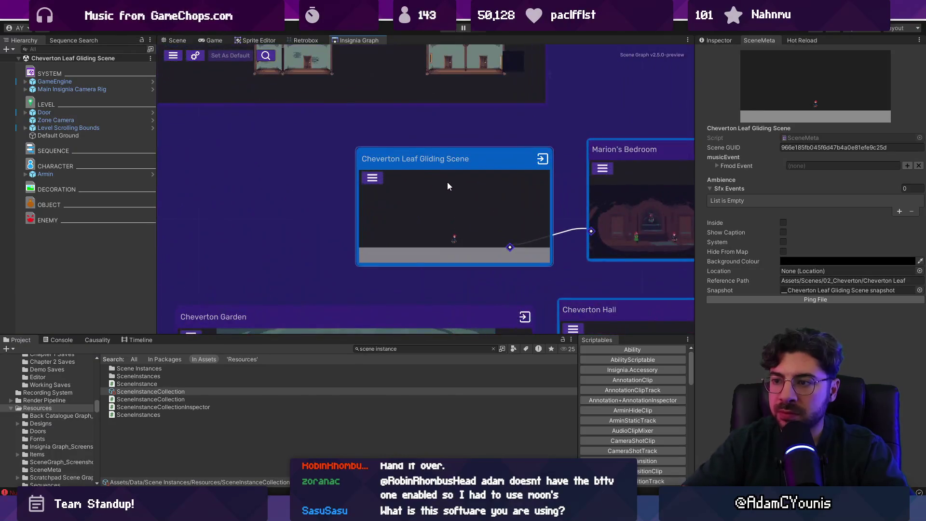
scroll(403, 199, "down", 2)
scroll(450, 132, "up", 2)
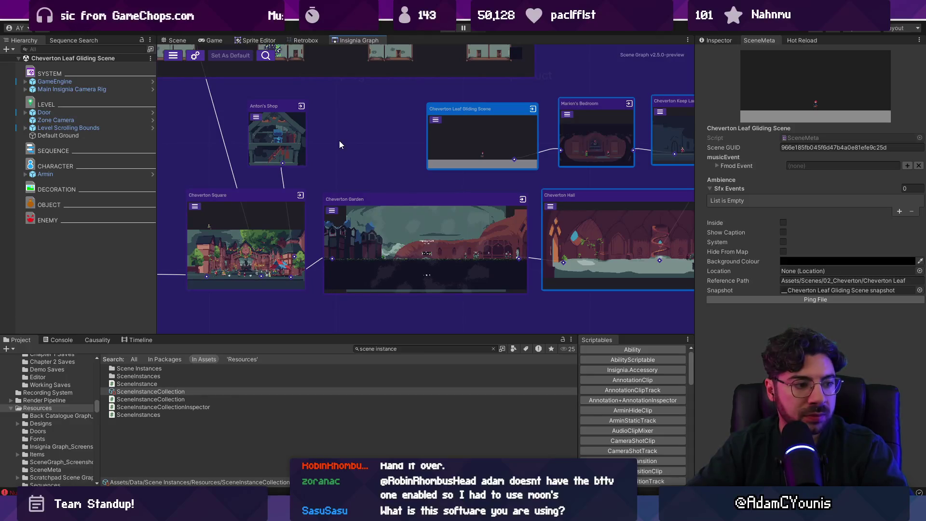
scroll(433, 123, "up", 3)
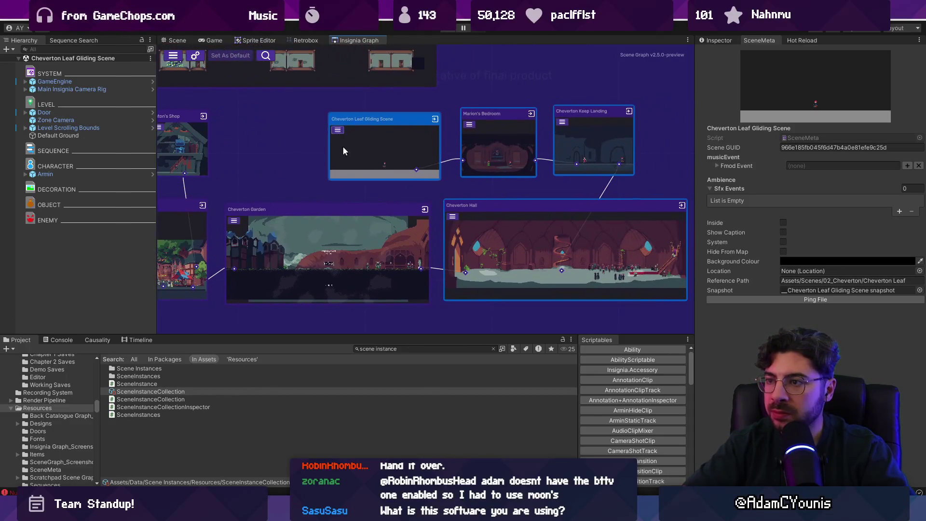
double_click(381, 146)
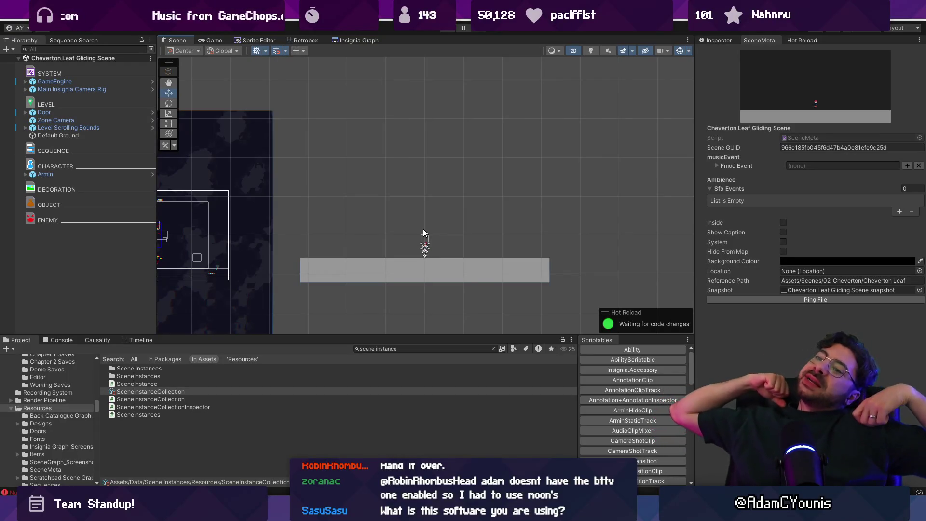
key("alt+Tab")
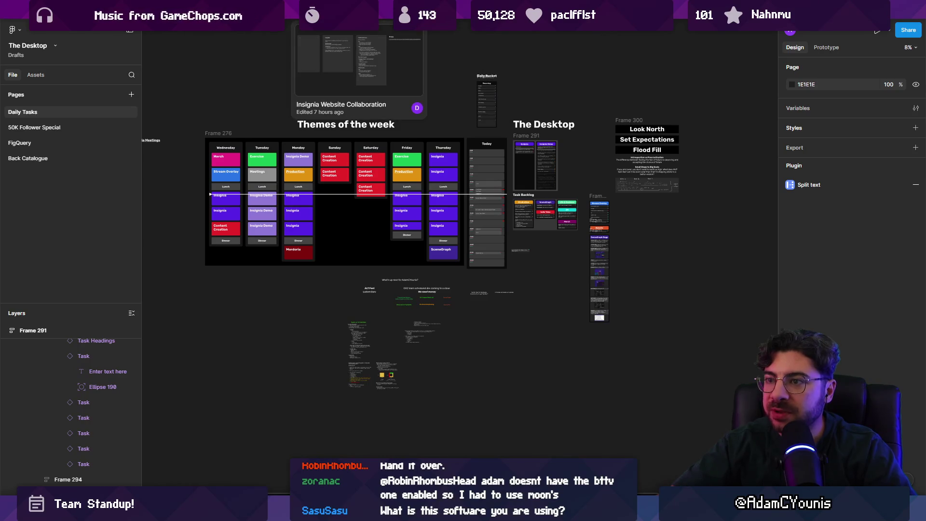
Step: In Figma's Insignia Story Map, zoom in and read the Armin & Ilia dialogue text boxes
left_click(516, 20)
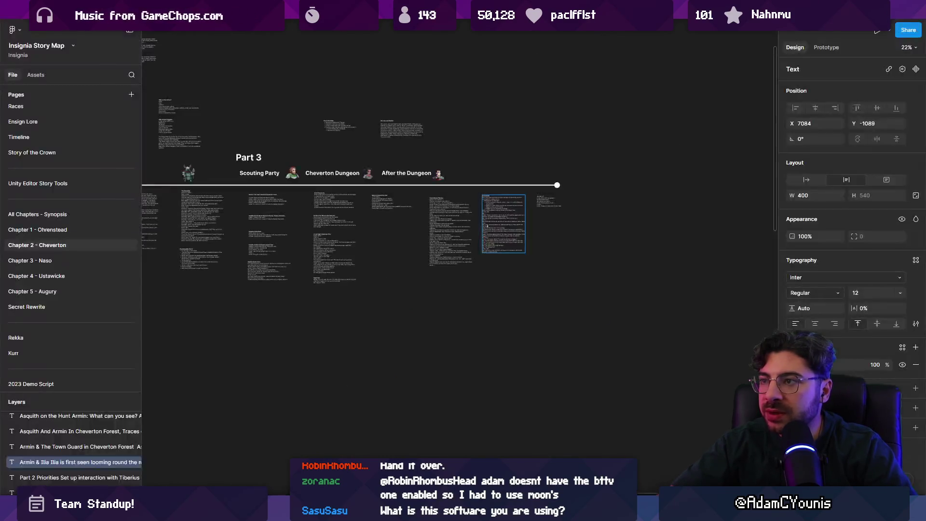
key("shift+2")
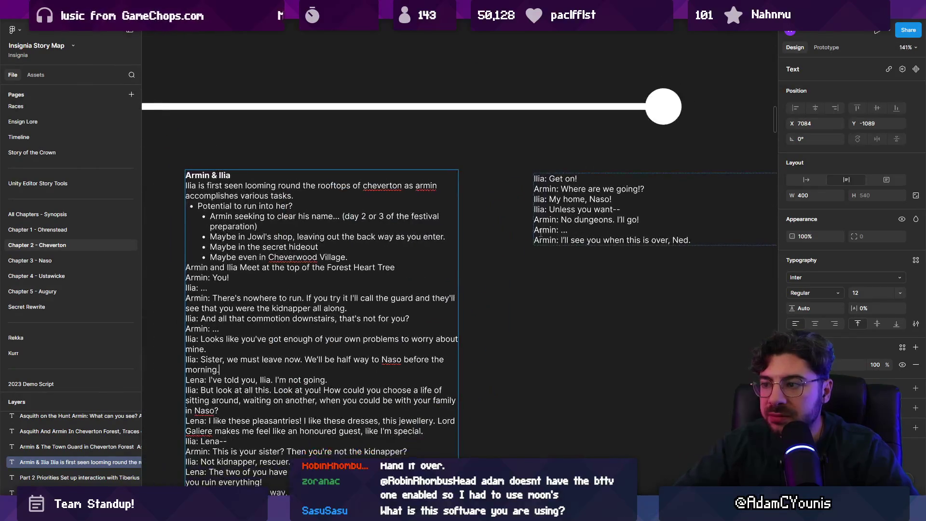
scroll(463, 150, "down", 2)
left_click(544, 117)
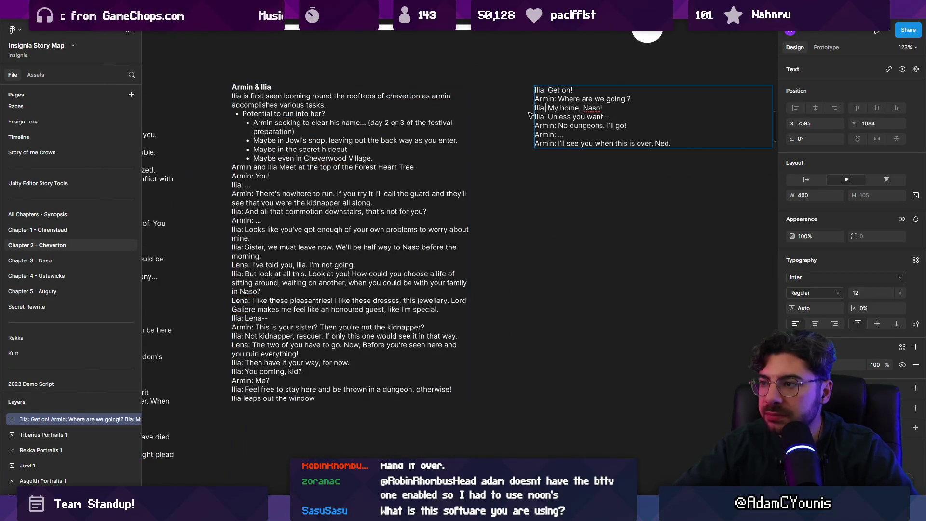
left_click(387, 184)
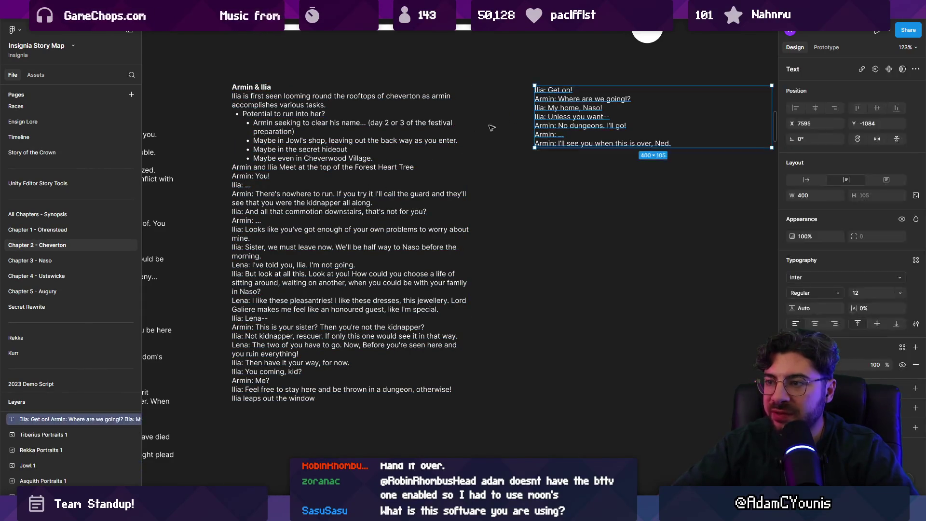
left_click(570, 116)
left_click(496, 124)
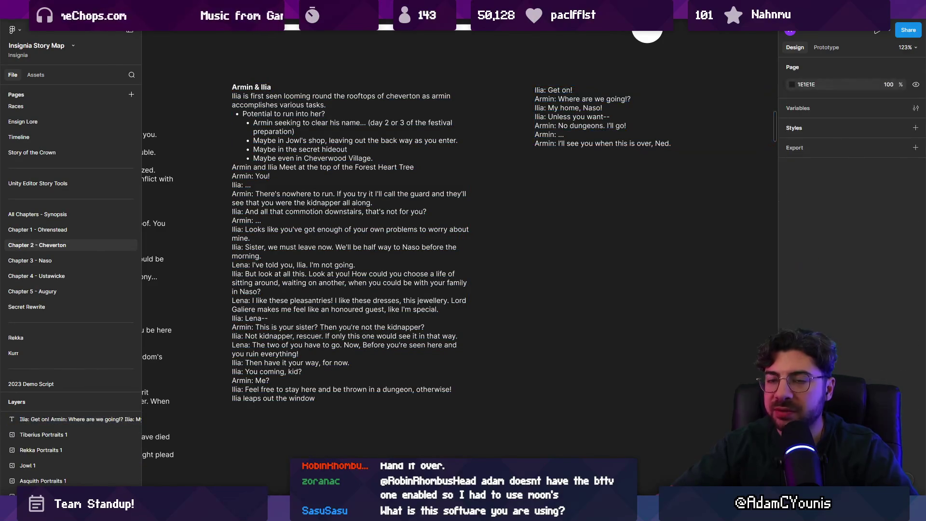
scroll(478, 264, "down", 10, "ctrl")
scroll(516, 256, "down", 3, "ctrl")
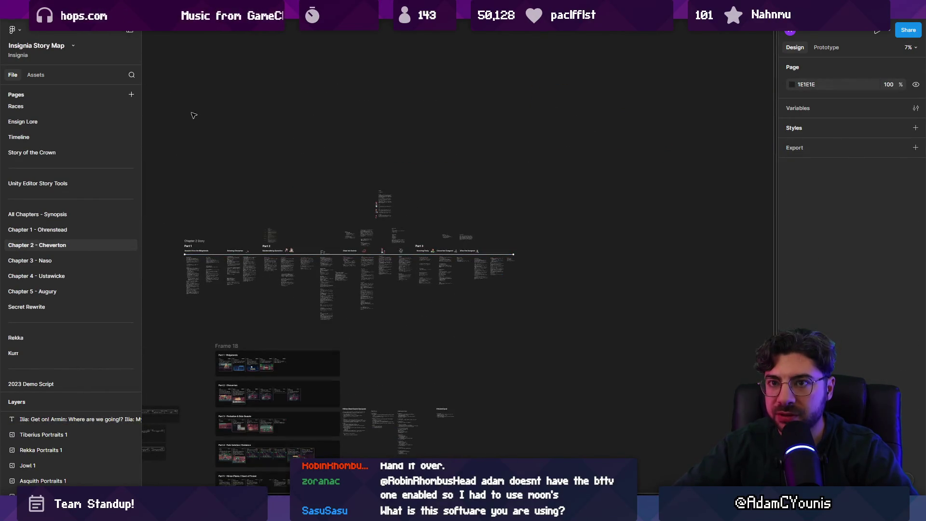
scroll(71, 160, "up", 3)
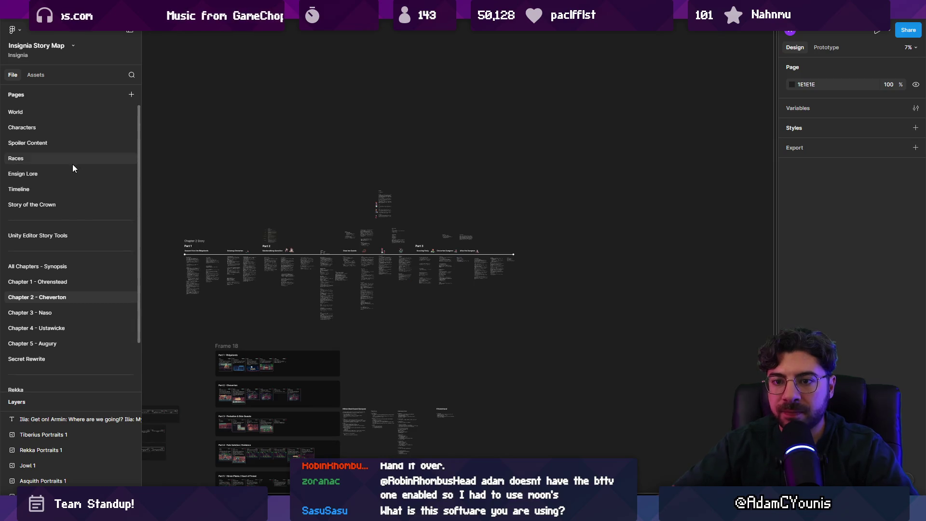
Step: Read through the All Chapters - Synopsis page of the story map
left_click(68, 266)
scroll(392, 338, "down", 10)
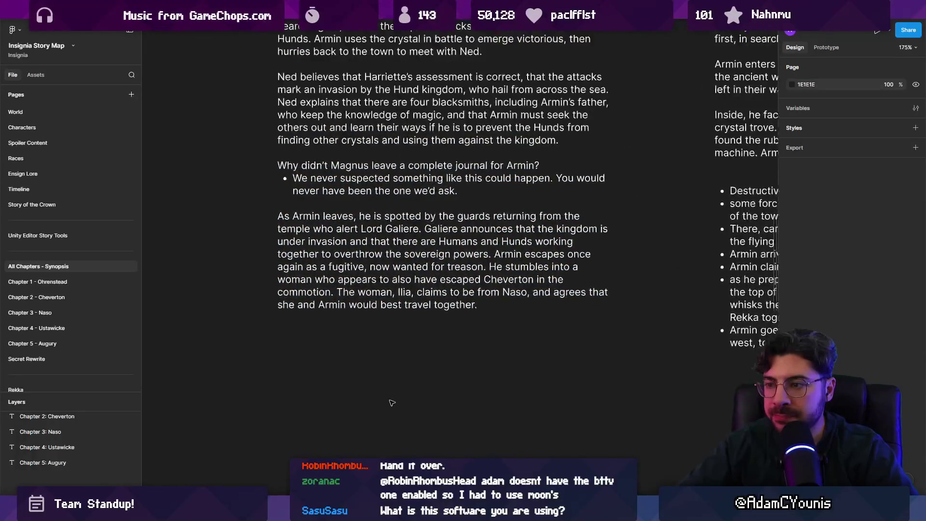
scroll(391, 403, "up", 1)
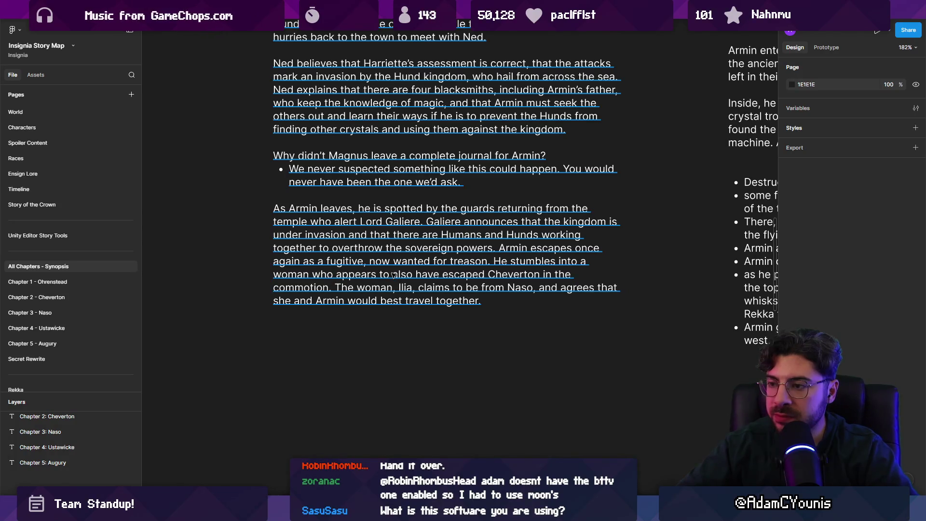
scroll(427, 199, "down", 10)
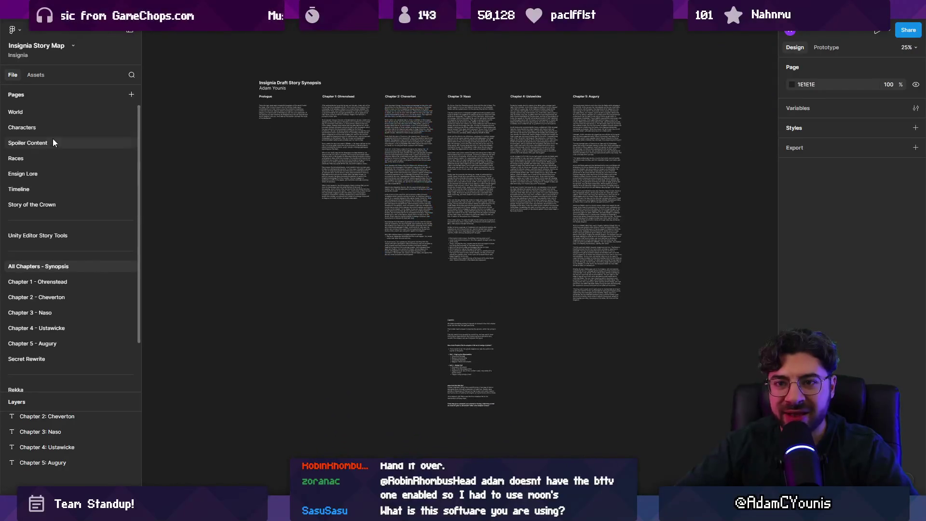
Step: Look over the World page, then return to the Unity editor
left_click(60, 113)
scroll(363, 232, "up", 10)
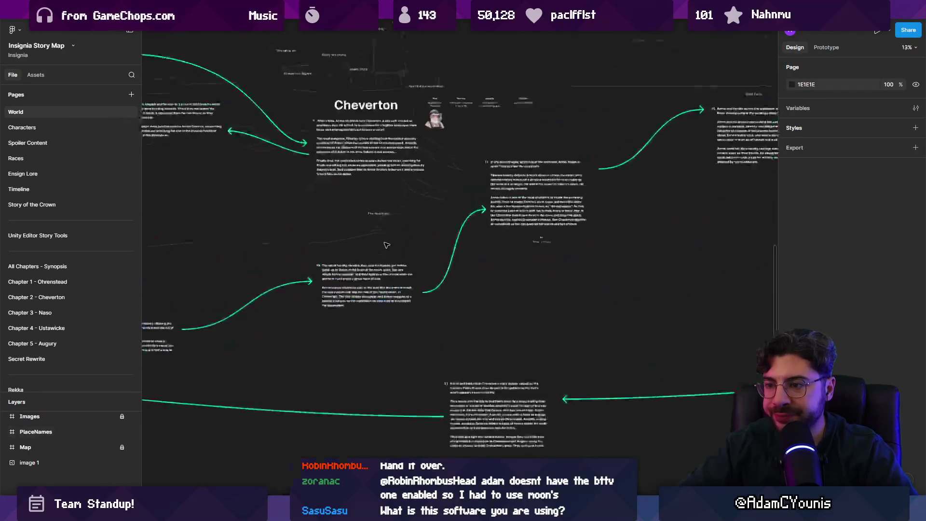
scroll(512, 193, "down", 1)
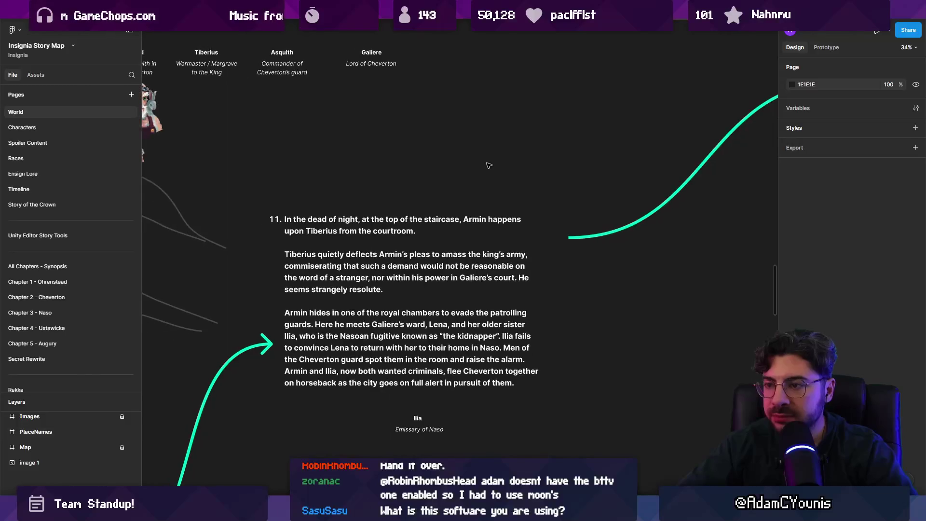
scroll(489, 165, "down", 3)
scroll(362, 279, "up", 3)
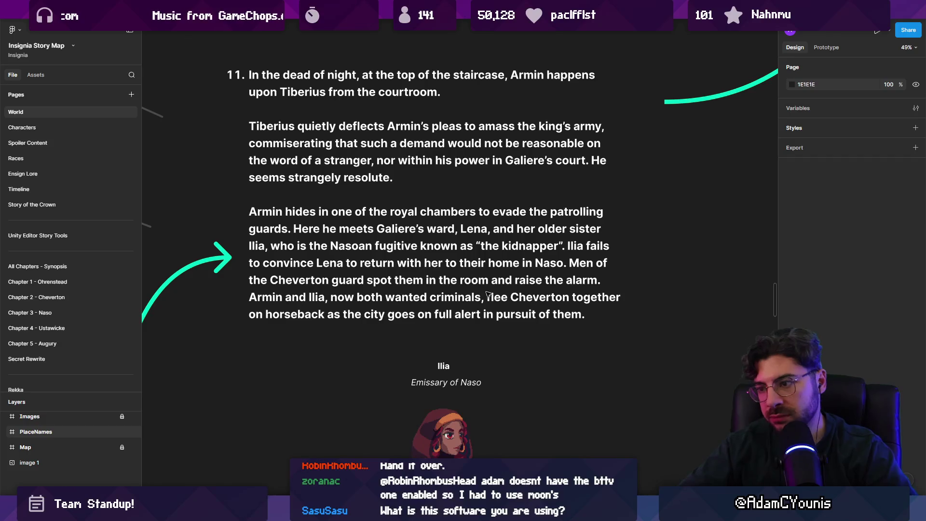
scroll(365, 293, "down", 5, "ctrl")
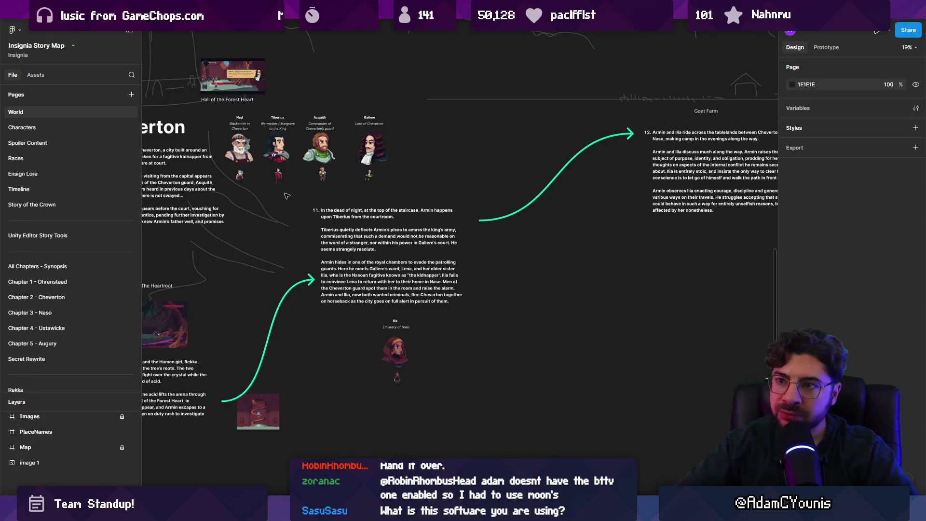
key("alt+Tab")
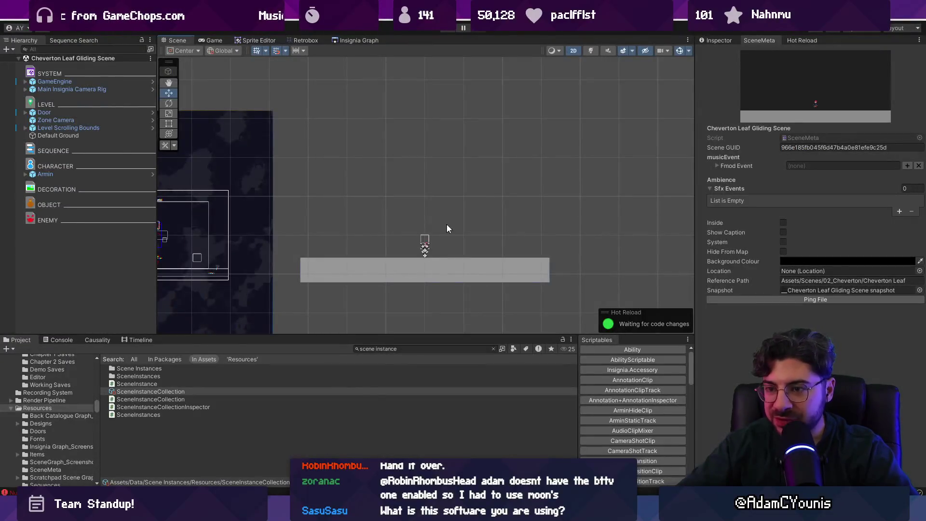
Step: Select the Door object in the Hierarchy and frame it in the level view
scroll(441, 228, "down", 3)
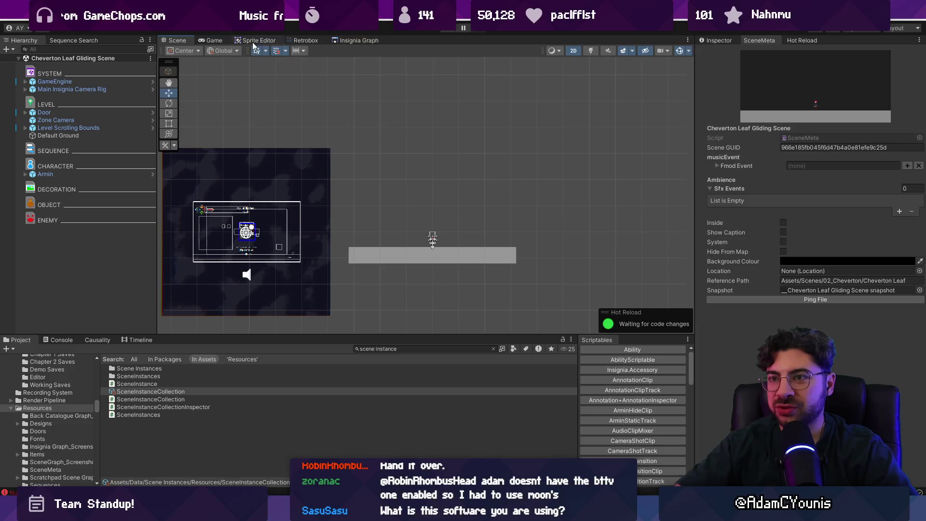
left_click(88, 113)
key("f")
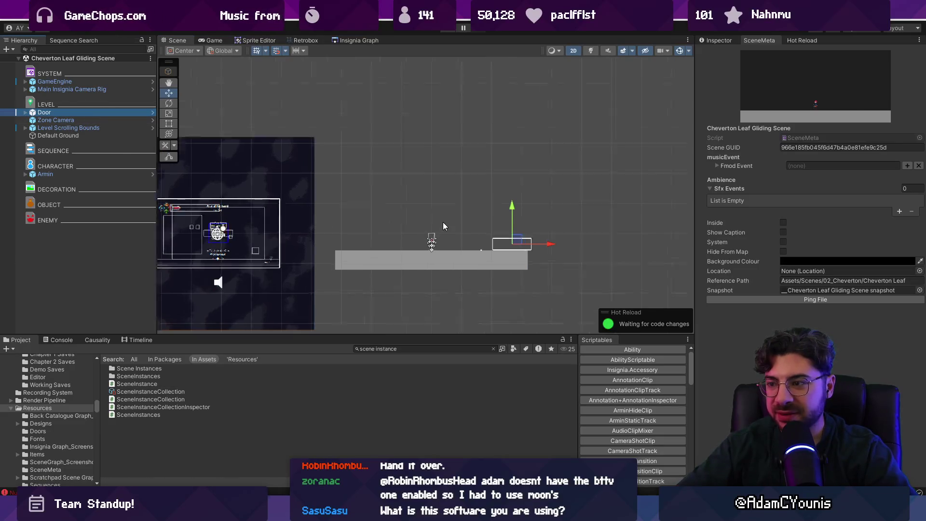
Step: Switch to the Insignia Graph and zoom in on the Cheverton Leaf Gliding Scene node
left_click(306, 40)
left_click(344, 40)
scroll(452, 209, "up", 2)
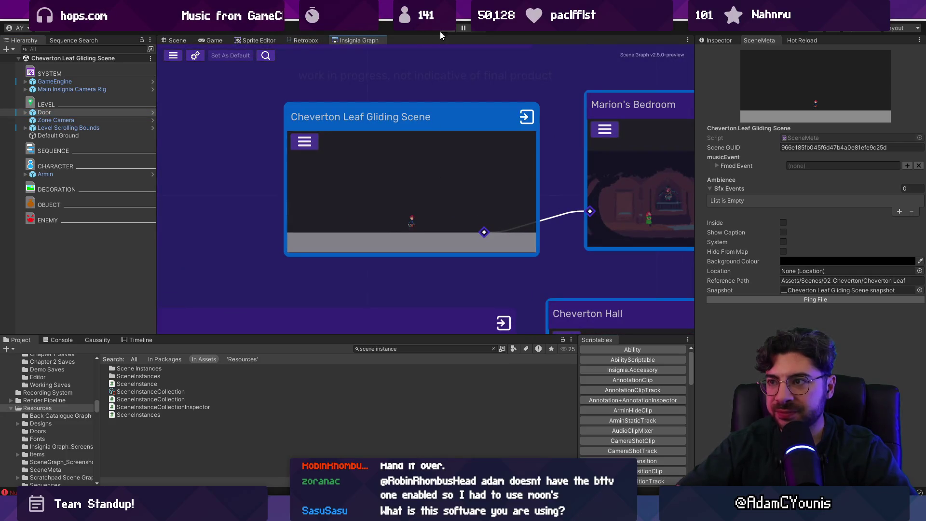
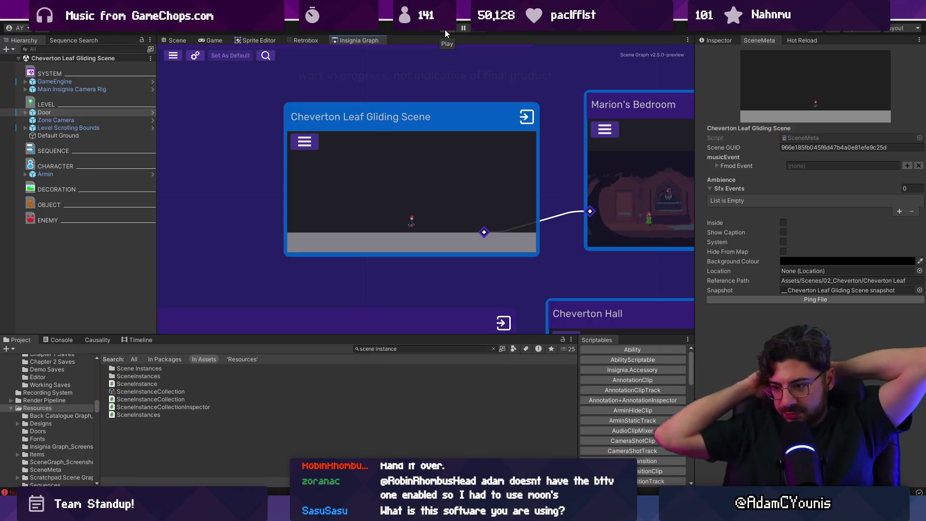
Step: Drag the Cheverton Leaf Gliding Scene node slightly up in the Insignia graph, then zoom out and back in
left_click_drag(450, 145, 446, 130)
scroll(427, 99, "down", 5)
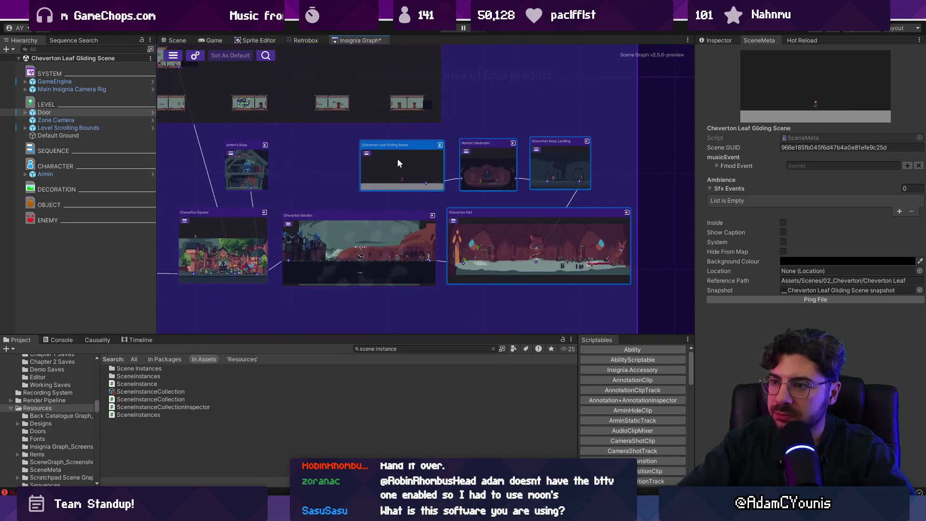
scroll(446, 176, "down", 2)
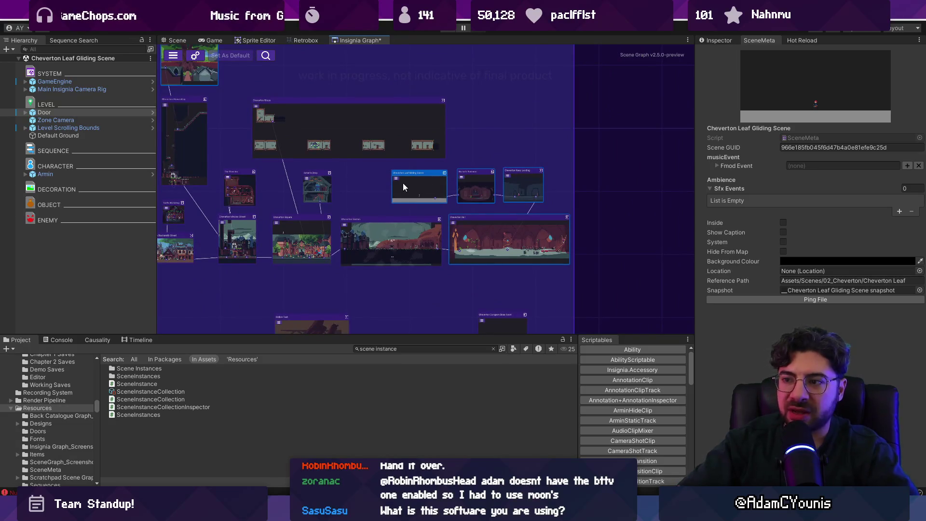
scroll(408, 186, "up", 5)
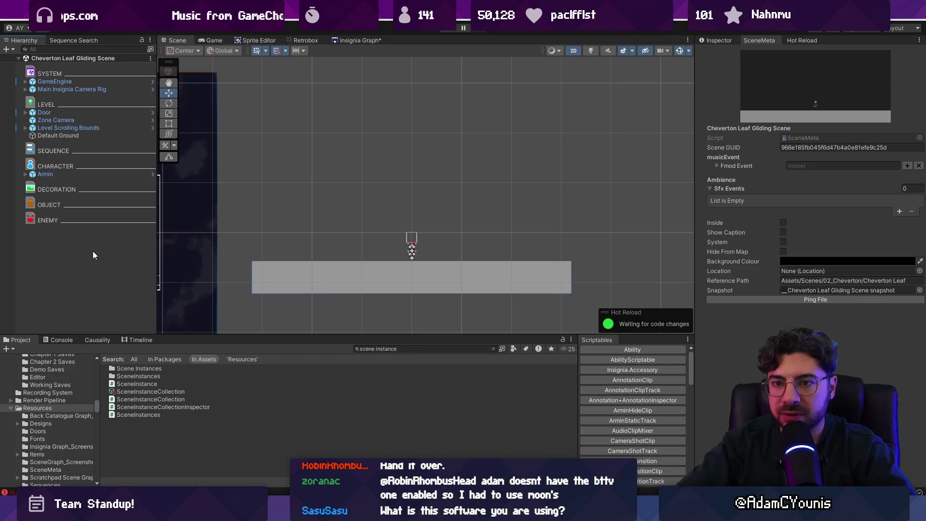
Step: Create an empty GameObject in the Hierarchy and name it Annotation
right_click(93, 255)
left_click(146, 304)
left_click(57, 223)
left_click(62, 227)
left_click(112, 228)
type("Annot")
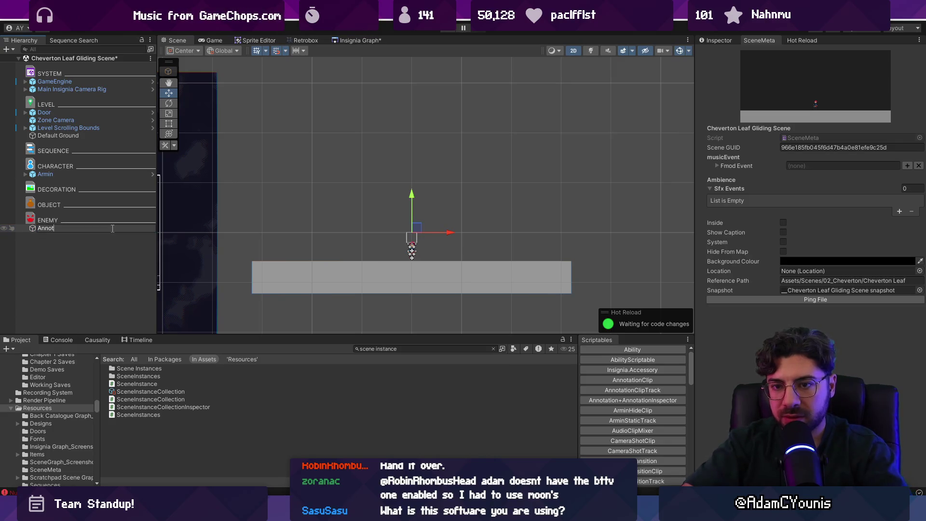
type("ion")
key("Return")
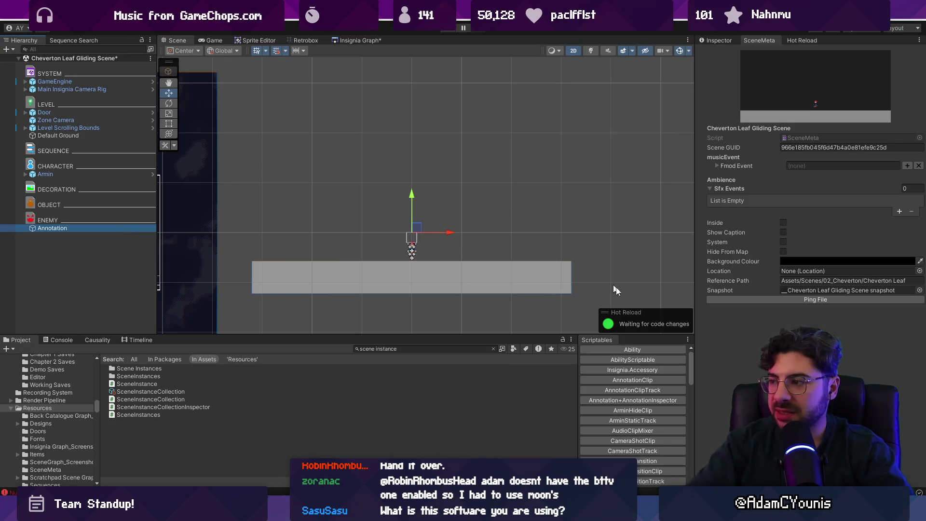
Step: Attach the Annotation script component and begin its note with 'Armin and Ilia'
left_click(723, 42)
left_click(778, 129)
type("annotation")
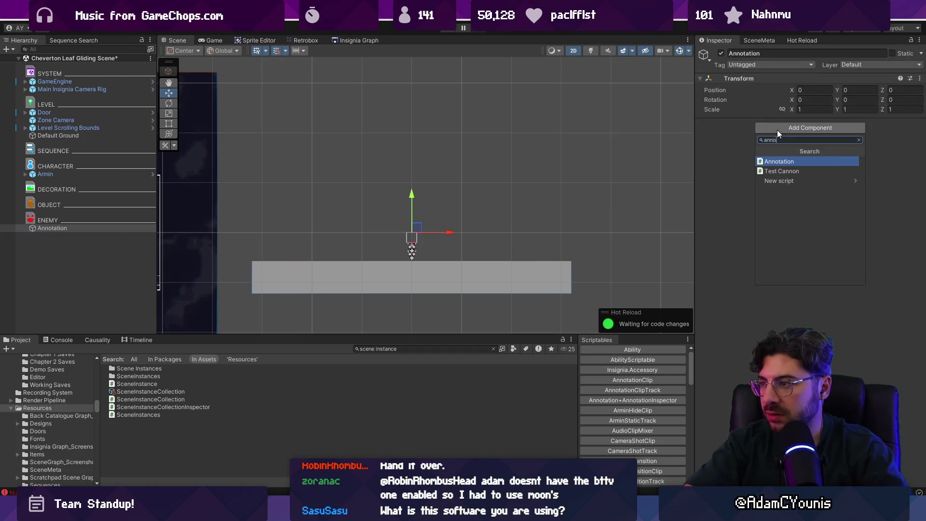
key("Return")
left_click(769, 165)
type("Arm")
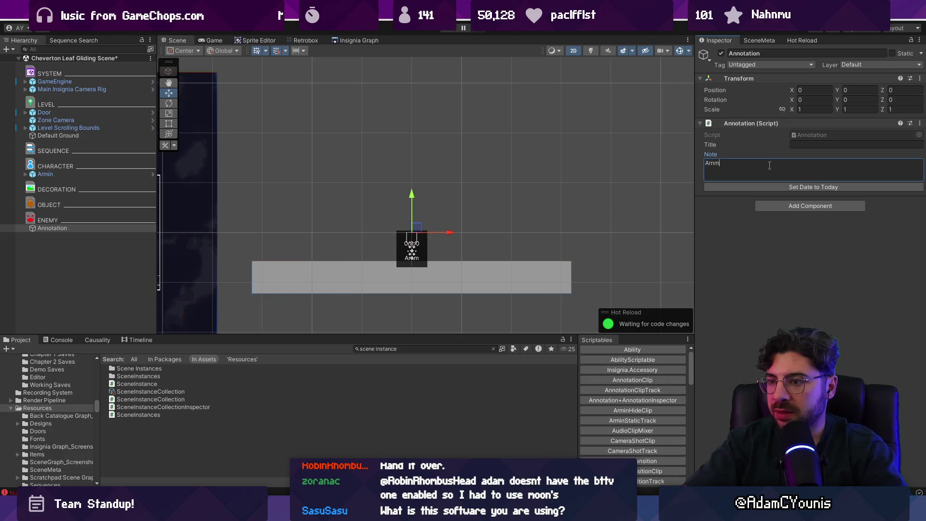
type("in and Ilia")
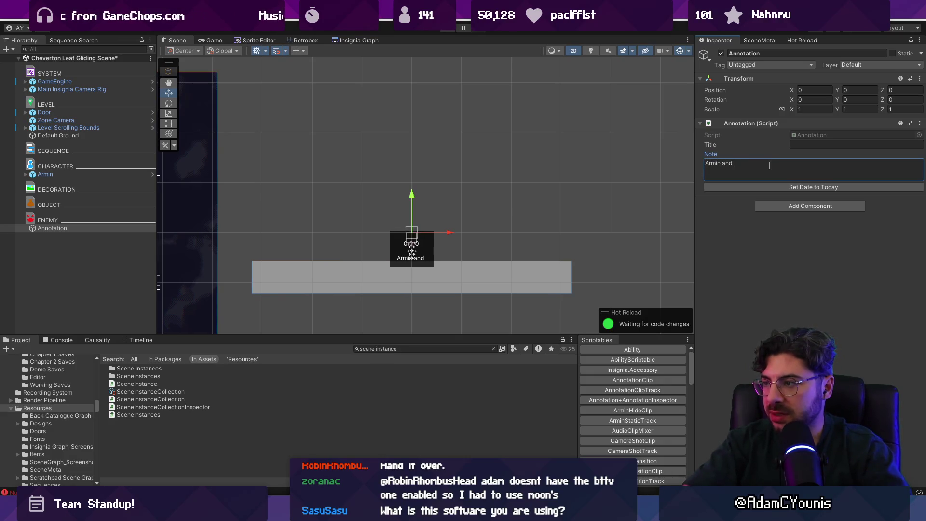
Step: Write the leaf-paraglide note, ending 'the outer perimeter of cheverton where her horse, Lazarus is waiting.'
scroll(465, 255, "up", 5)
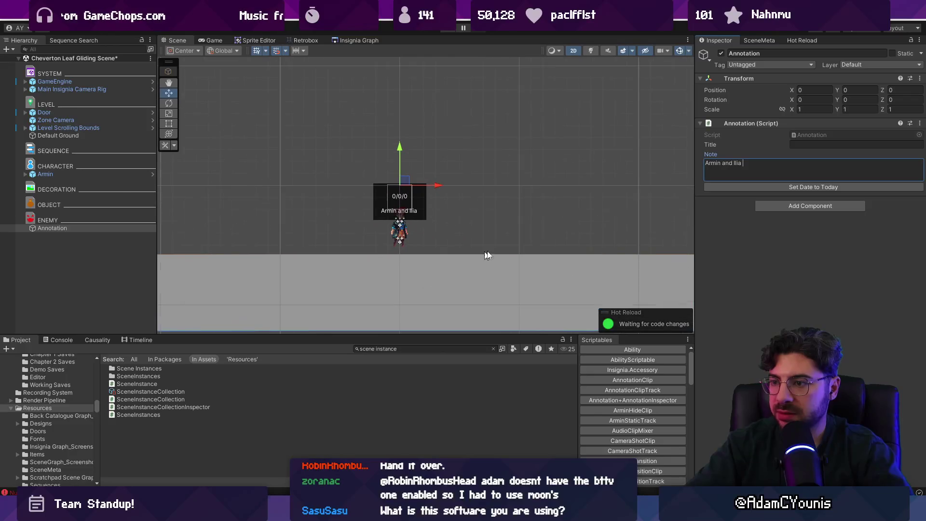
type("stand on ")
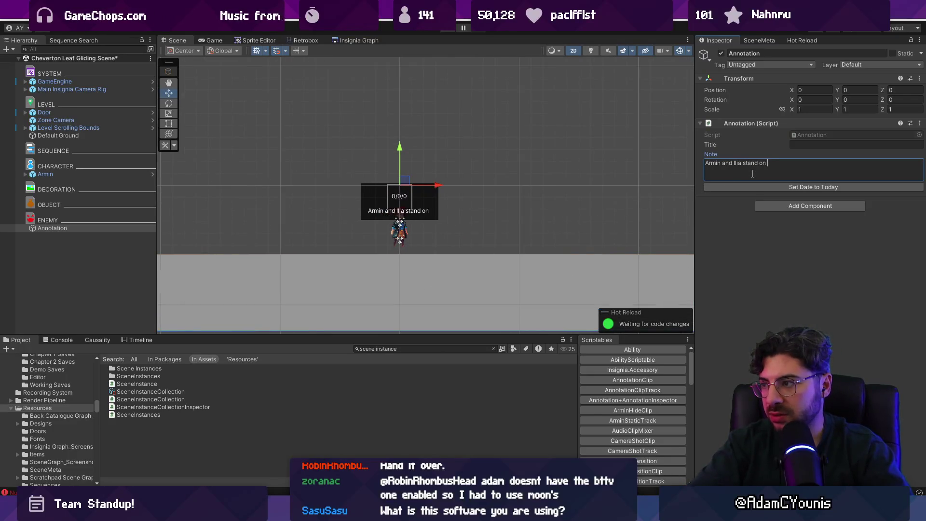
type("a branch. She ")
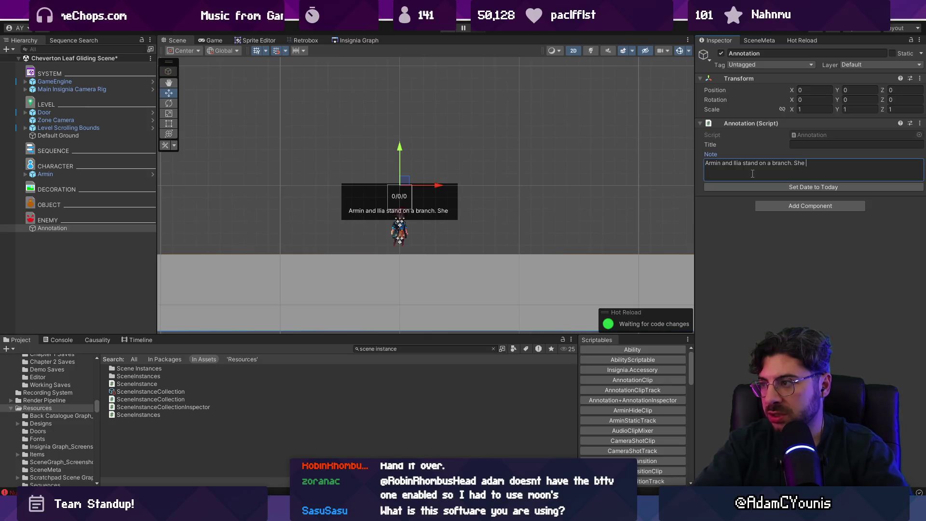
type("pulls a leaf from ")
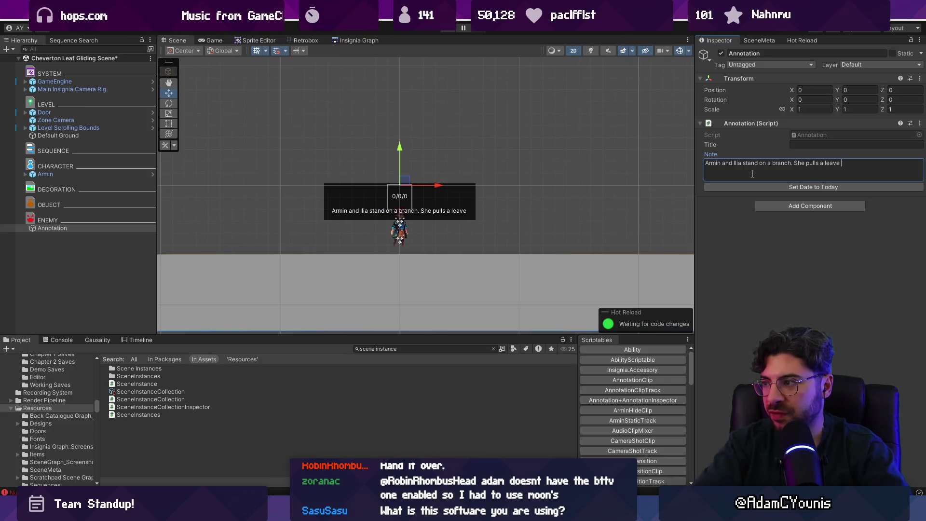
type("the ")
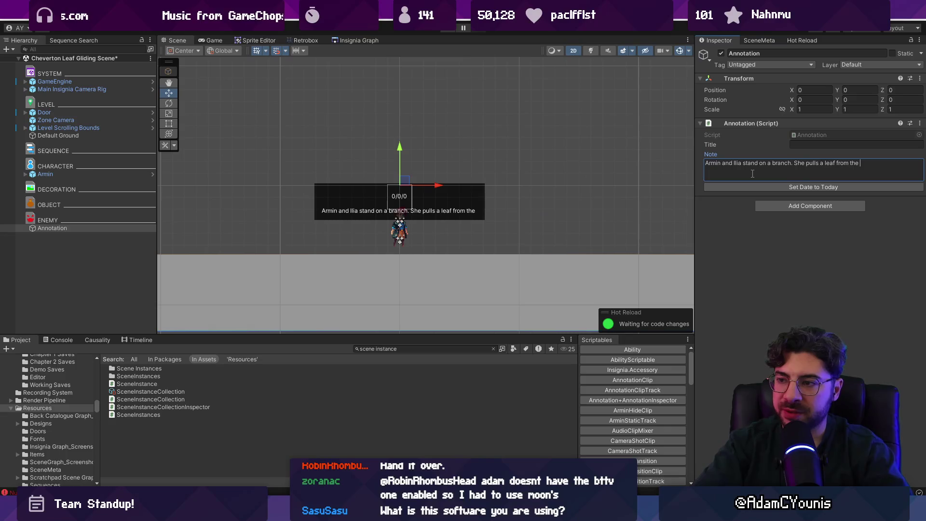
type("tree, A Bug's Life style and")
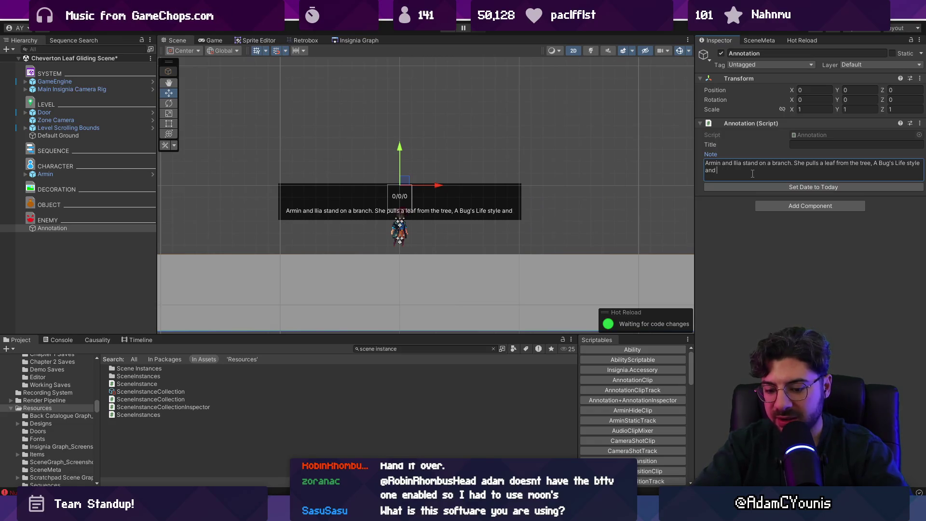
type("paraglides ")
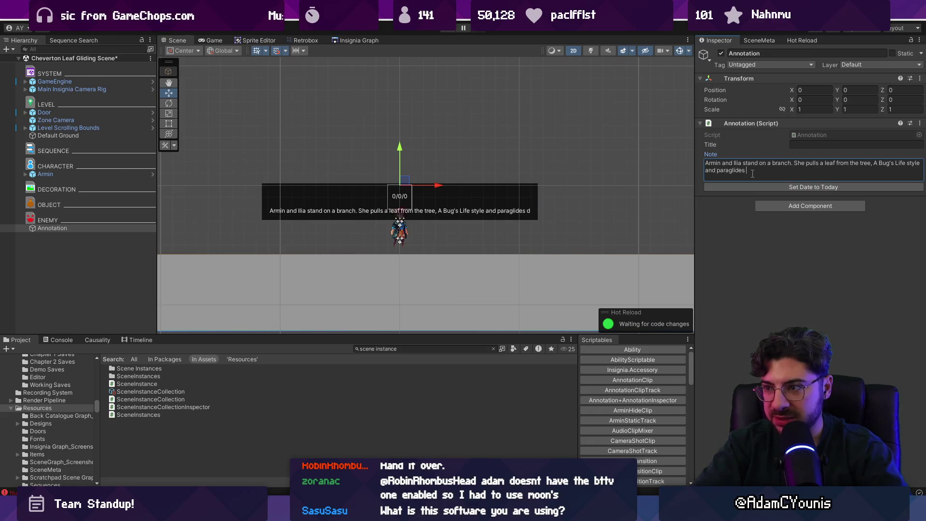
type("down to ")
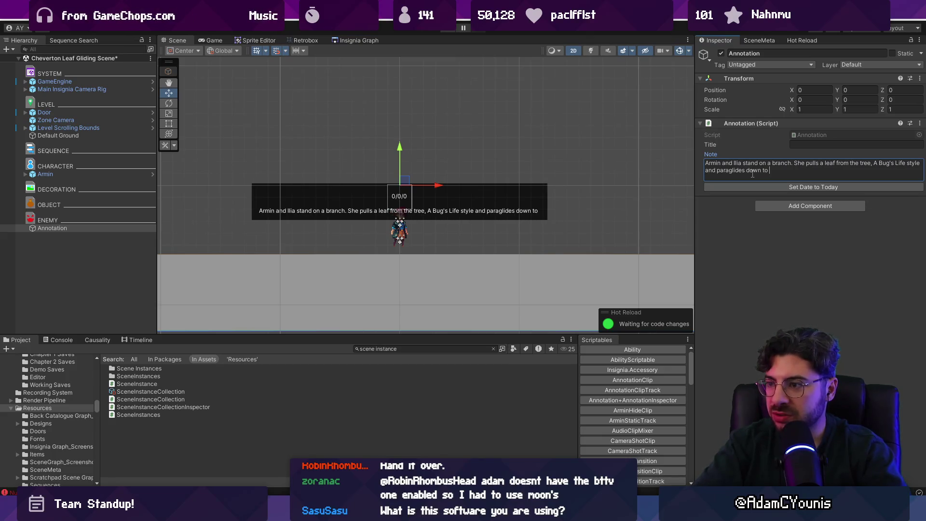
type("the streets")
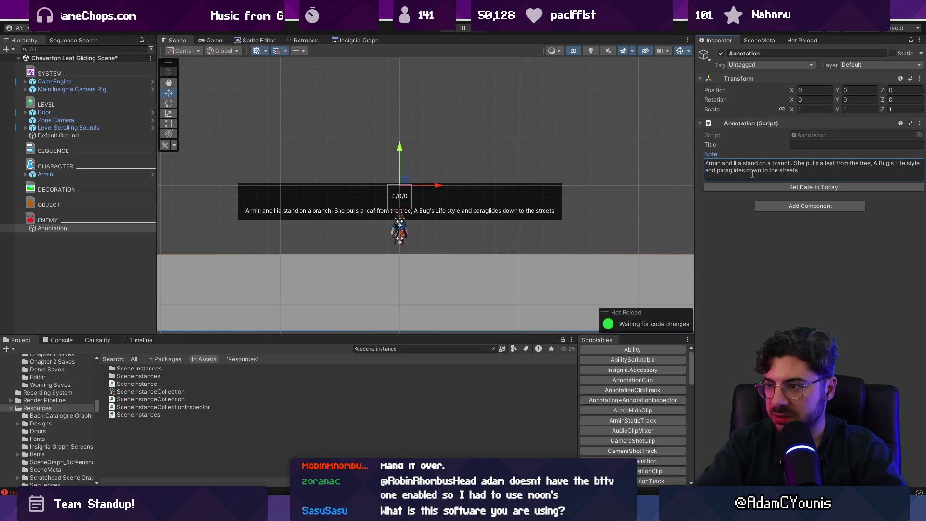
type("of ")
type("heve")
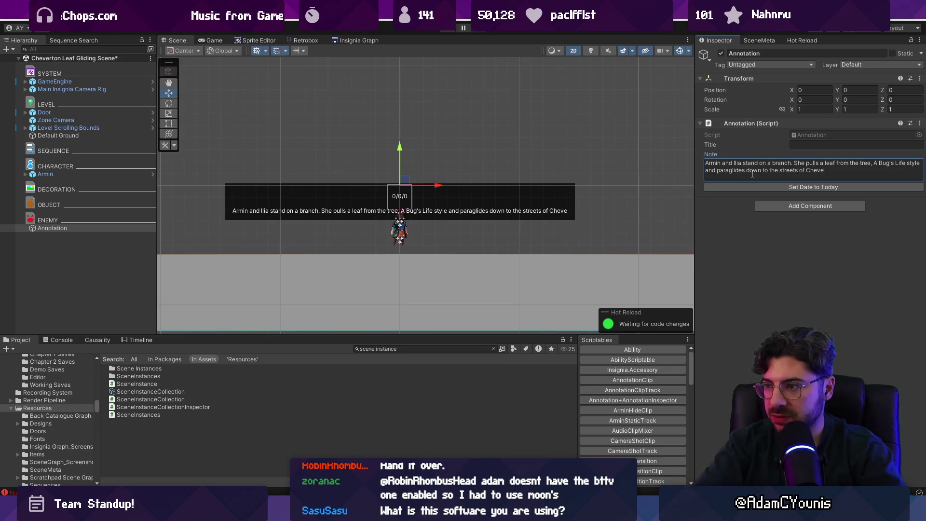
type("ton ")
type("o her")
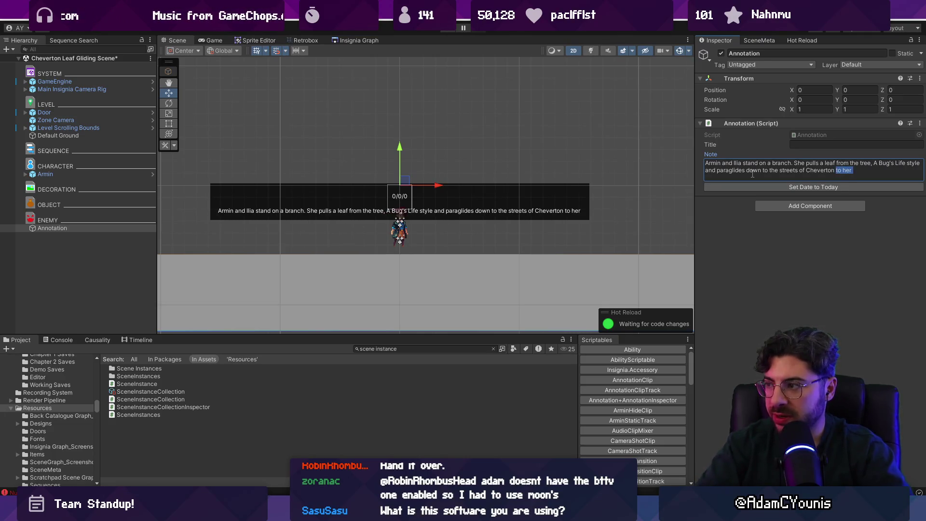
type("horse")
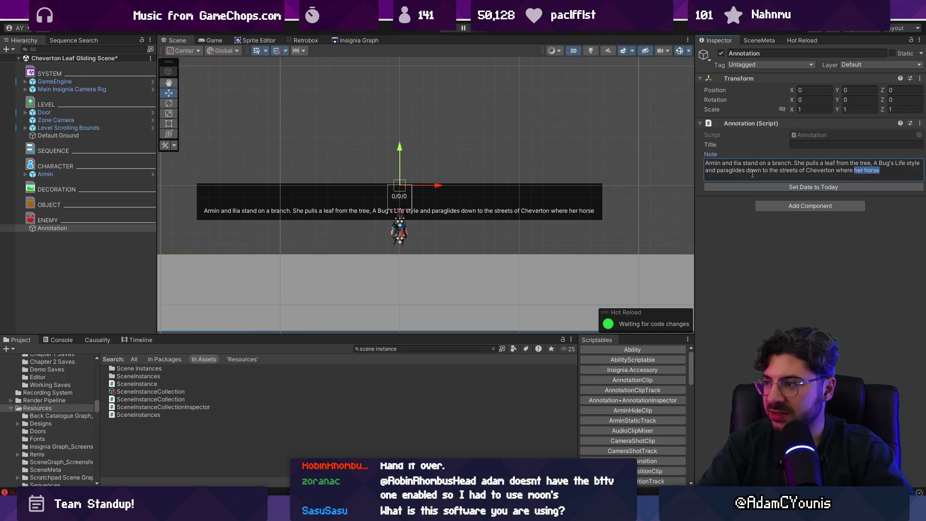
key("ctrl+shift+Left")
key("ctrl+shift+Left")
key("ctrl+shift+Left")
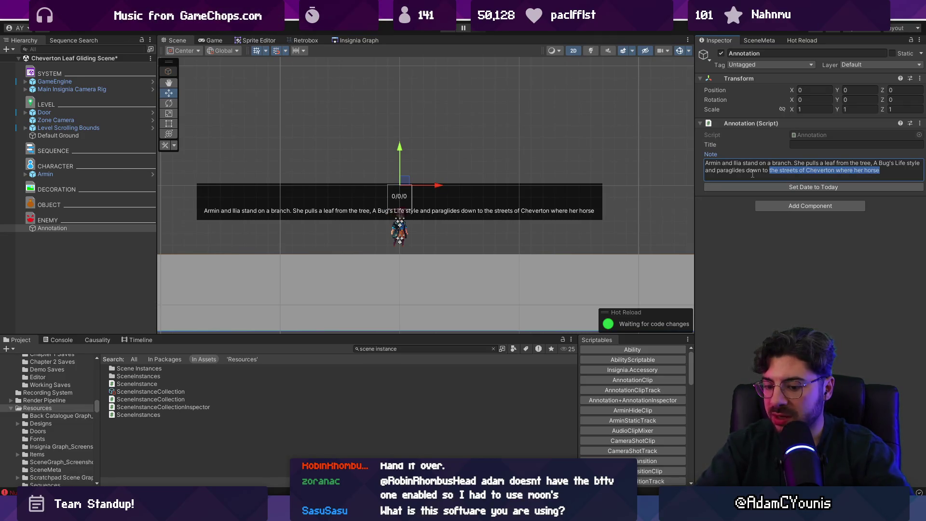
type("the outer perimeter ")
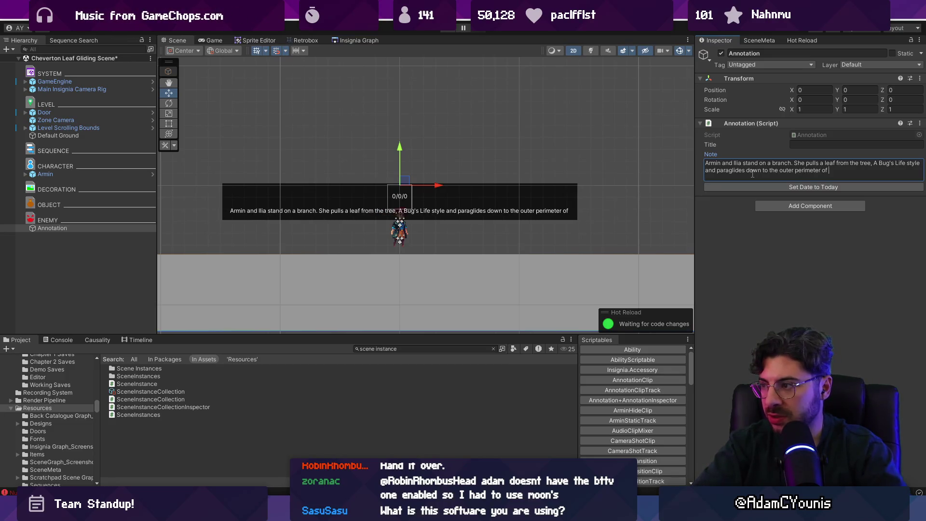
type("of cheverton wher")
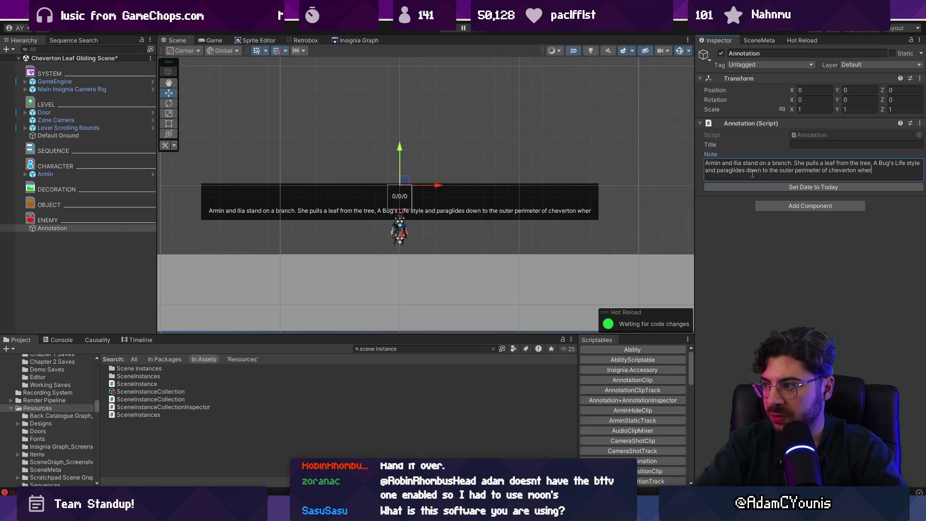
type("e her horse")
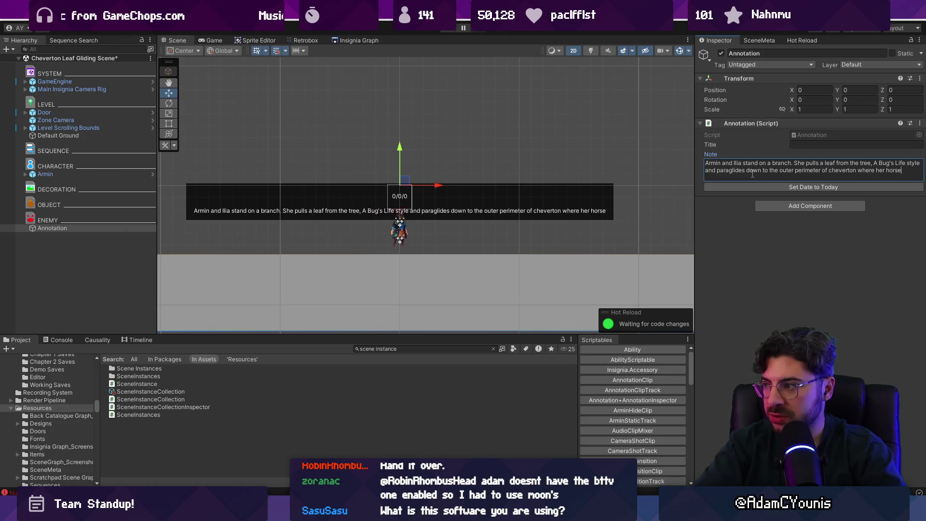
type(", Lazarus i")
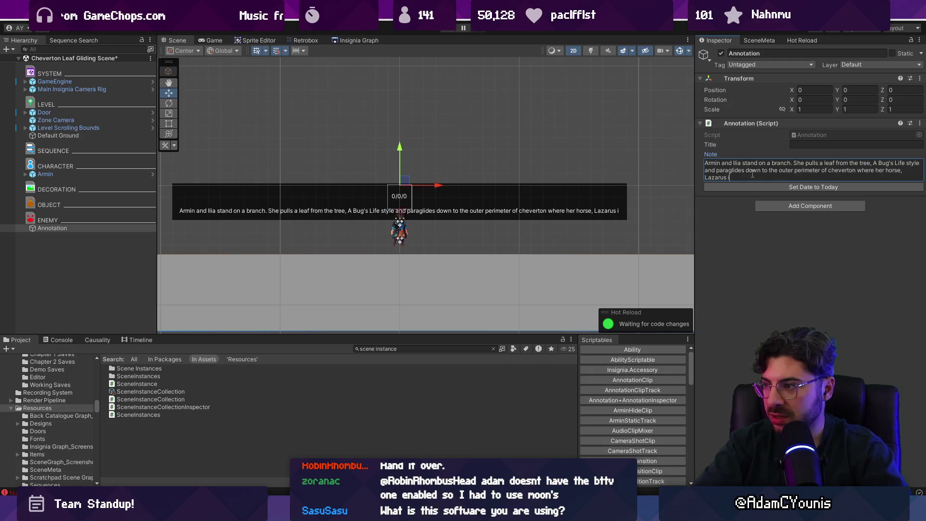
type("s waiting.,")
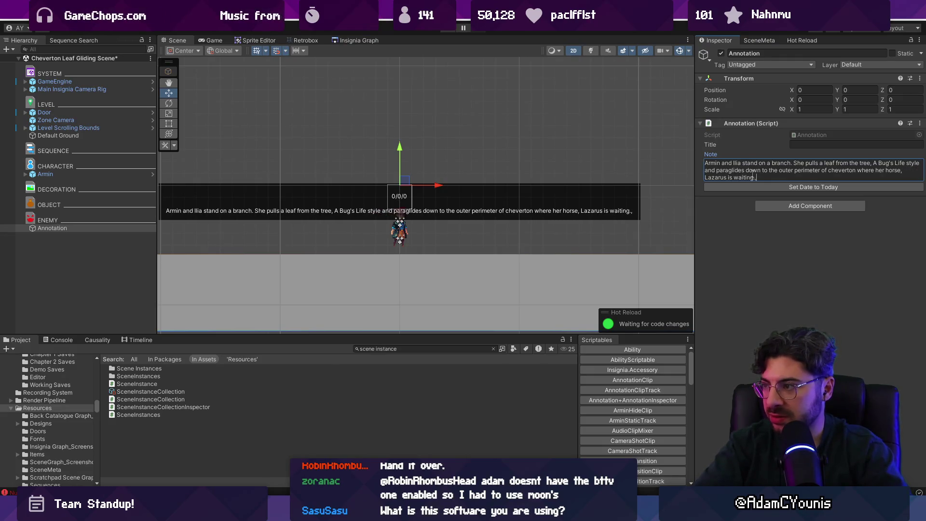
key("BackSpace")
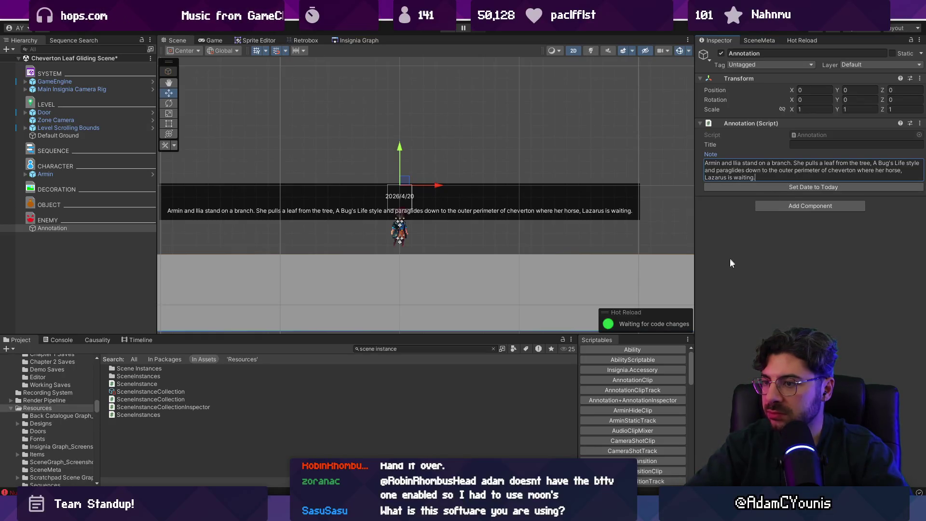
Step: Title the annotation 'Mise en Scene' and add a comma after 'A Bug's Life style' in the note
left_click(802, 145)
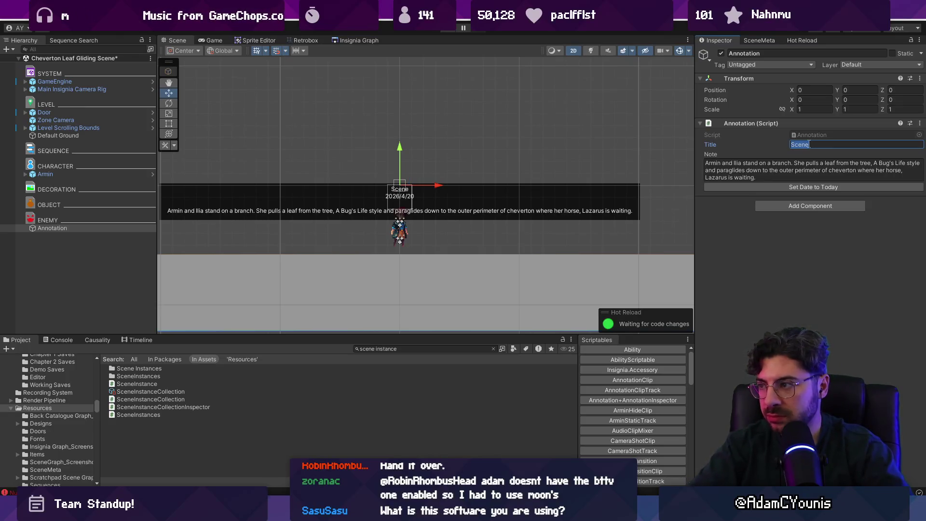
type("Scene")
left_click(874, 163)
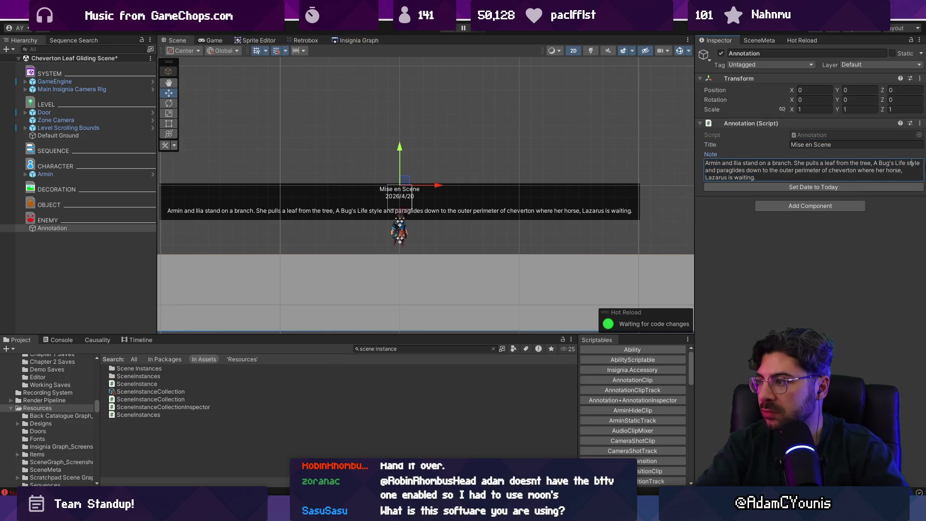
type(",")
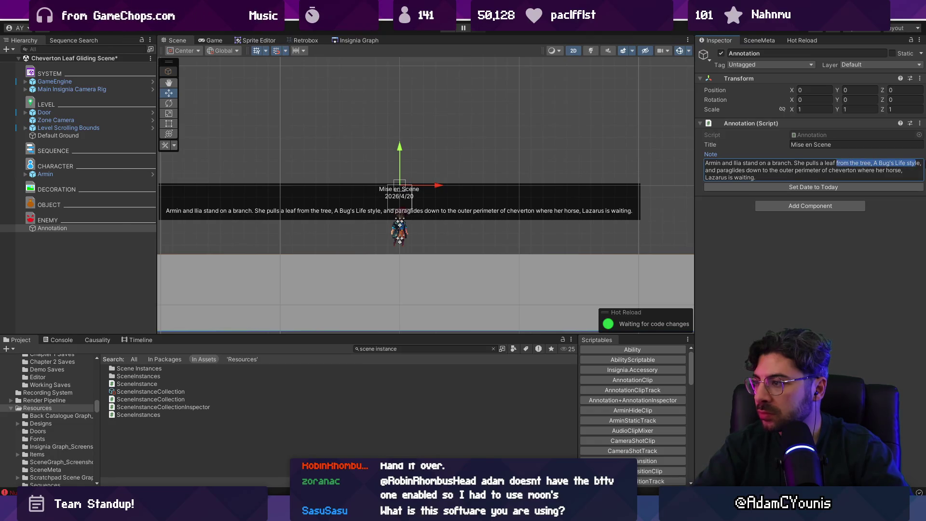
left_click(794, 163)
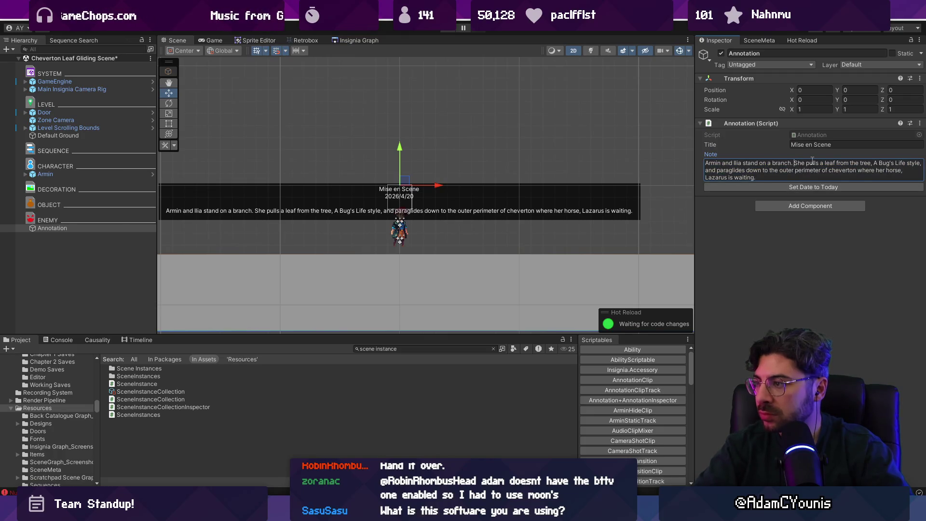
Step: Put the 'She' sentence on its own line and start a new line with '. Ilia' paraglides
key("Return")
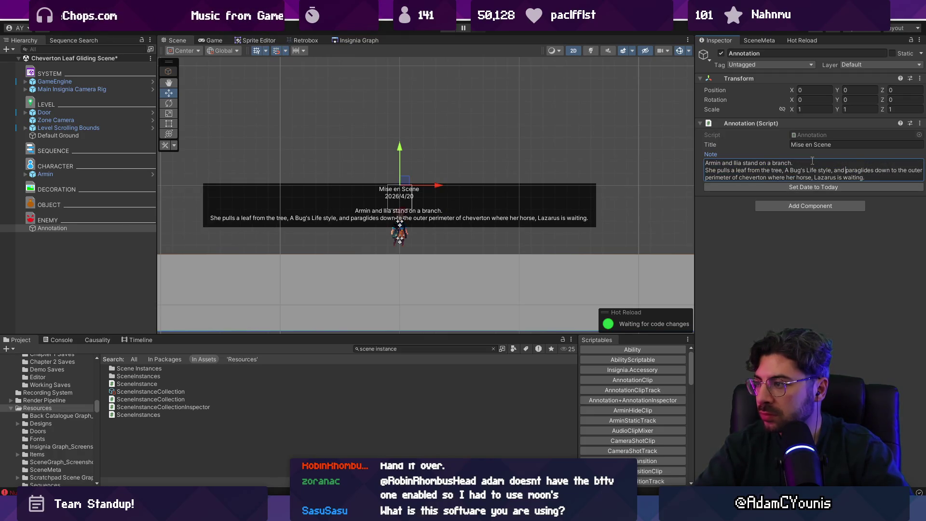
type(". Ili")
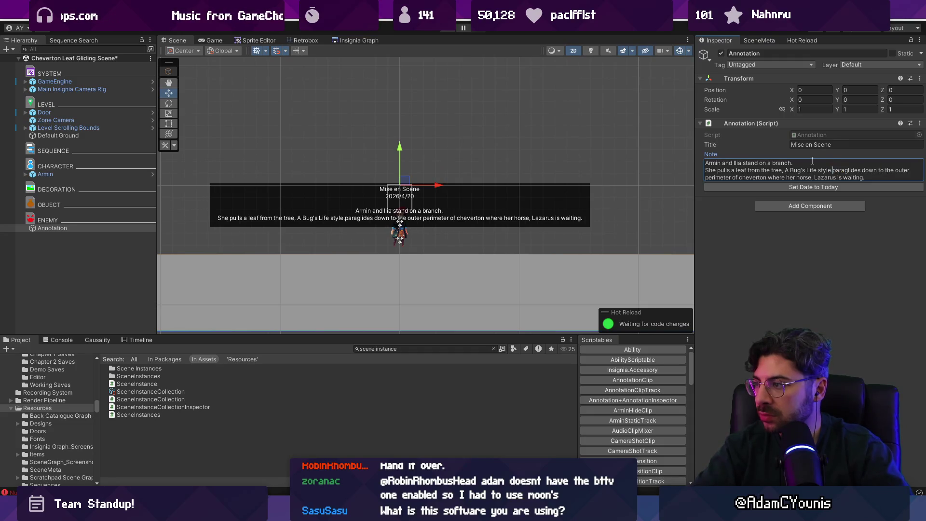
type("a")
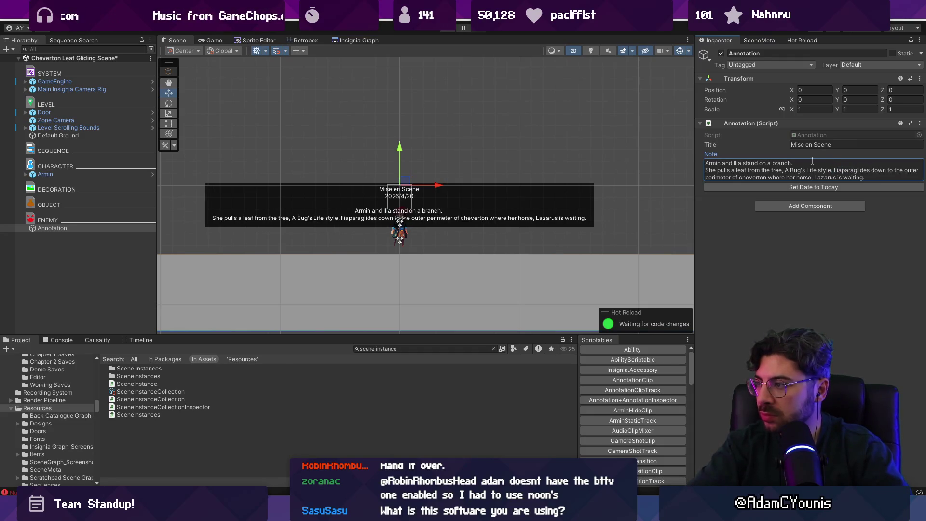
key("Return")
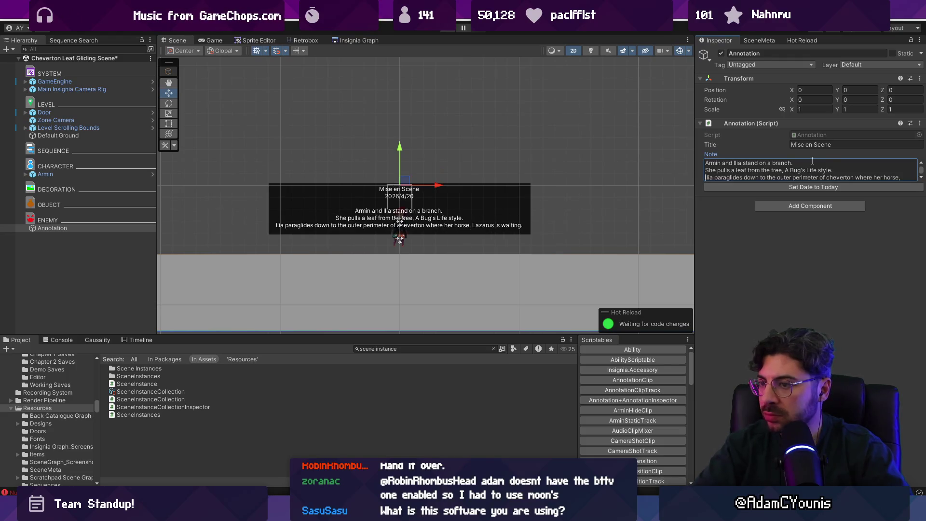
Step: Reselect the Annotation object and add a blank line after the note's last line
scroll(357, 193, "up", 5)
left_click(308, 121)
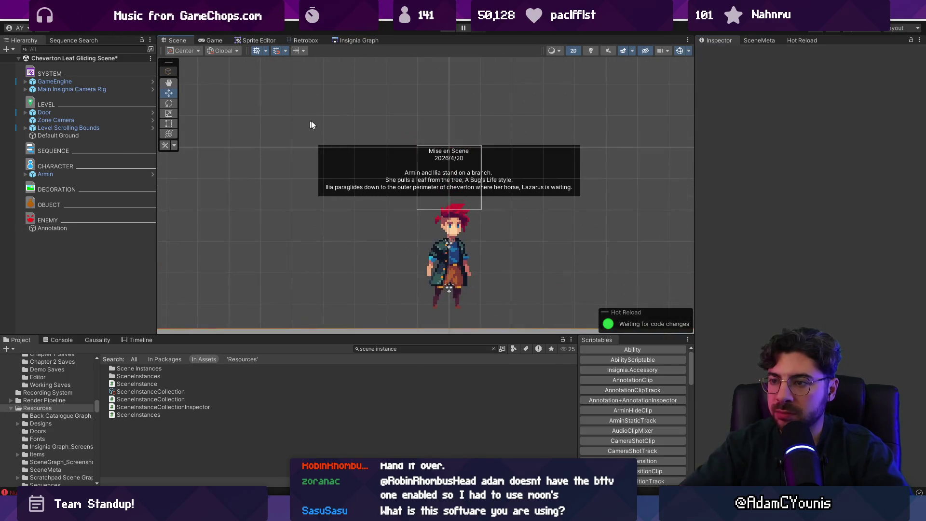
scroll(377, 225, "down", 2)
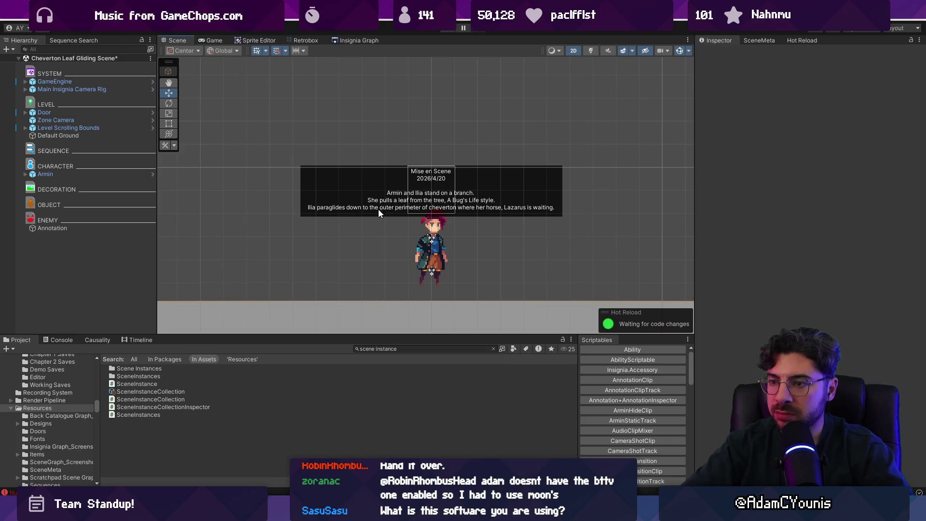
left_click(52, 228)
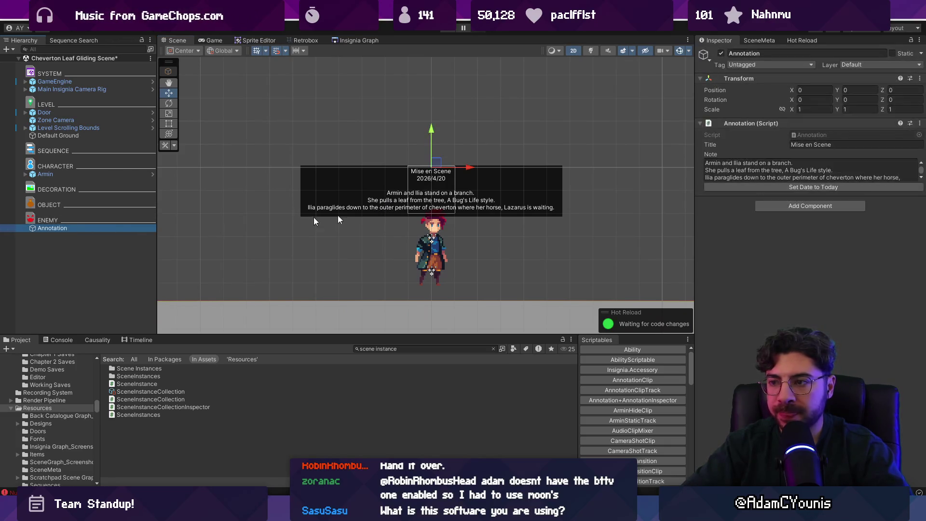
left_click(854, 172)
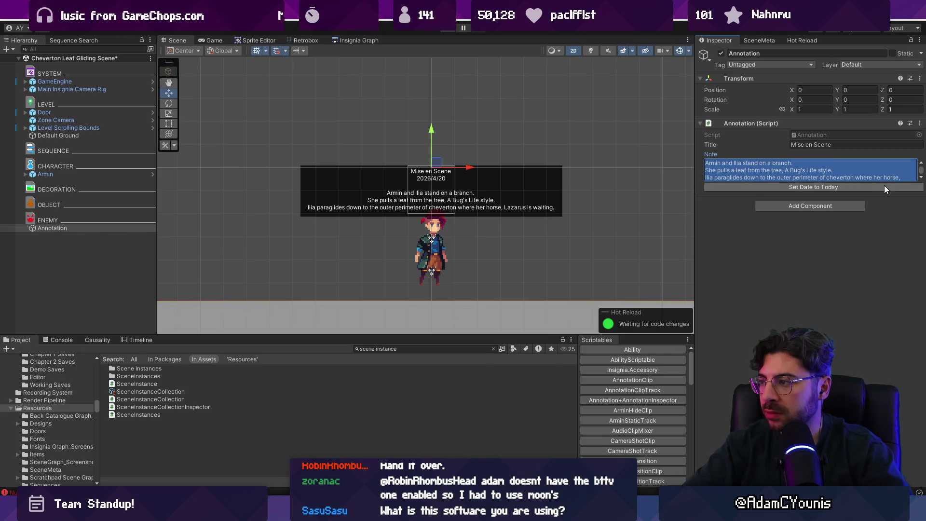
left_click(890, 172)
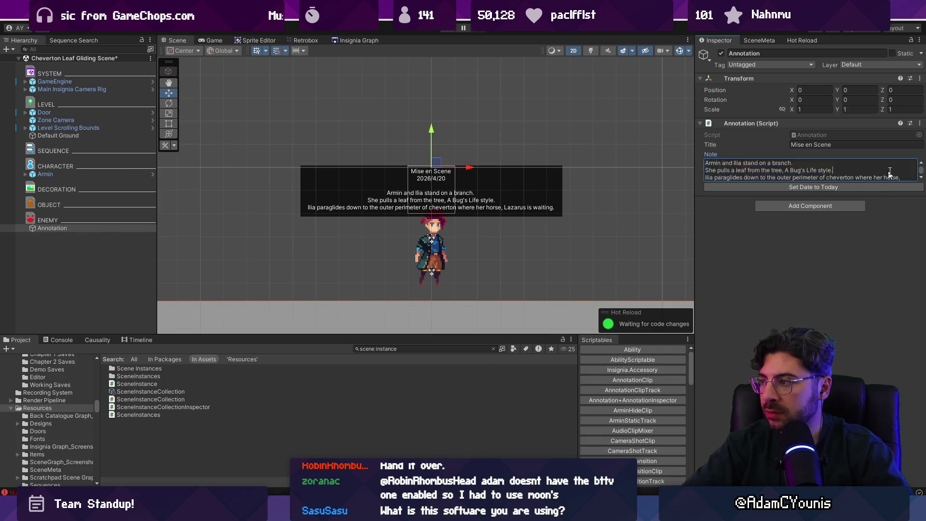
left_click(830, 175)
left_click(811, 178)
key("Return")
key("Return")
Step: Trim the note's trailing lines, then duplicate Annotation and move Annotation_1 to the right
type("Armin")
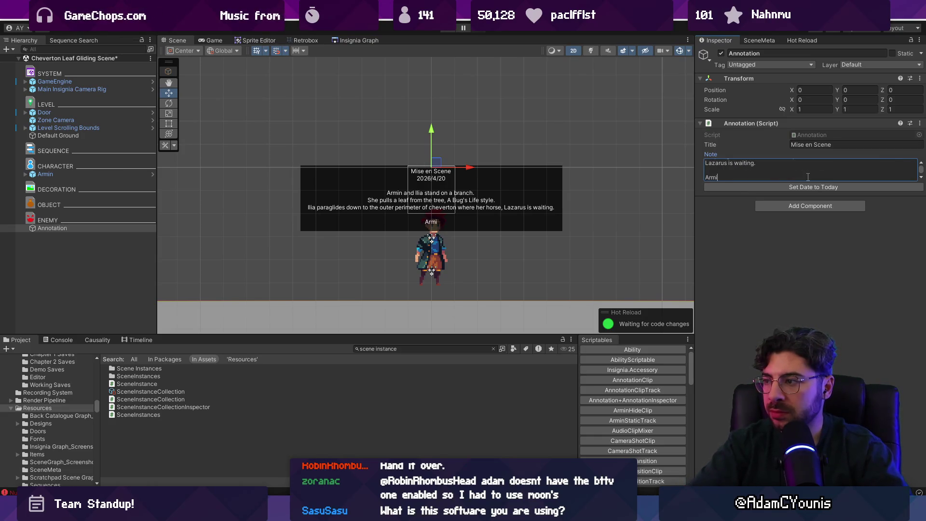
key("BackSpace")
key("BackSpace")
left_click(60, 228)
key("ctrl+d")
mouse_move(465, 167)
left_mouse_down()
mouse_move(584, 166)
mouse_move(722, 148)
mouse_move(479, 188)
mouse_move(519, 182)
left_mouse_up()
Step: Replace Annotation_1's note with 'Armin sheepishly follows, flailing about in the wind as the town bell sounds the alarm below.'
left_click(785, 162)
type("Ar")
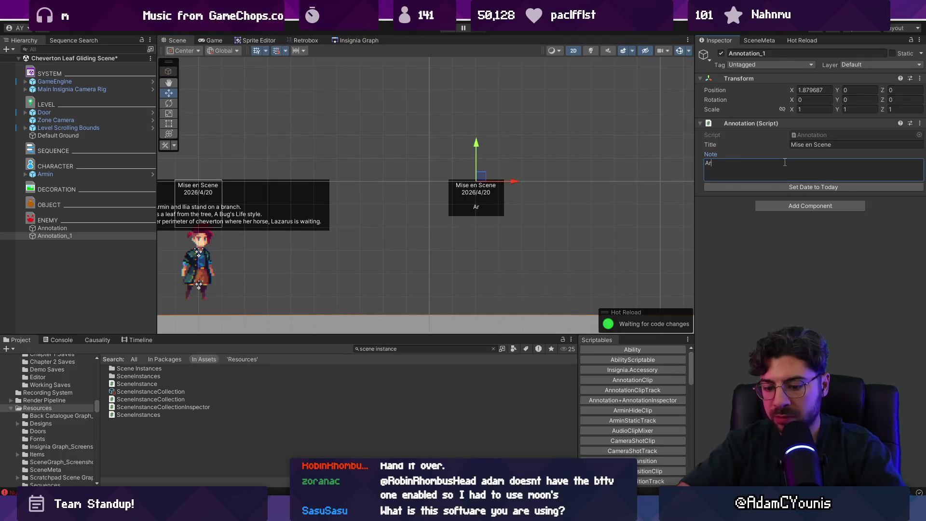
type("min sheepish")
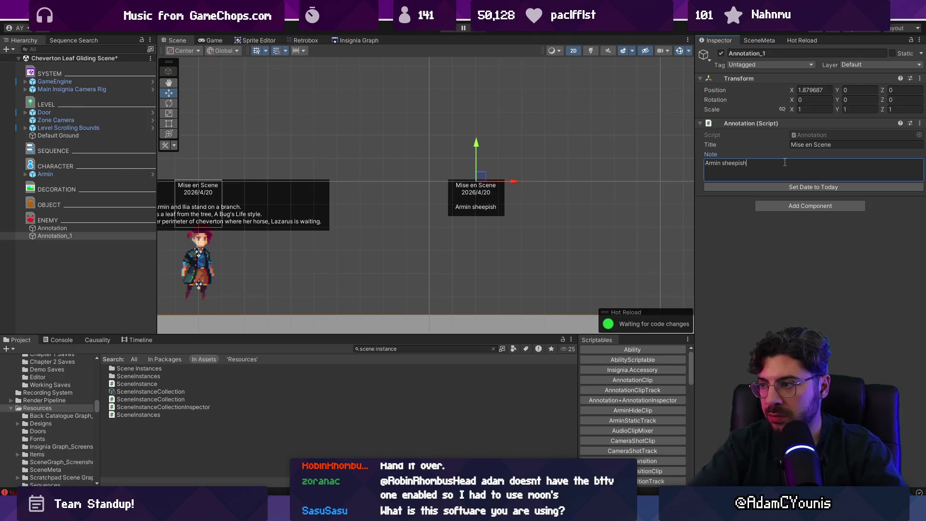
type("ly follows, landing")
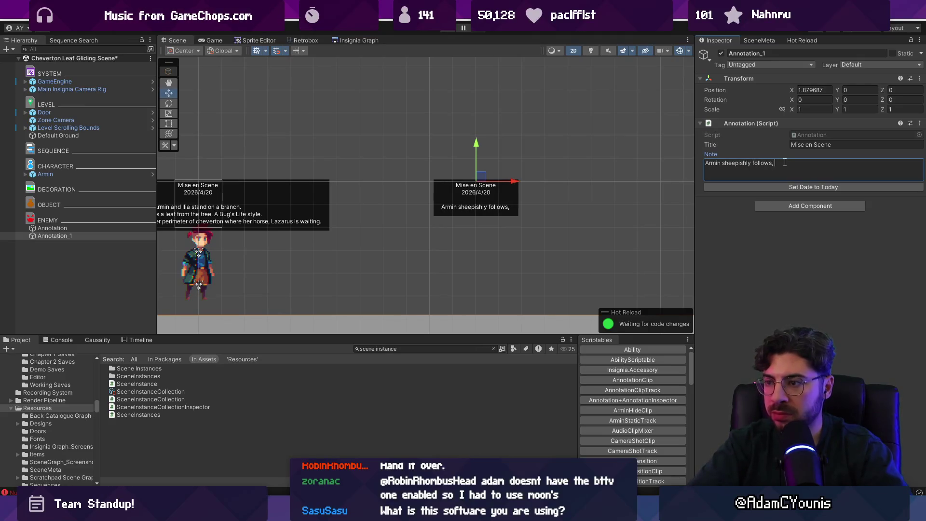
key("BackSpace")
key("BackSpace")
key("BackSpace")
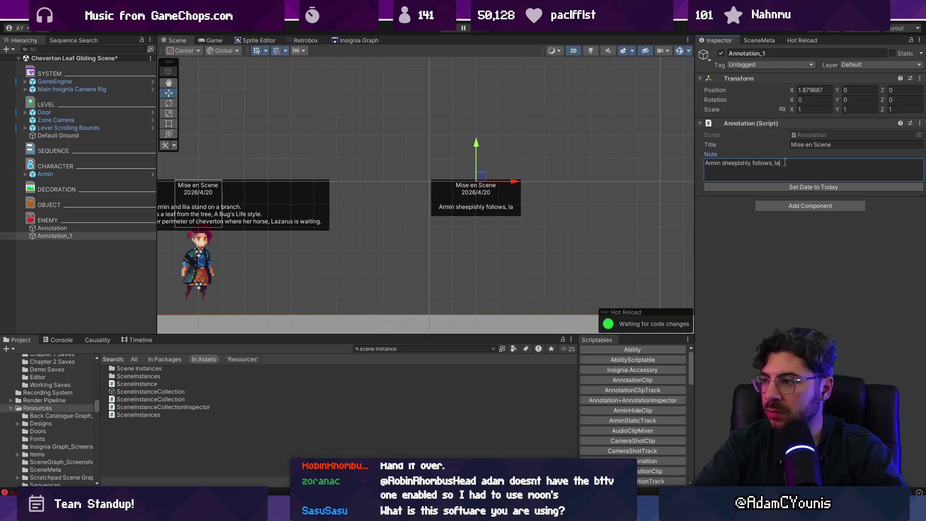
type("flailing abo")
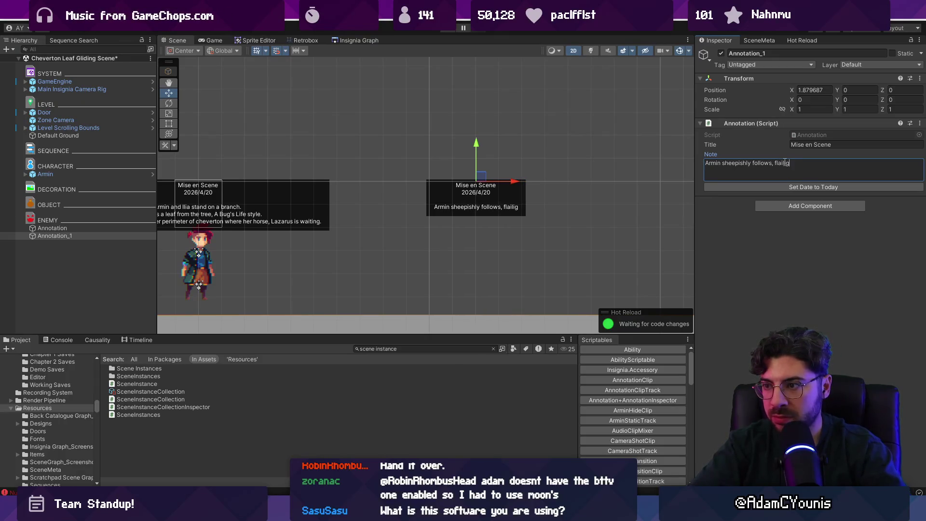
type("ut in the")
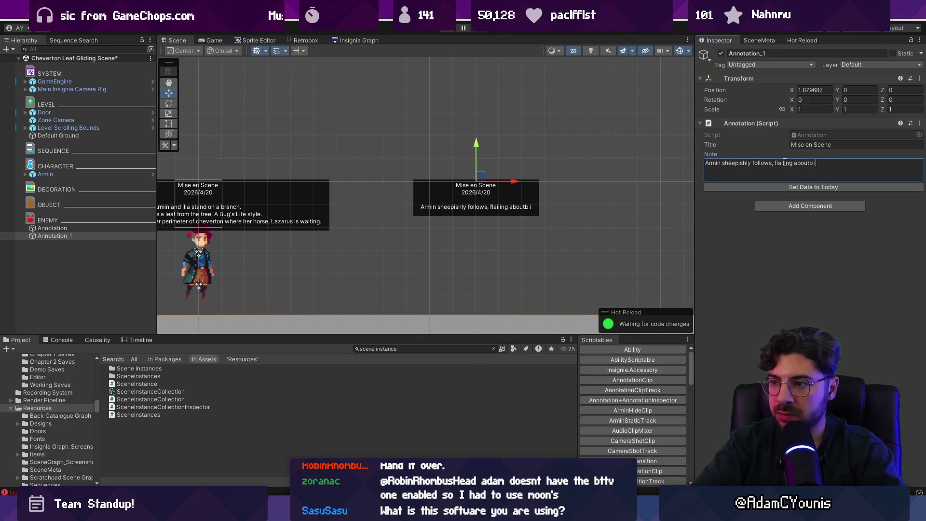
type(" wind ad")
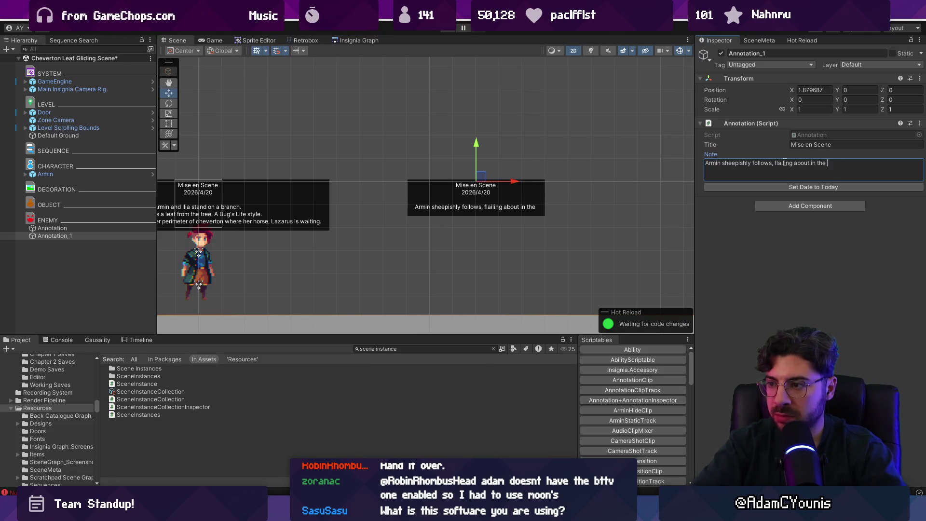
key("BackSpace")
type("s the alarm bels")
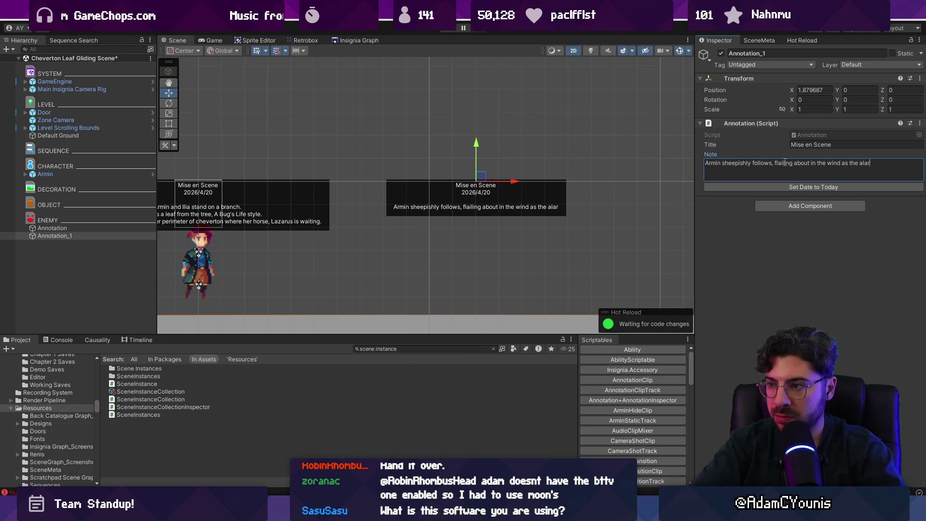
key("ctrl+shift+Left")
key("ctrl+shift+Left")
type("town bel")
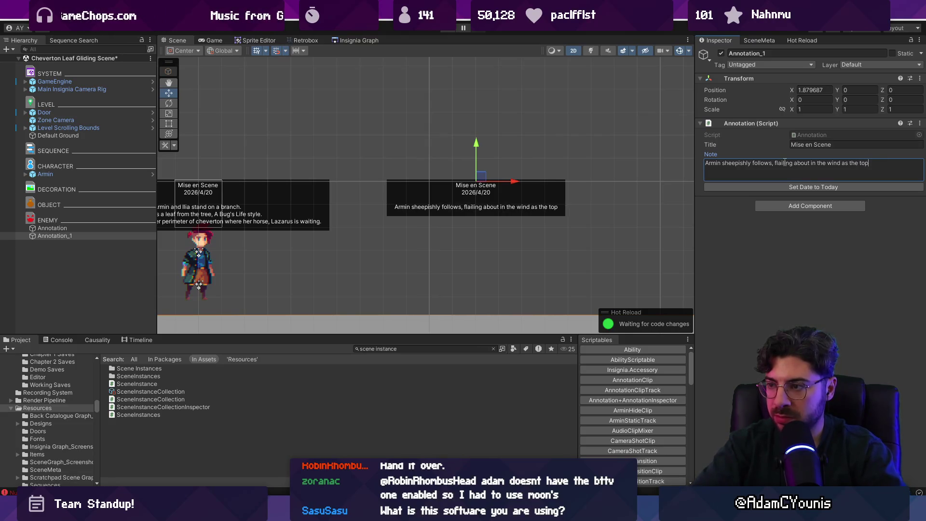
type("l soun")
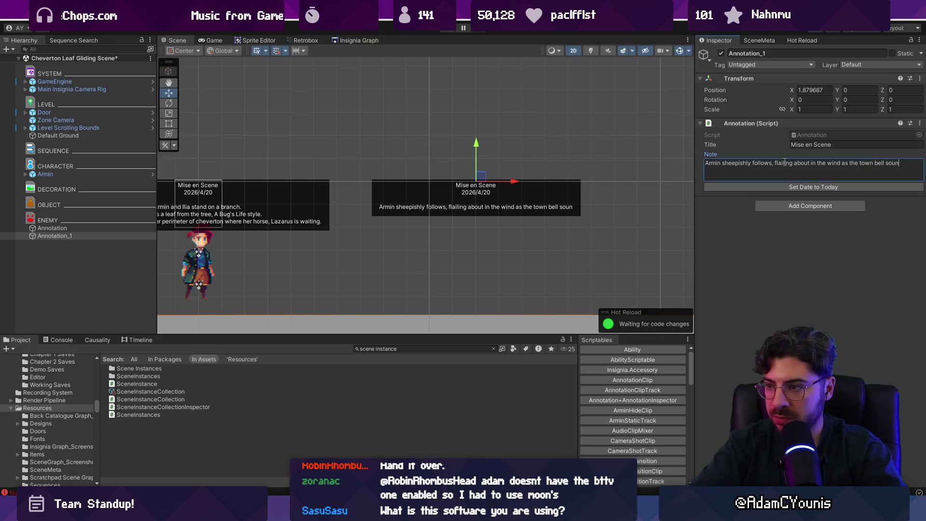
type("ds the alarm below")
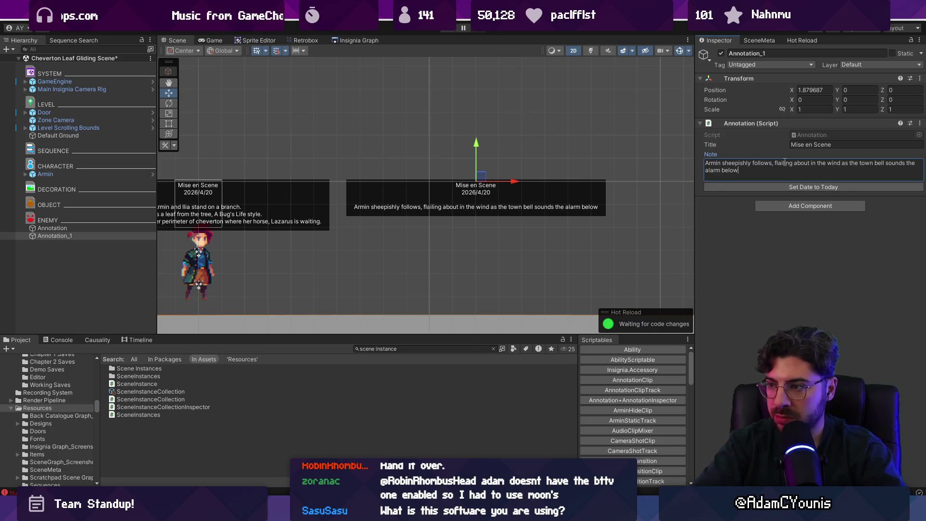
type(",")
key("BackSpace")
type(".")
Step: Add a second note line: 'by Ilia and meets up with her at the horse.'
key("Return")
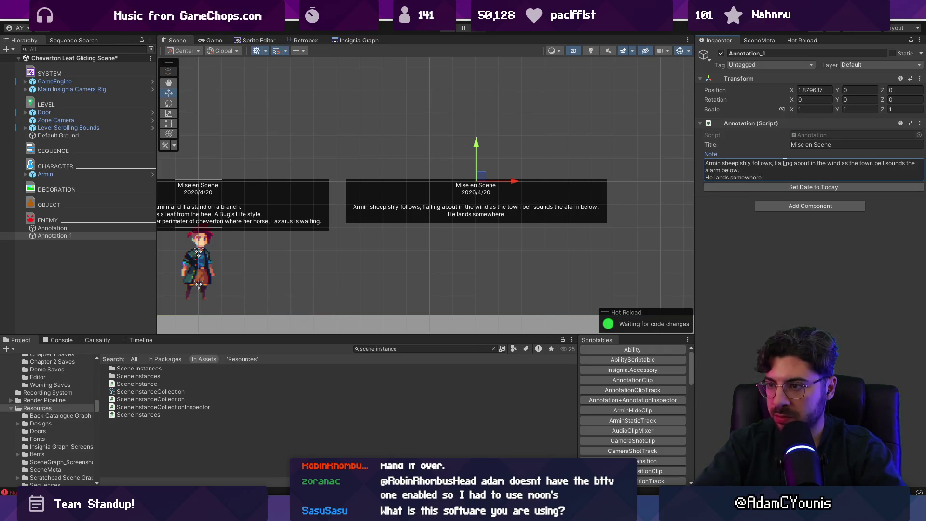
type("by Ilia ")
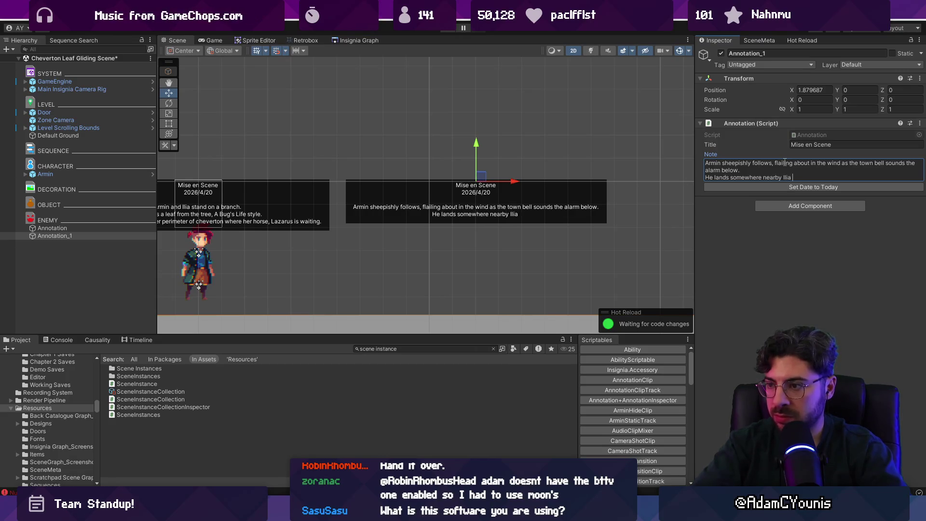
type("and meets up with ")
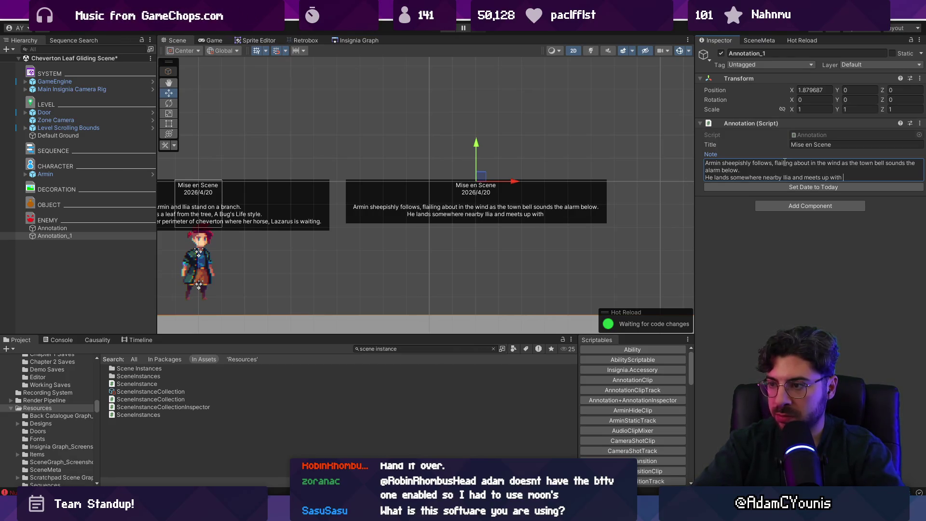
type("her at the horse.")
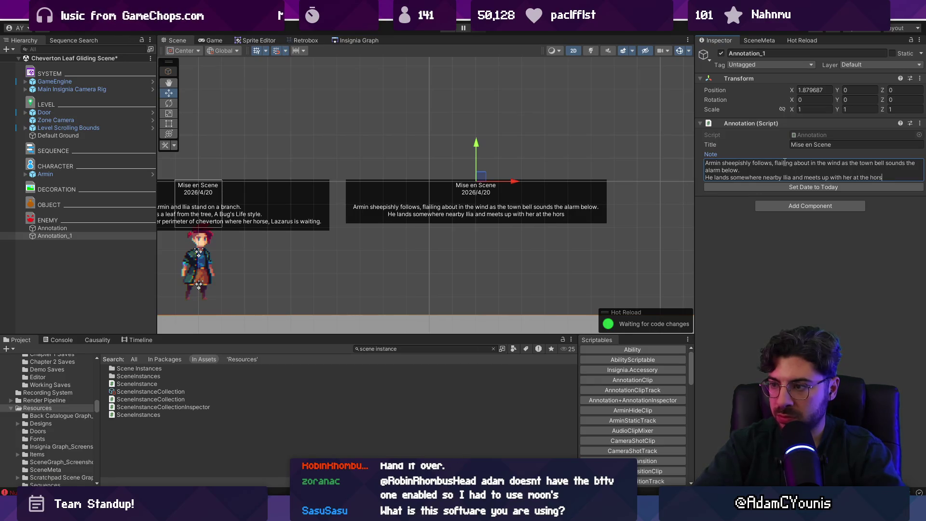
left_click(503, 125)
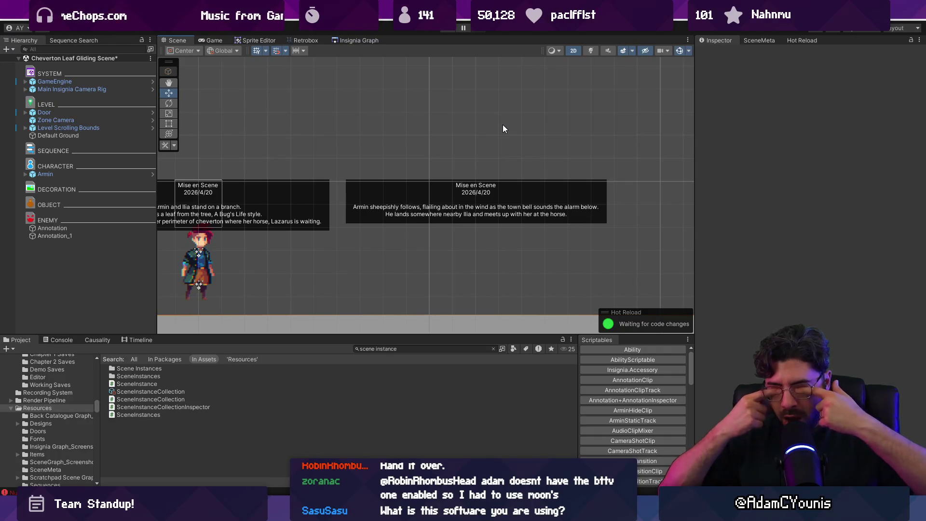
Step: Select Annotation and Annotation_1 and raise them together above the ground strip to Y 4.386875
scroll(398, 177, "down", 5)
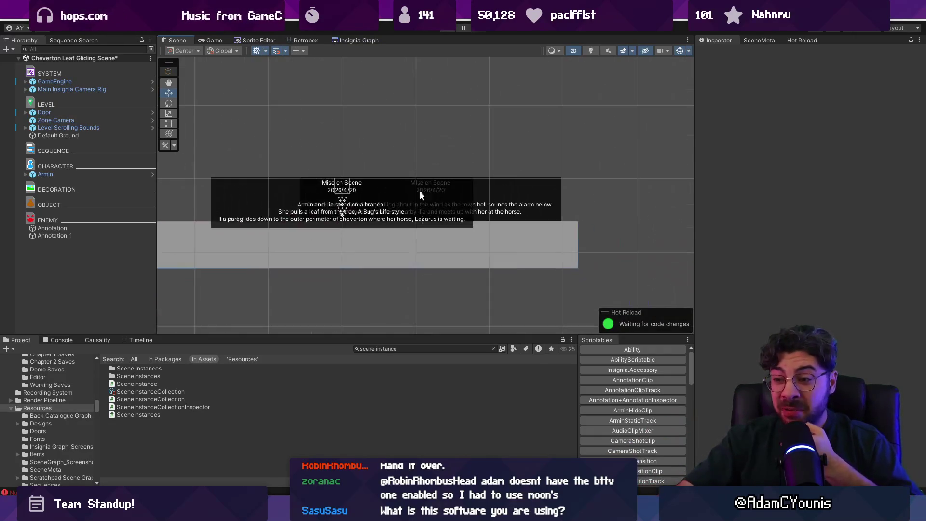
scroll(453, 170, "down", 3)
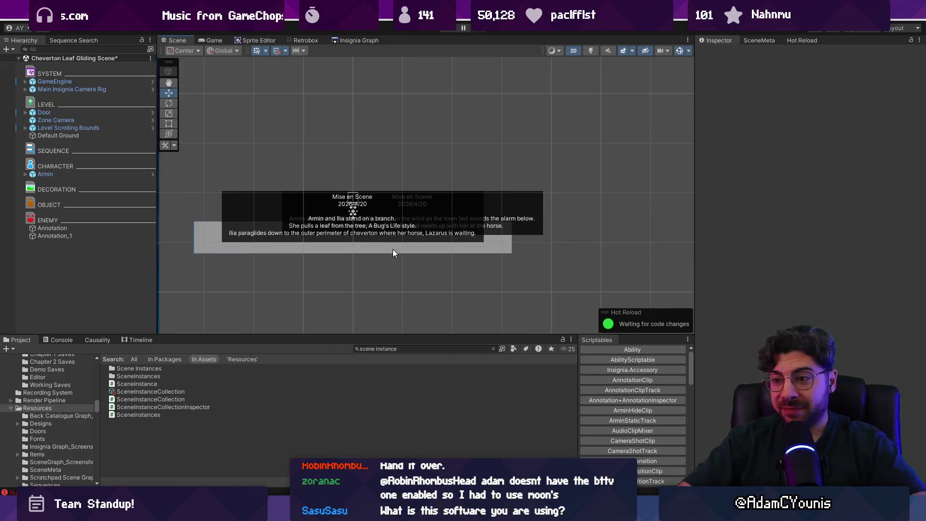
left_click(390, 249)
scroll(353, 165, "down", 2)
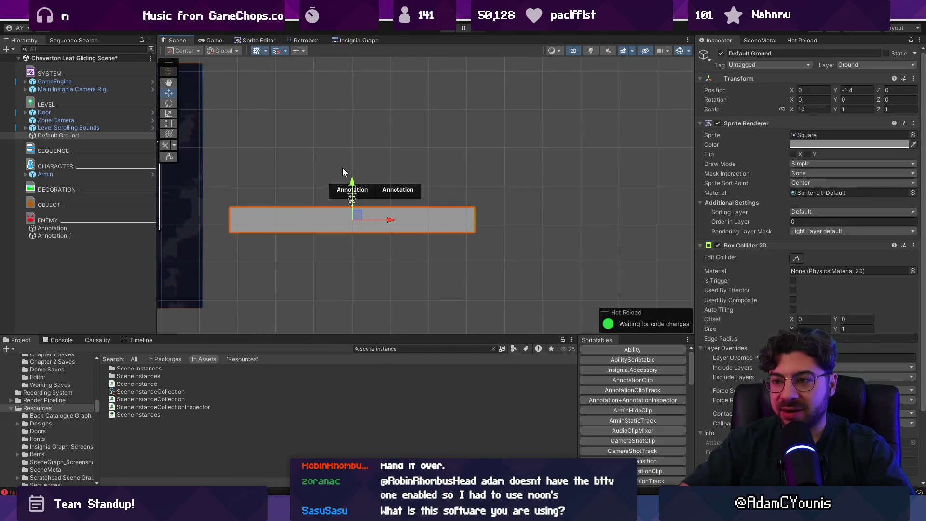
left_click(62, 228)
left_click(63, 235, "shift")
left_click_drag(346, 187, 347, 82)
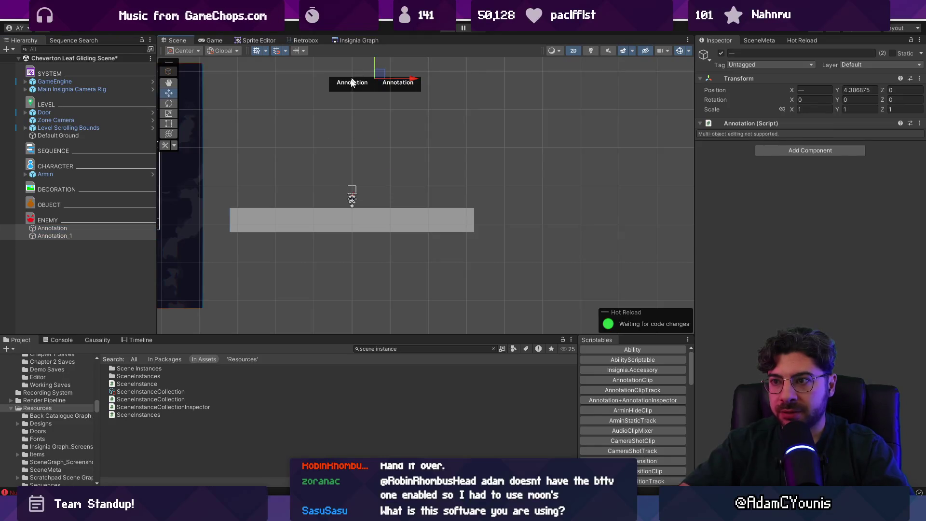
left_click(397, 151)
key("ctrl+f")
right_click(112, 259)
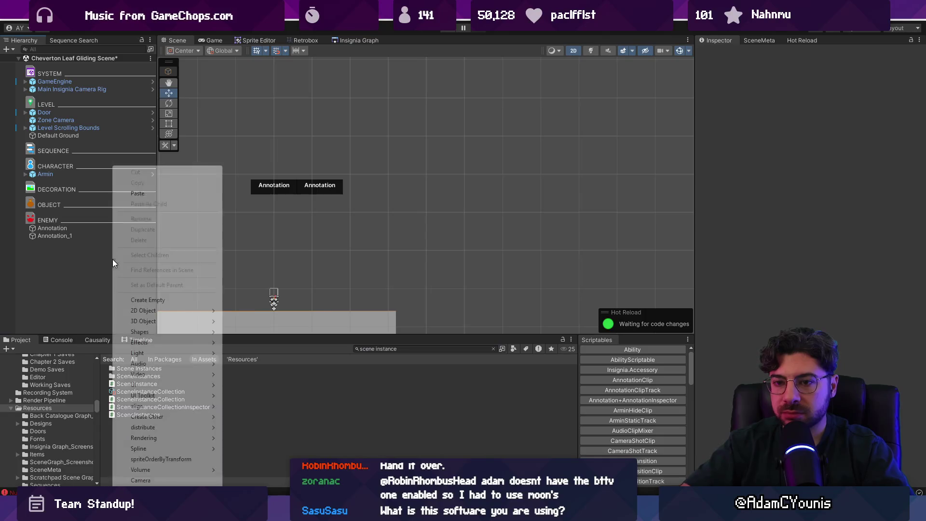
Step: Add a 2D Sprite Shape Closed Shape and set its Corner Threshold to 0
mouse_move(180, 314)
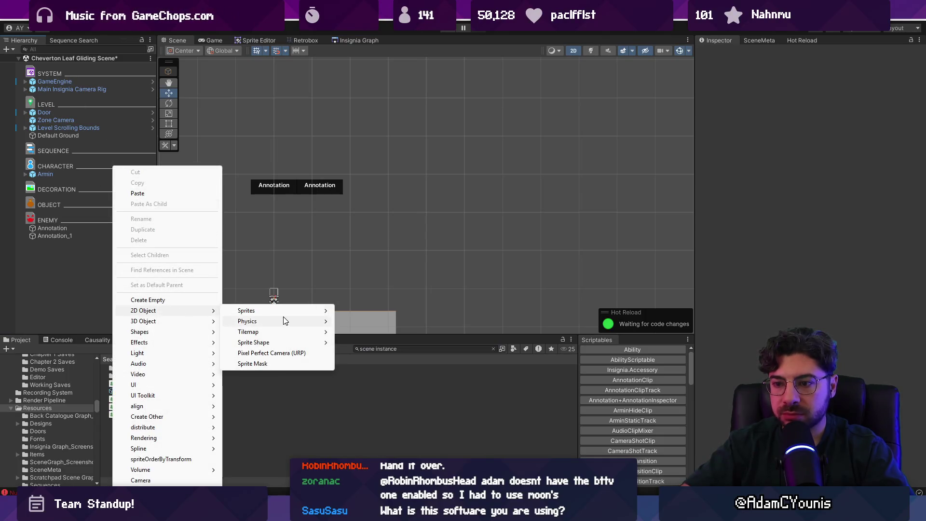
mouse_move(292, 343)
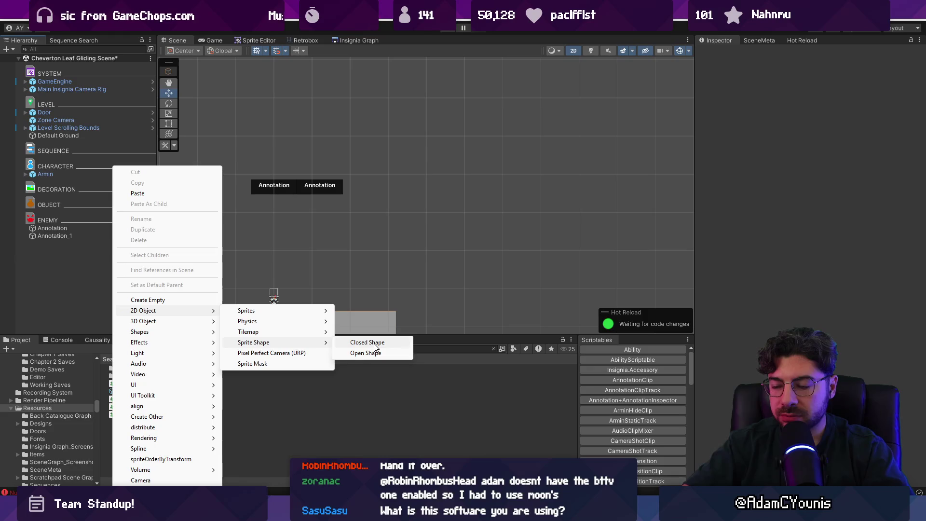
left_click(369, 343)
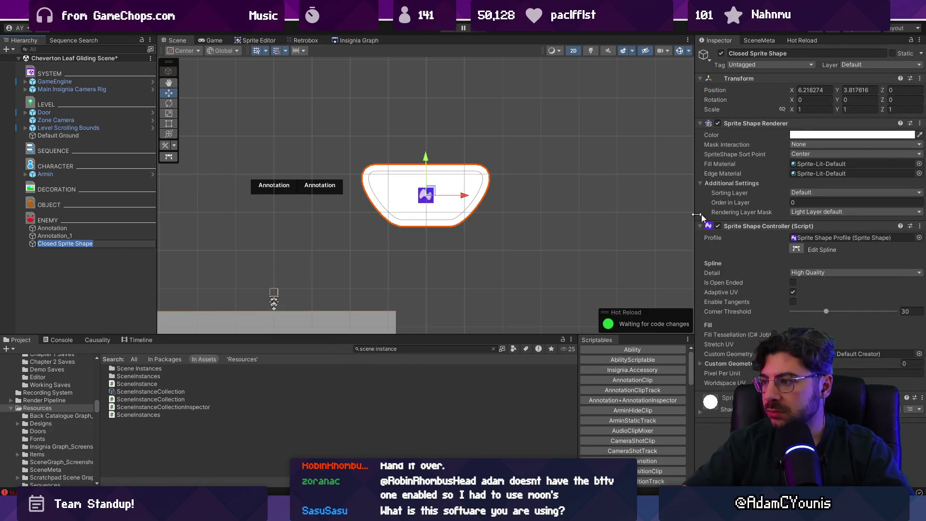
mouse_move(825, 311)
left_mouse_down()
mouse_move(761, 309)
mouse_move(821, 312)
left_mouse_up()
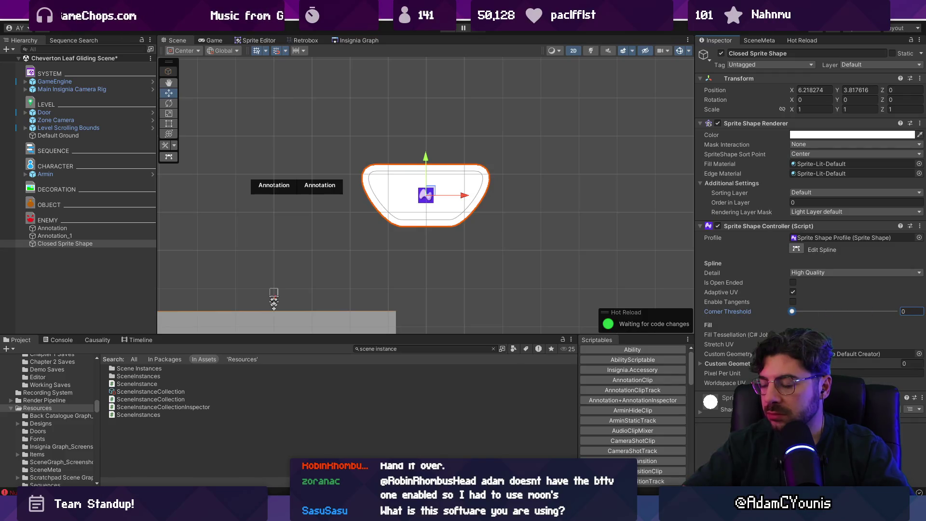
left_click(743, 372)
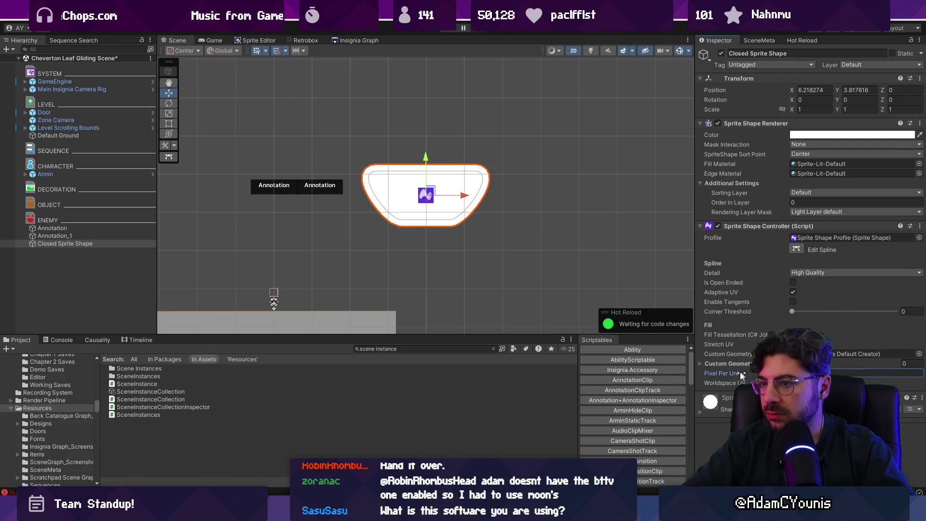
left_click(730, 364)
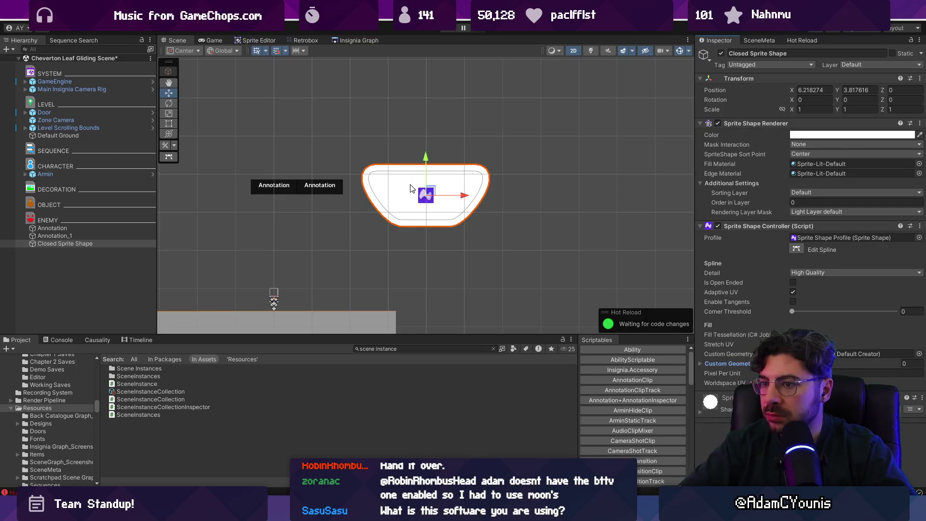
Step: Switch to the Rect tool, reselect the closed sprite shape and enable spline editing
scroll(432, 196, "up", 2)
key("e")
key("t")
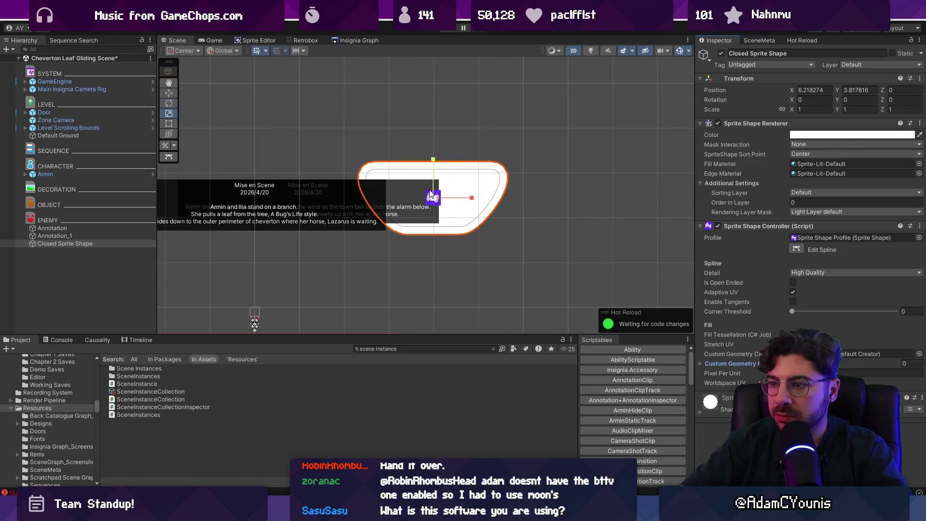
left_click(660, 220)
left_click(489, 181)
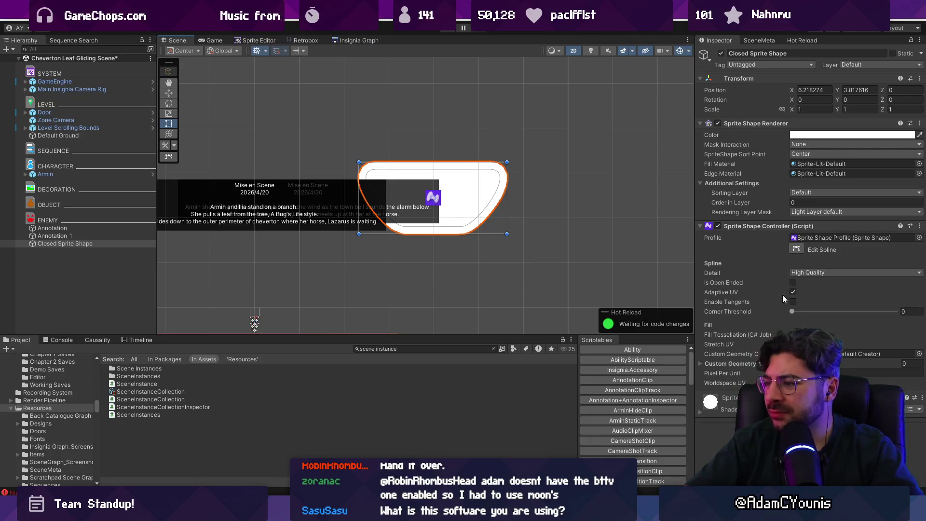
left_click(796, 248)
Step: Drag spline points to pull the left edge out and widen the right side upward
mouse_move(385, 213)
left_mouse_down()
mouse_move(284, 203)
mouse_move(295, 205)
left_mouse_up()
mouse_move(404, 227)
left_mouse_down()
mouse_move(390, 205)
mouse_move(341, 212)
left_mouse_up()
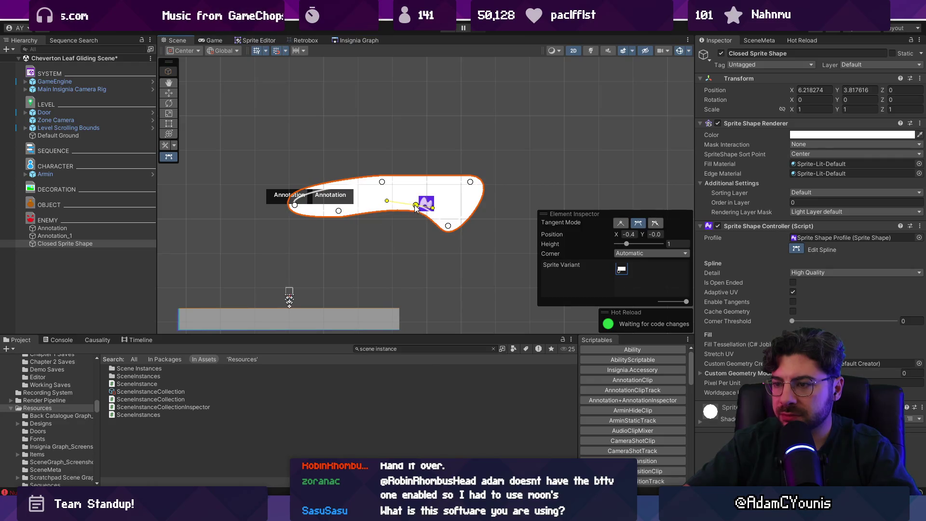
mouse_move(452, 229)
left_mouse_down()
mouse_move(491, 206)
mouse_move(539, 213)
mouse_move(553, 304)
left_mouse_up()
left_click(496, 251)
mouse_move(473, 251)
left_mouse_down()
mouse_move(515, 223)
mouse_move(554, 72)
left_mouse_up()
left_click_drag(471, 182, 470, 149)
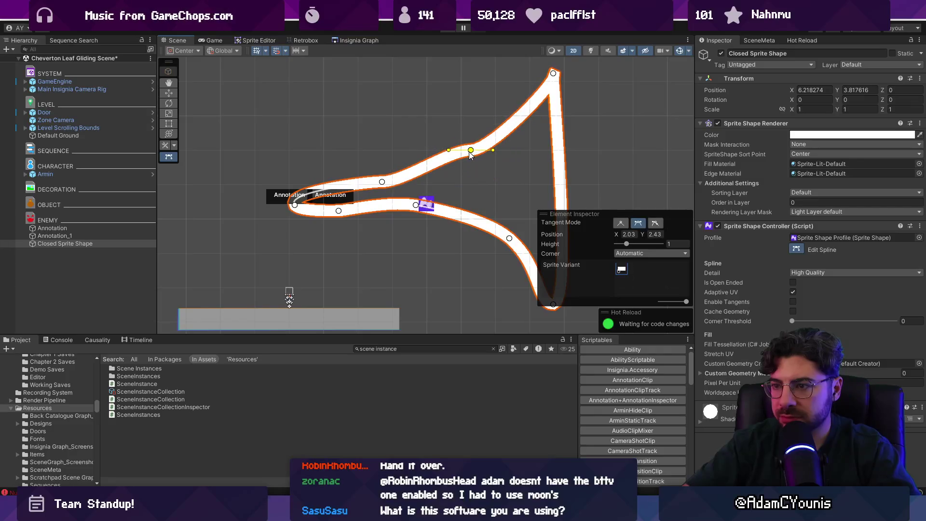
scroll(462, 175, "down", 3)
mouse_move(408, 195)
left_mouse_down()
mouse_move(471, 159)
mouse_move(476, 130)
left_mouse_up()
left_click(455, 206)
Step: Add a point to stretch the shape downward and extend the left tip farther left
mouse_move(456, 207)
left_mouse_down()
mouse_move(511, 310)
mouse_move(541, 311)
mouse_move(532, 300)
left_mouse_up()
mouse_move(475, 135)
left_mouse_down()
mouse_move(504, 97)
mouse_move(540, 98)
left_mouse_up()
left_click_drag(407, 130, 412, 84)
left_click_drag(406, 275, 407, 358)
scroll(249, 216, "up", 3)
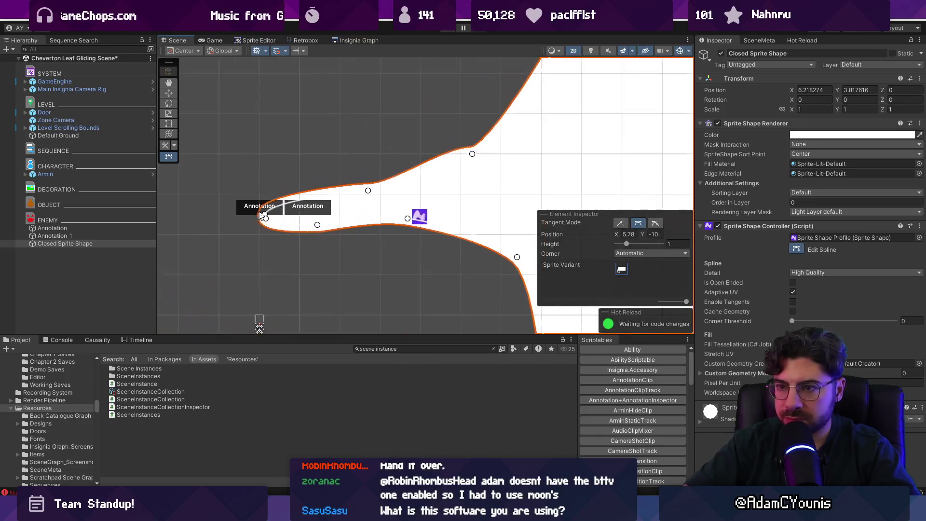
mouse_move(269, 218)
left_mouse_down()
mouse_move(224, 198)
mouse_move(96, 190)
mouse_move(230, 201)
left_mouse_up()
scroll(420, 238, "down", 3)
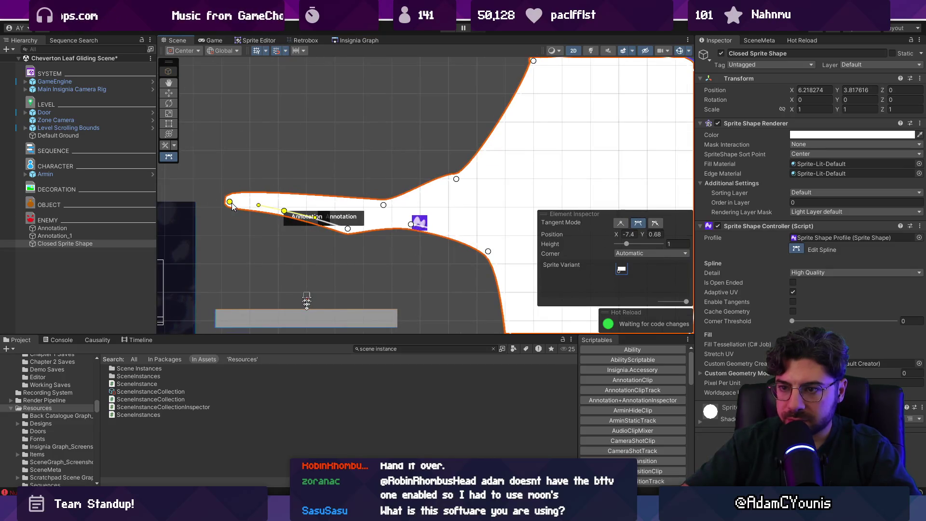
scroll(329, 206, "down", 3)
Step: Fine-tune the bottom, neck and top-left points and the upper curve's tangent
left_click(434, 313)
left_click_drag(436, 316, 432, 314)
mouse_move(403, 195)
left_mouse_down()
mouse_move(429, 191)
mouse_move(430, 199)
left_mouse_up()
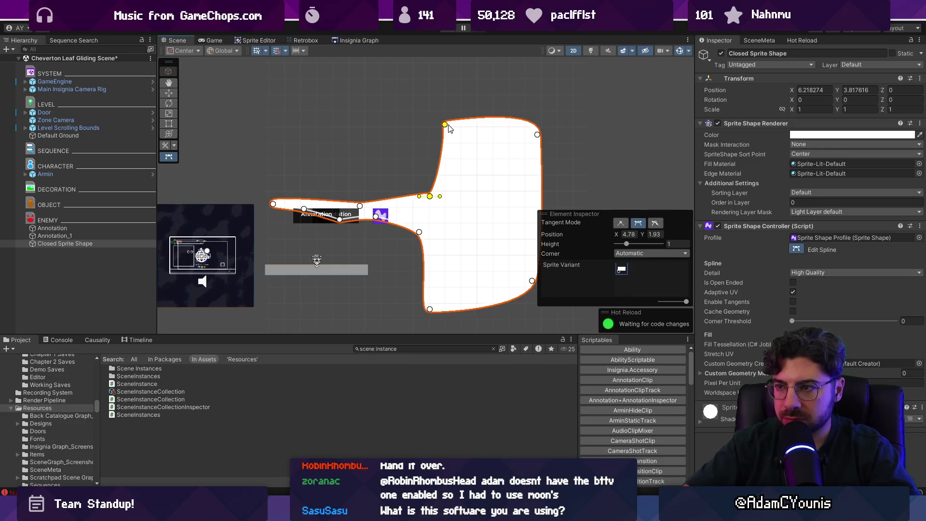
left_click_drag(448, 127, 425, 105)
mouse_move(437, 156)
left_mouse_down()
mouse_move(427, 166)
mouse_move(437, 145)
mouse_move(401, 142)
left_mouse_up()
scroll(434, 171, "up", 1)
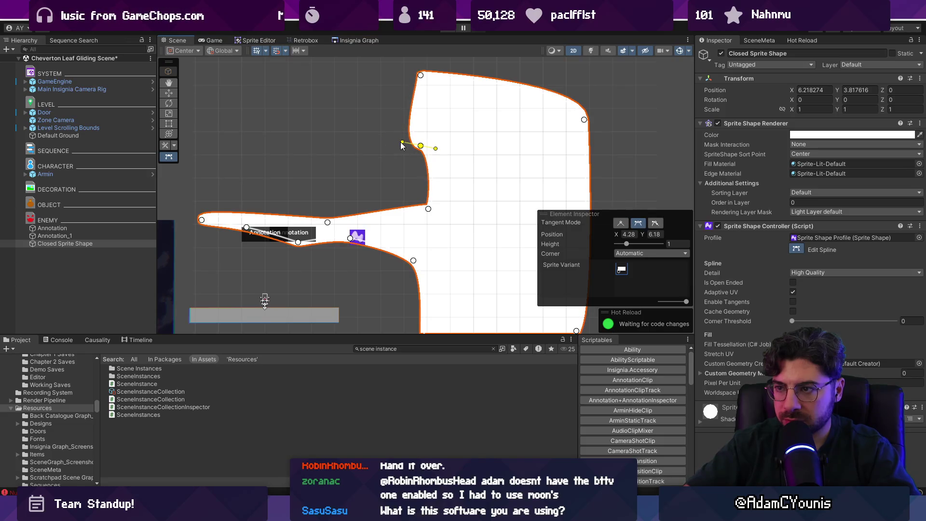
scroll(350, 217, "up", 1)
left_click_drag(353, 214, 300, 213)
left_click_drag(363, 211, 404, 210)
scroll(401, 184, "down", 3)
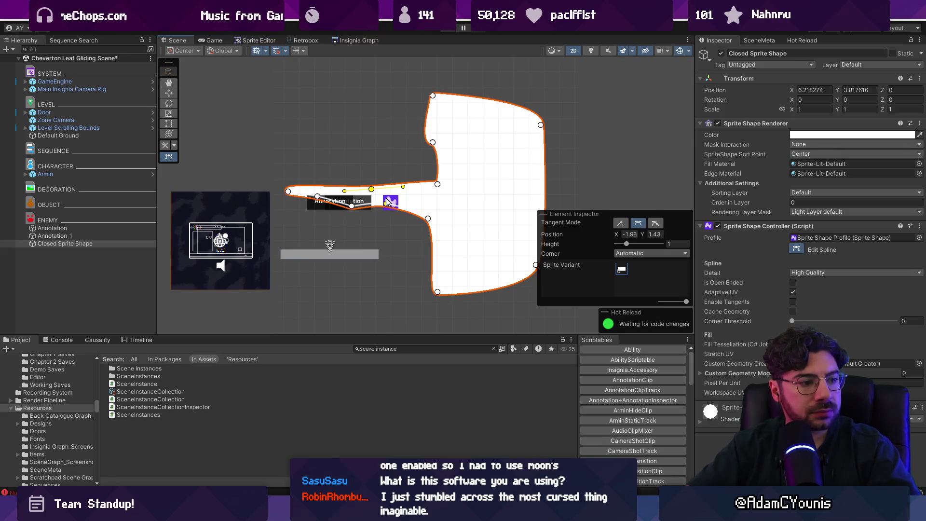
Step: Clear and dismiss the Custom Geometry Creator search so the shape's green wireframe shows
scroll(363, 240, "up", 2)
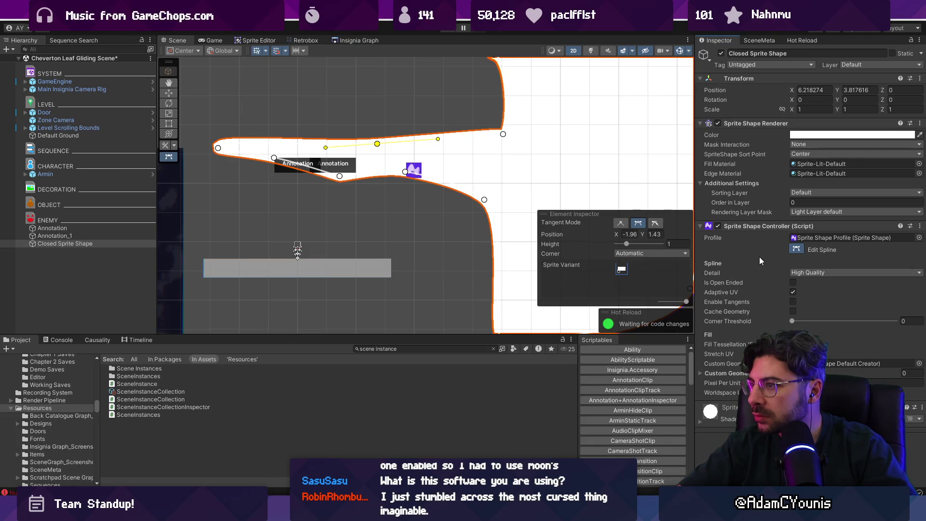
left_click(849, 364)
key("BackSpace")
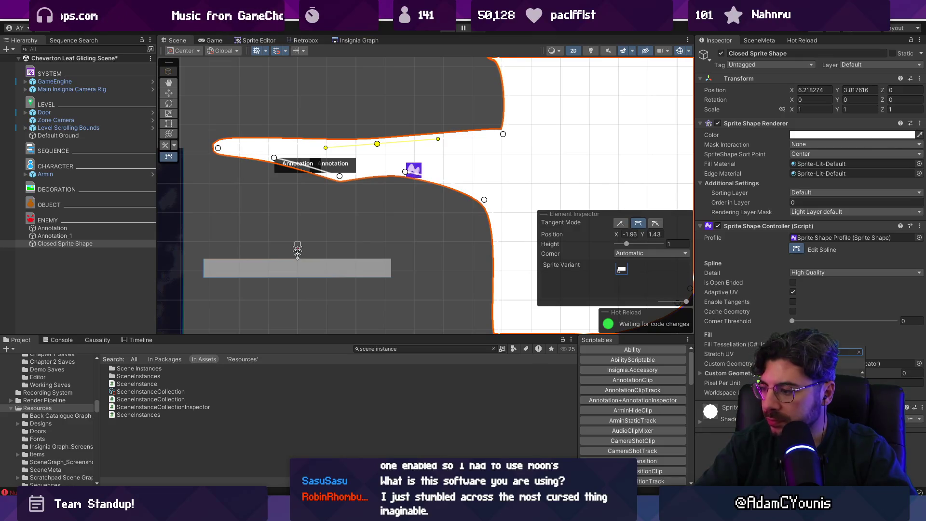
left_click(500, 262)
Step: Nudge the notch edge point right and move Armin up and right into the sprite shape
scroll(499, 262, "down", 3)
scroll(505, 164, "up", 3)
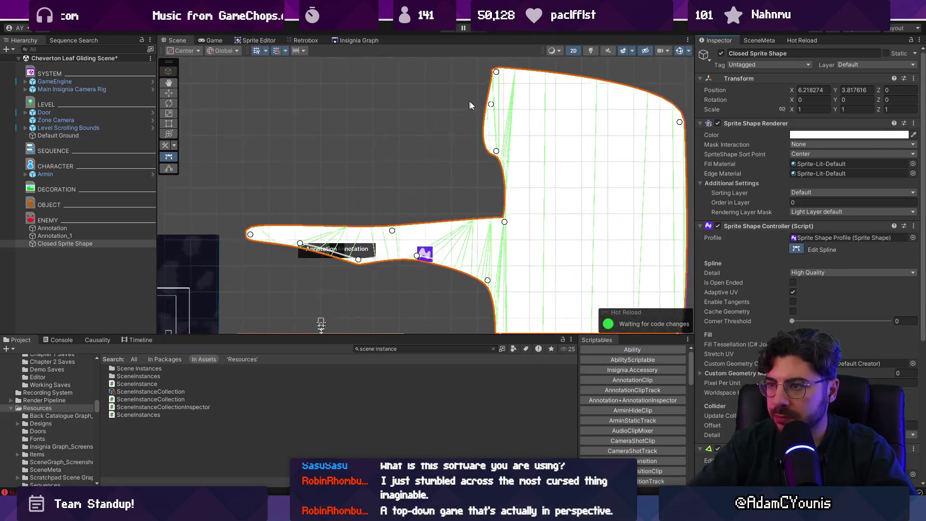
mouse_move(519, 244)
left_mouse_down()
mouse_move(549, 249)
mouse_move(525, 249)
left_mouse_up()
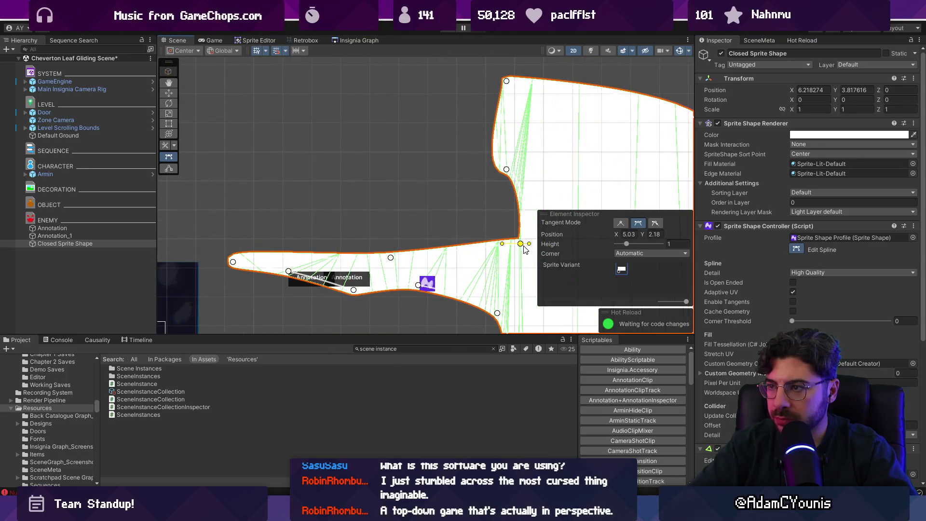
scroll(473, 211, "down", 1)
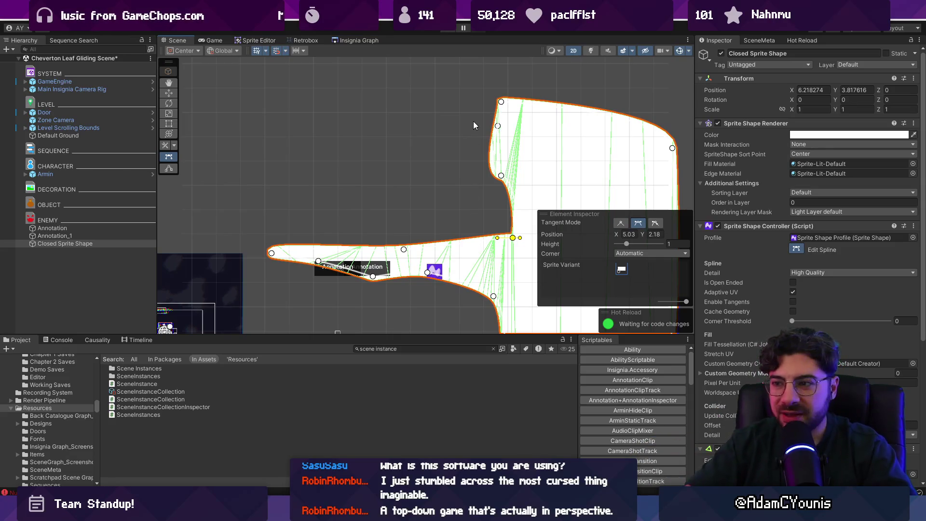
scroll(471, 160, "down", 2)
left_click(116, 172)
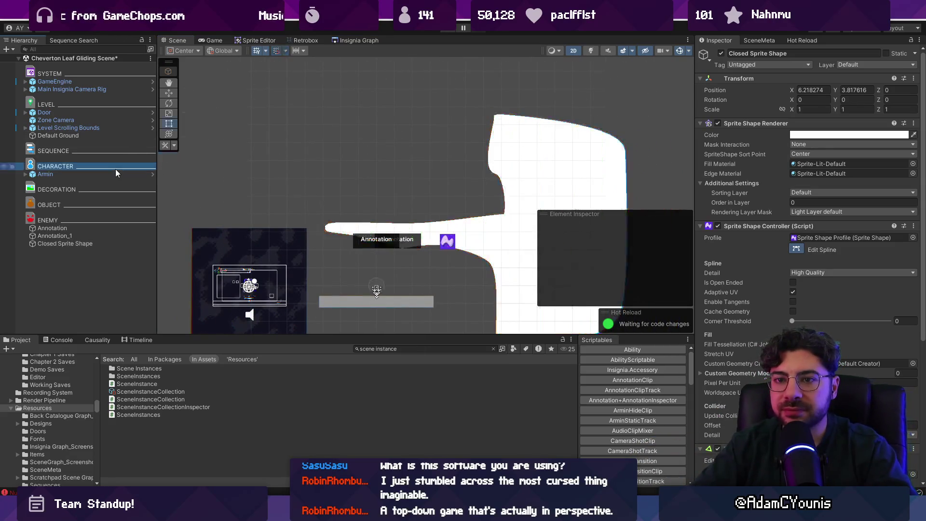
key("f")
mouse_move(393, 282)
left_mouse_down()
mouse_move(484, 195)
mouse_move(591, 58)
left_mouse_up()
key("f")
Step: Reshape the Closed Sprite Shape's right edge and widen its neck by moving spline points
left_click(386, 207)
left_click(796, 250)
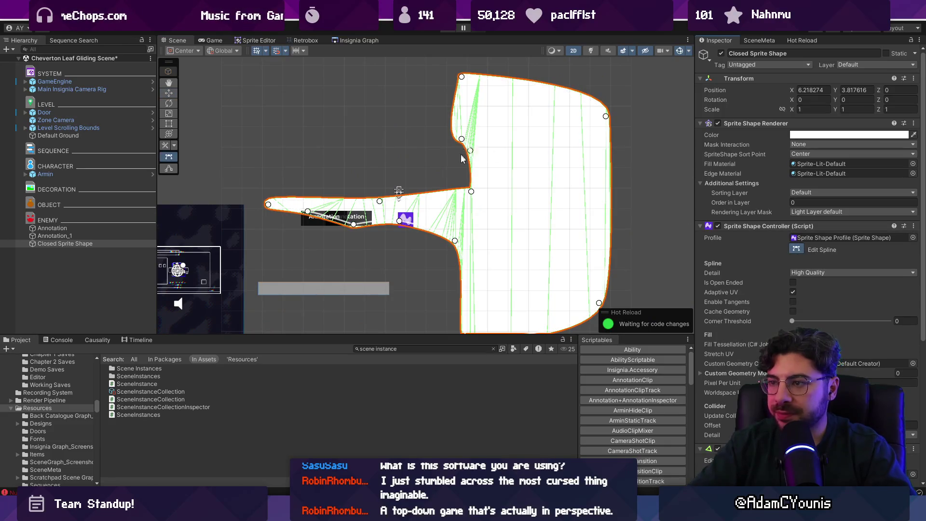
mouse_move(355, 228)
left_mouse_down()
mouse_move(434, 226)
mouse_move(382, 227)
left_mouse_up()
left_click_drag(308, 214, 319, 209)
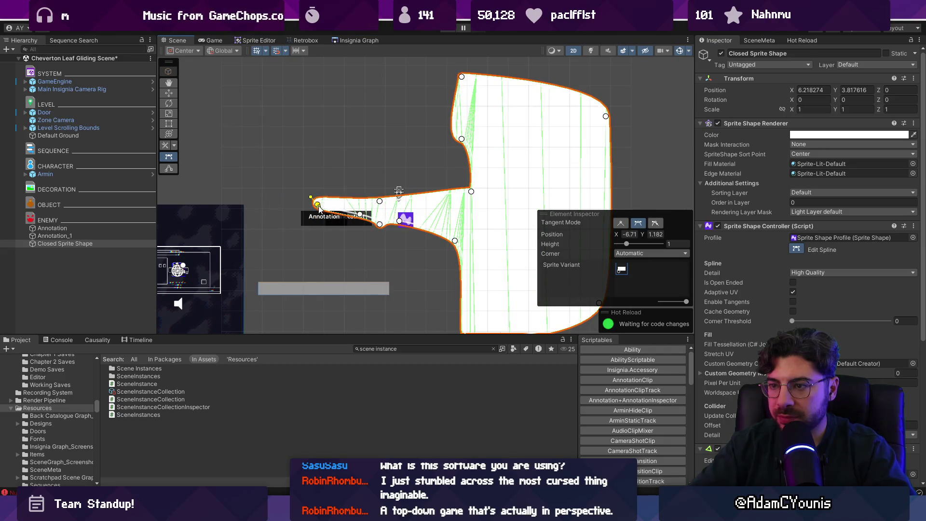
scroll(590, 125, "down", 2)
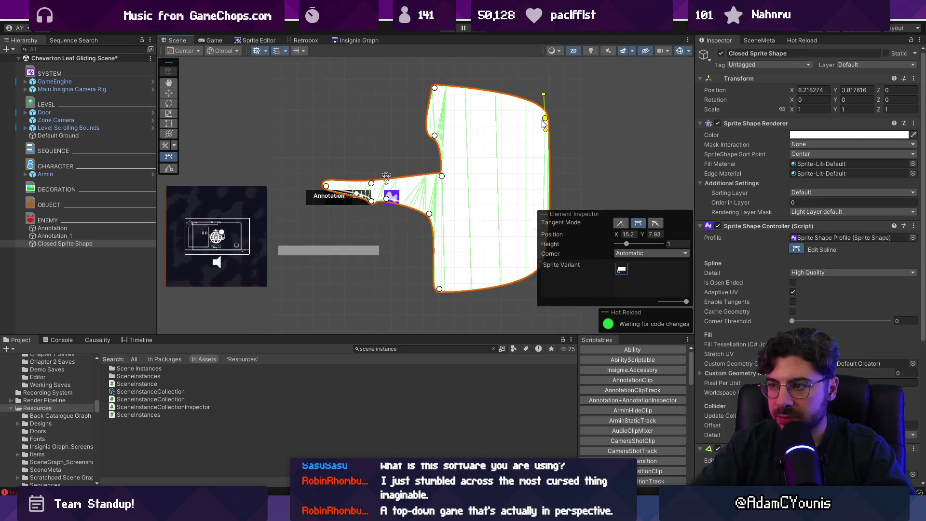
left_click_drag(544, 124, 484, 113)
scroll(444, 164, "down", 1)
left_click_drag(446, 235, 448, 332)
scroll(336, 169, "up", 4)
scroll(435, 143, "down", 5)
left_click_drag(436, 122, 439, 138)
left_click_drag(371, 168, 401, 170)
Step: Reshape the curve around the left tip and raise the neck's lower edge points
left_click(324, 171)
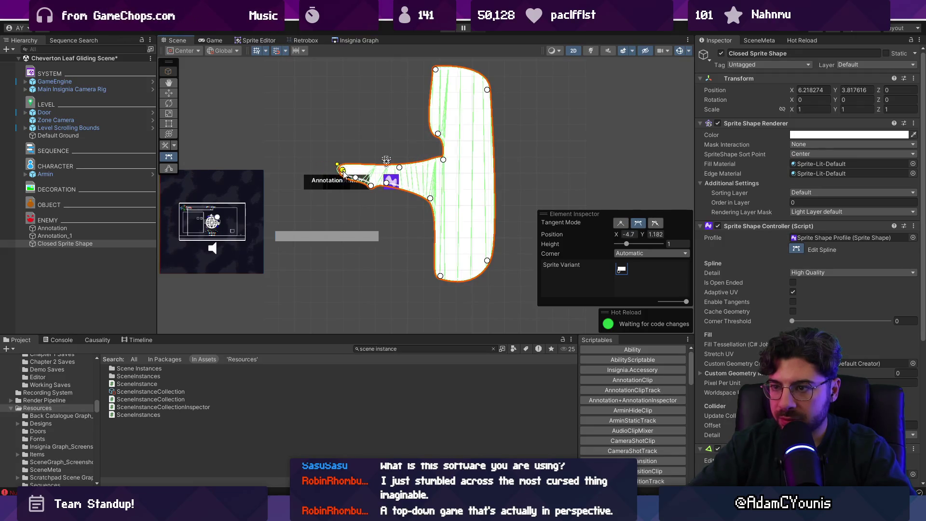
scroll(319, 177, "up", 4)
left_click_drag(316, 181, 314, 204)
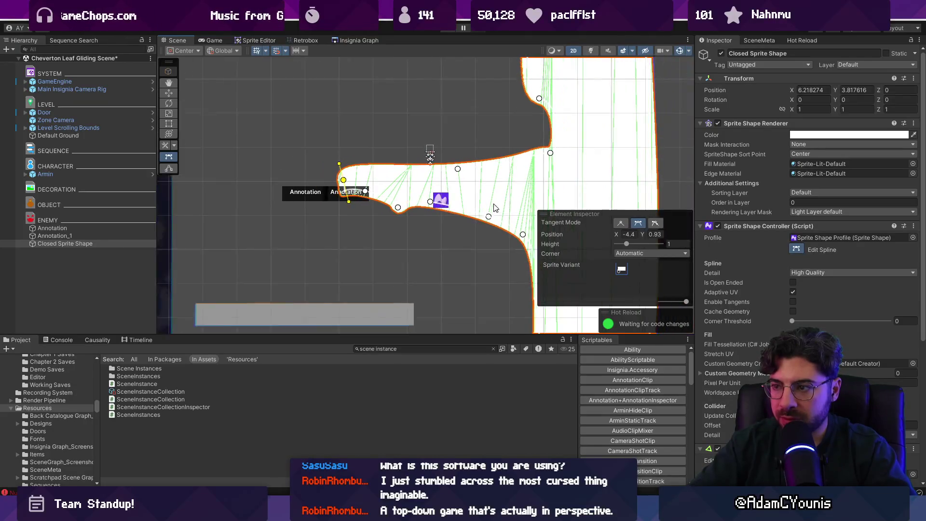
scroll(386, 212, "down", 2)
left_click_drag(384, 214, 402, 224)
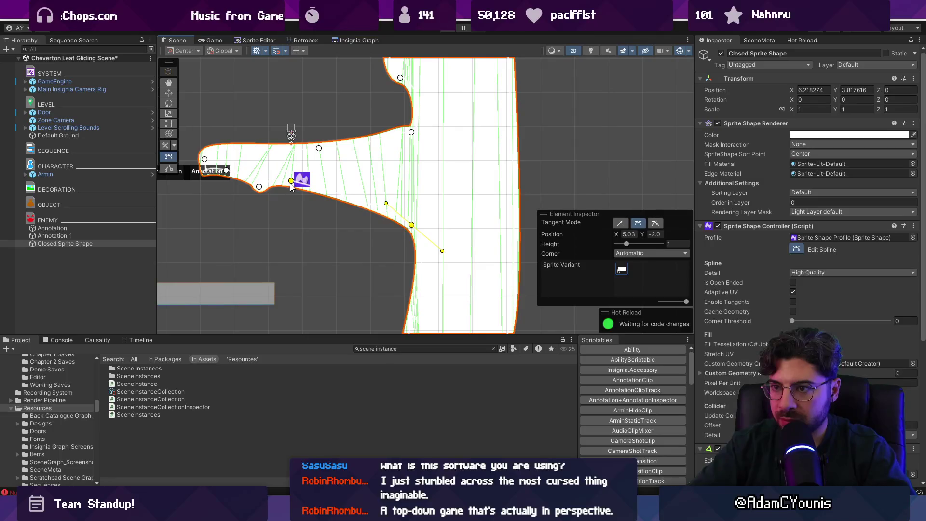
left_click_drag(292, 182, 369, 198)
mouse_move(260, 188)
left_mouse_down()
mouse_move(318, 174)
mouse_move(334, 179)
mouse_move(285, 175)
left_mouse_up()
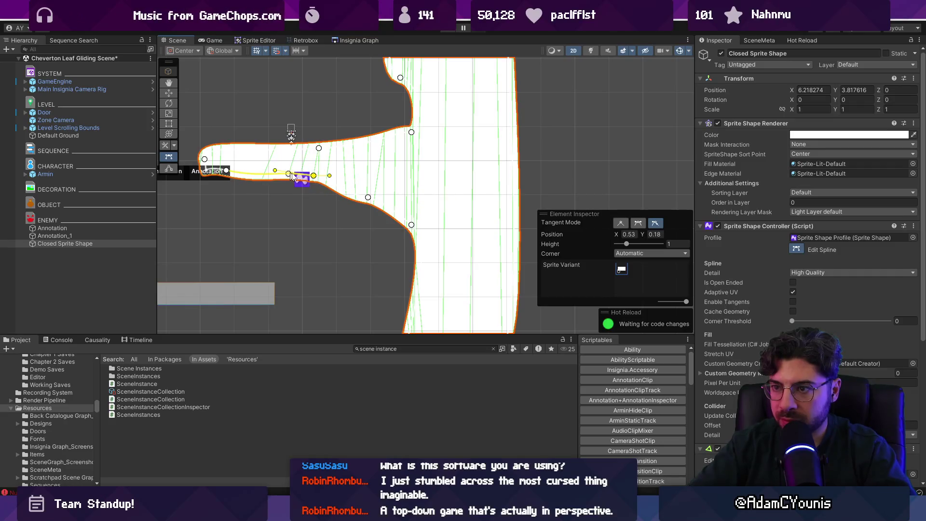
mouse_move(368, 197)
left_mouse_down()
mouse_move(380, 191)
mouse_move(364, 196)
mouse_move(372, 201)
mouse_move(357, 183)
mouse_move(413, 211)
mouse_move(412, 203)
left_mouse_up()
left_click_drag(248, 175, 283, 167)
mouse_move(205, 160)
left_mouse_down()
mouse_move(186, 144)
mouse_move(203, 125)
left_mouse_up()
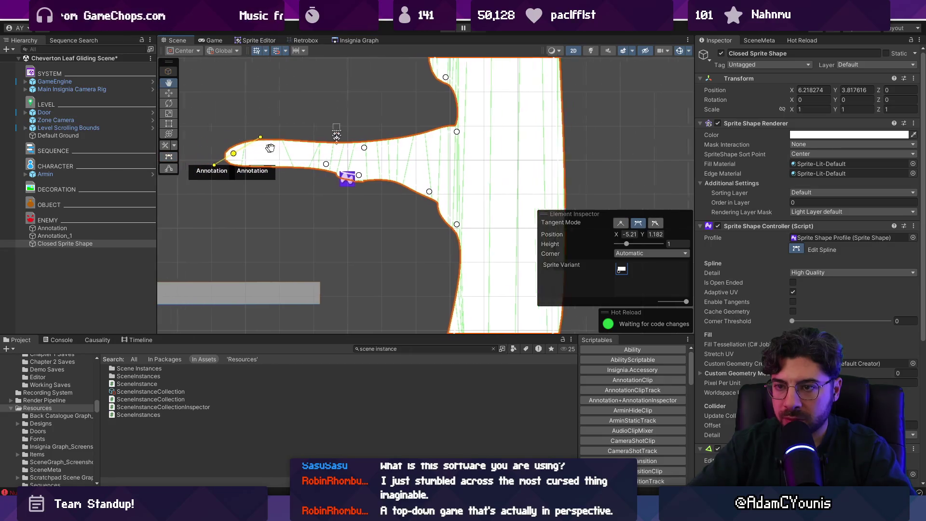
mouse_move(261, 165)
left_mouse_down()
mouse_move(272, 179)
mouse_move(264, 184)
left_mouse_up()
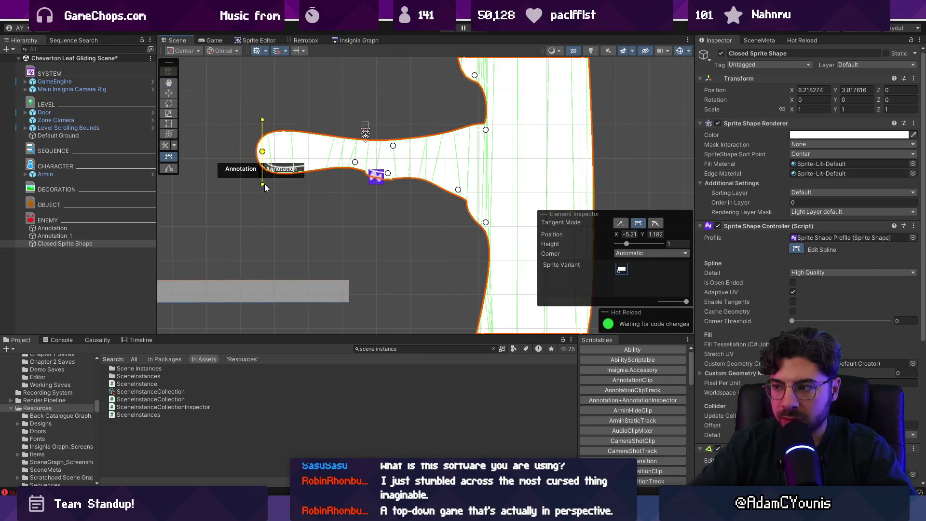
Step: Re-angle the leftmost point's tangents and pull the tip inward to shorten the branch
left_click(638, 254)
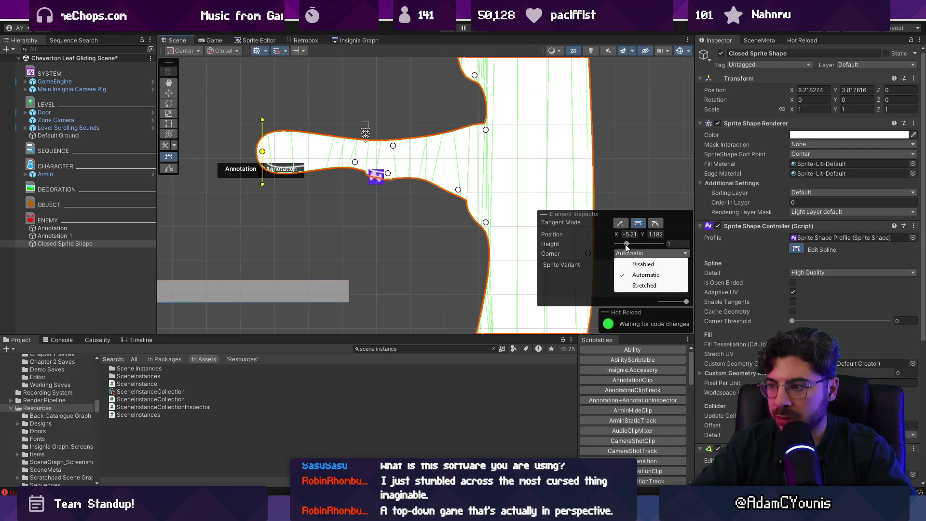
mouse_move(263, 120)
left_mouse_down()
mouse_move(306, 140)
mouse_move(219, 154)
left_mouse_up()
left_click(388, 173)
scroll(378, 157, "down", 2)
scroll(363, 118, "up", 3)
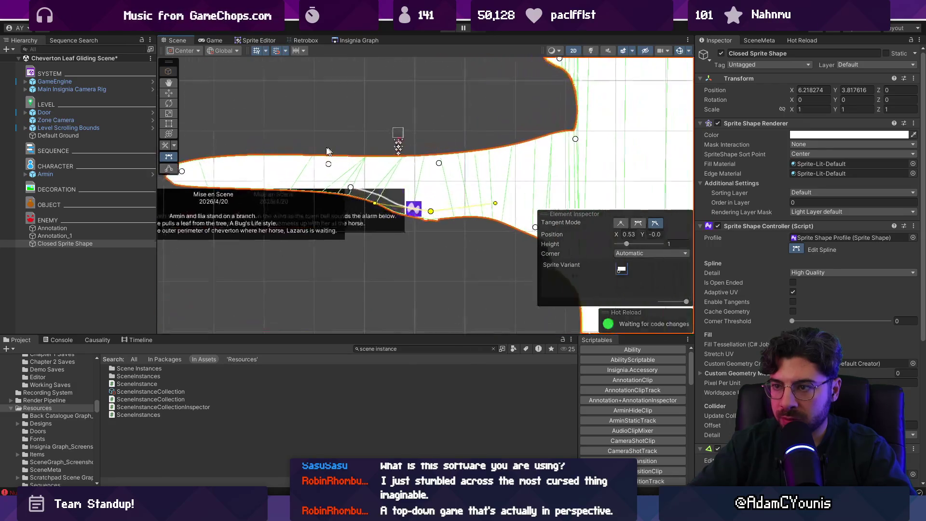
left_click(198, 171)
left_click_drag(205, 174, 294, 170)
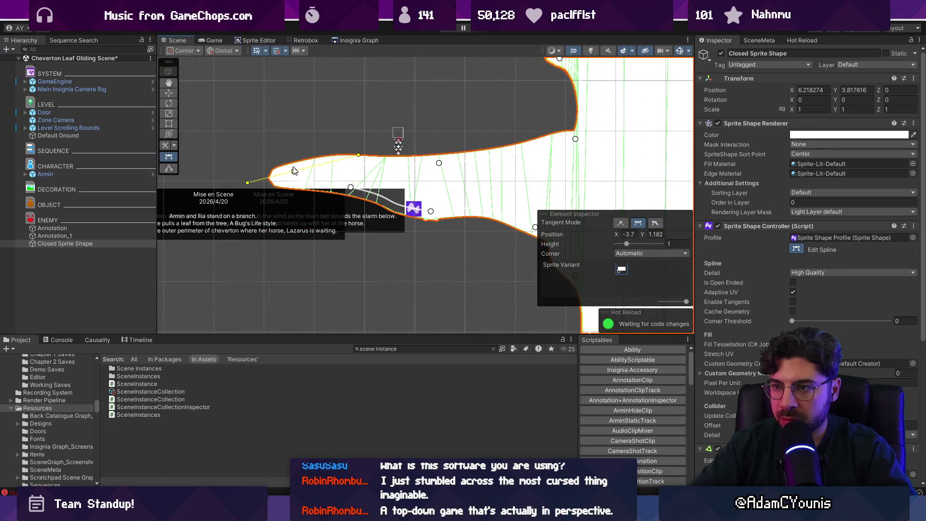
Step: Tidy the branch underside and base points, then start a test run of the scene
scroll(470, 227, "down", 2)
scroll(325, 200, "up", 4)
mouse_move(325, 200)
left_mouse_down()
mouse_move(360, 190)
mouse_move(324, 185)
left_mouse_up()
left_click_drag(261, 178, 279, 169)
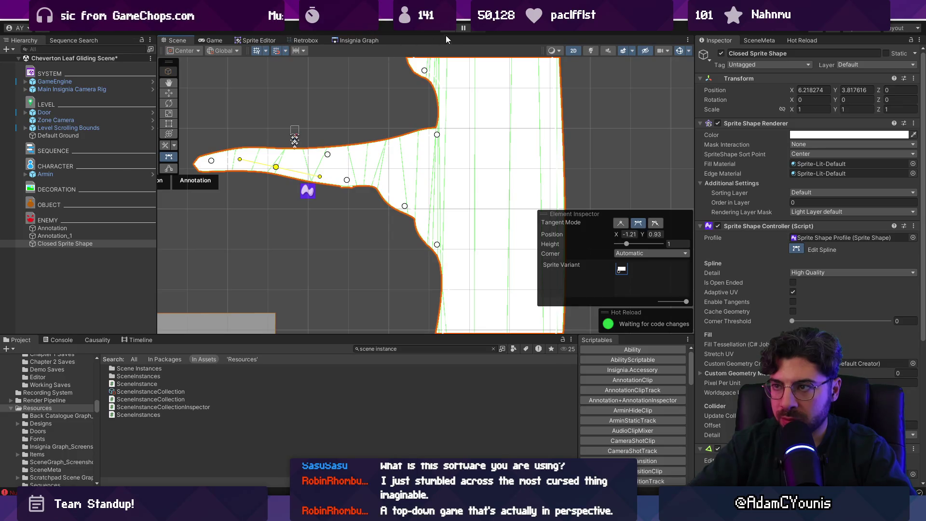
scroll(333, 119, "down", 2)
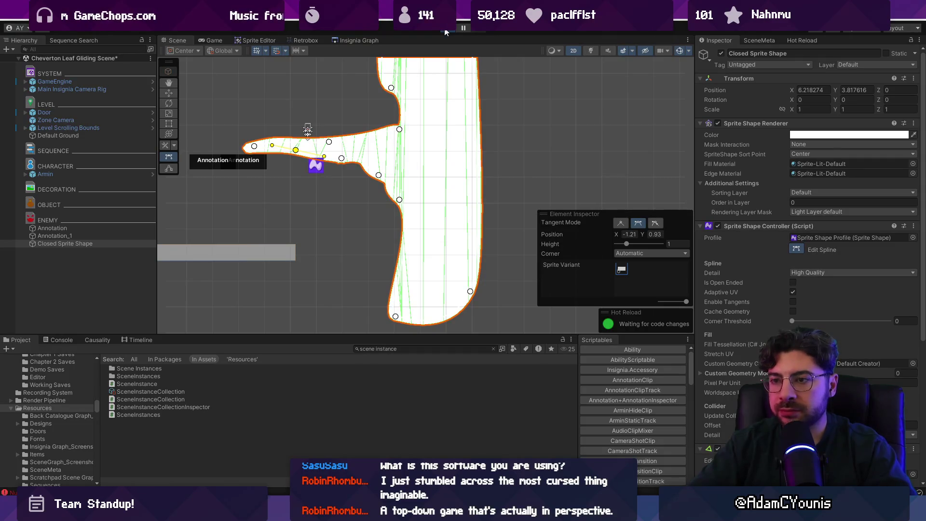
left_click(445, 29)
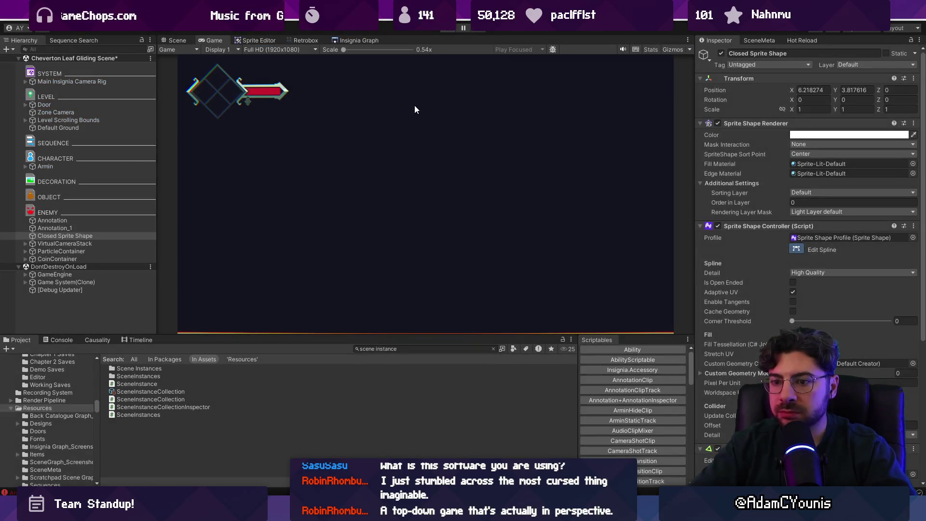
Step: Stop the test run and show the ArgumentNullException's full stack trace in the Console
key("ctrl+p")
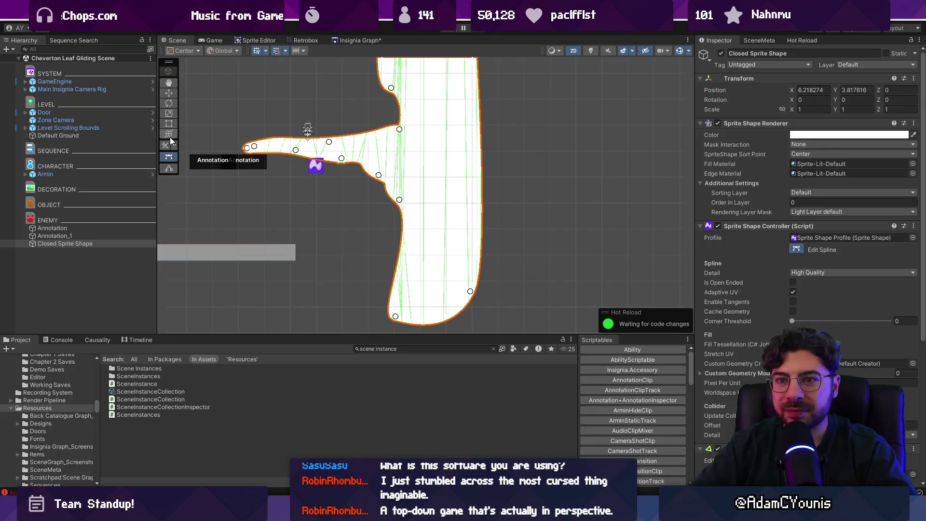
left_click(59, 340)
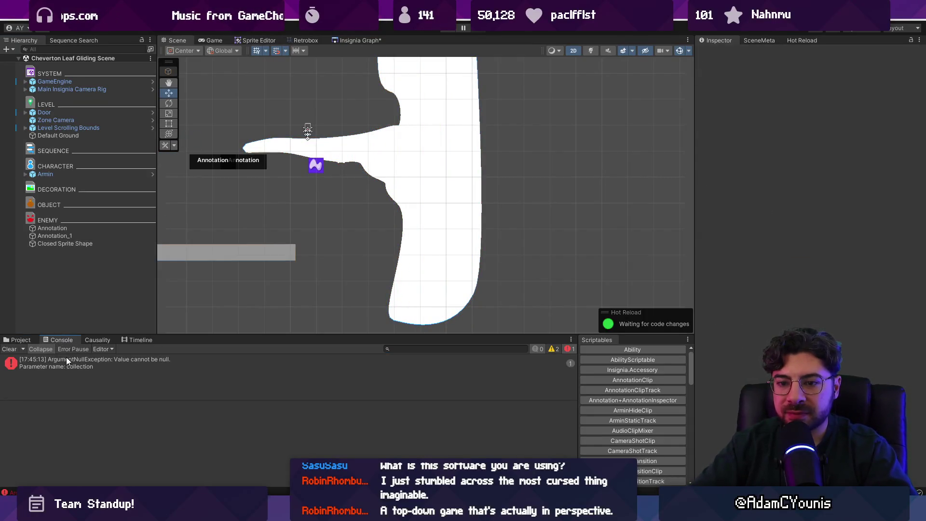
left_click(66, 361)
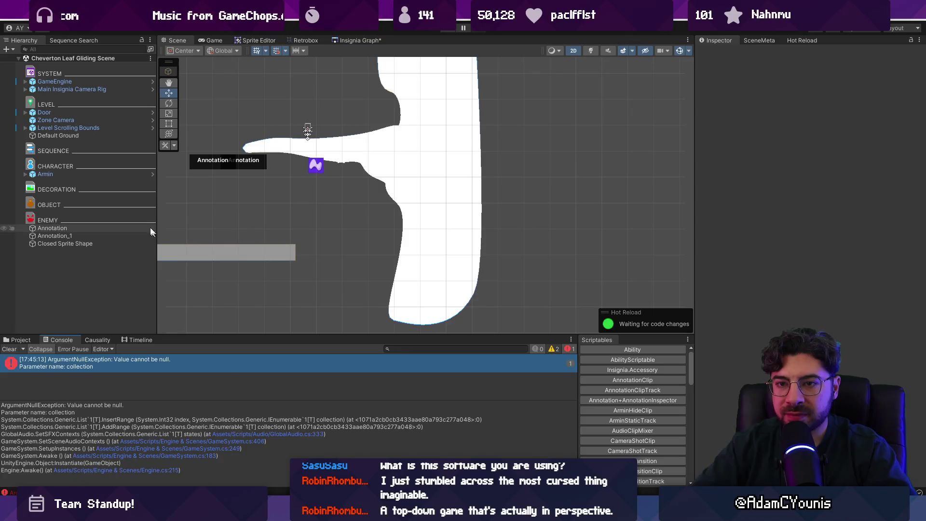
scroll(304, 202, "down", 5)
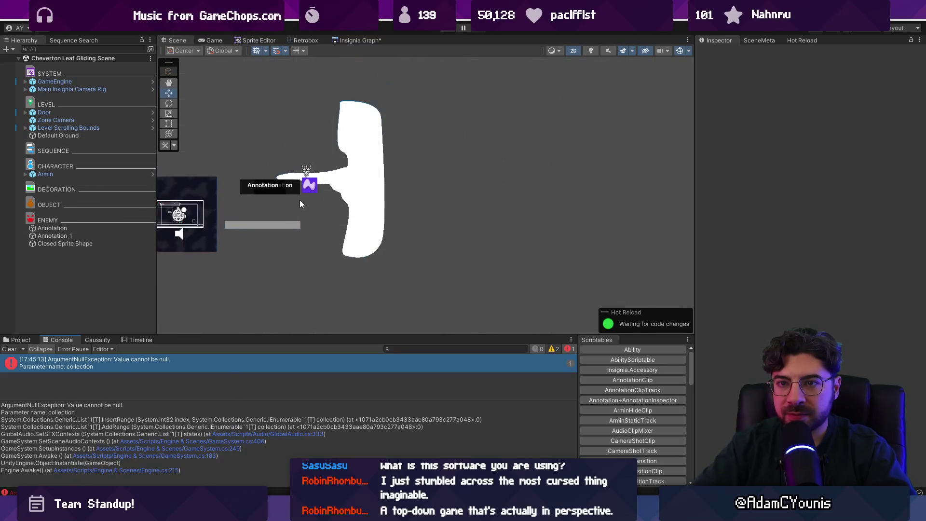
left_click_drag(302, 206, 334, 242)
Step: Check the scene's SceneMeta, then run and stop the scene again
left_click(379, 217)
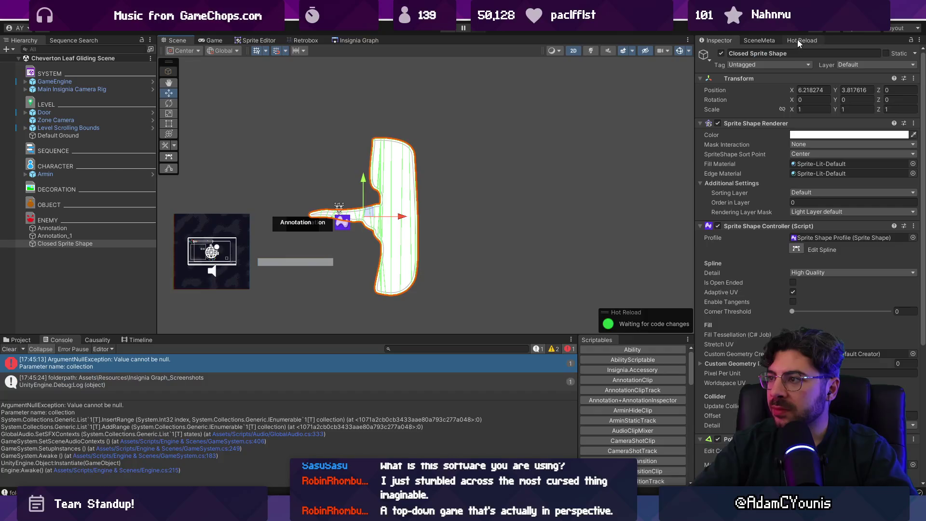
left_click(775, 40)
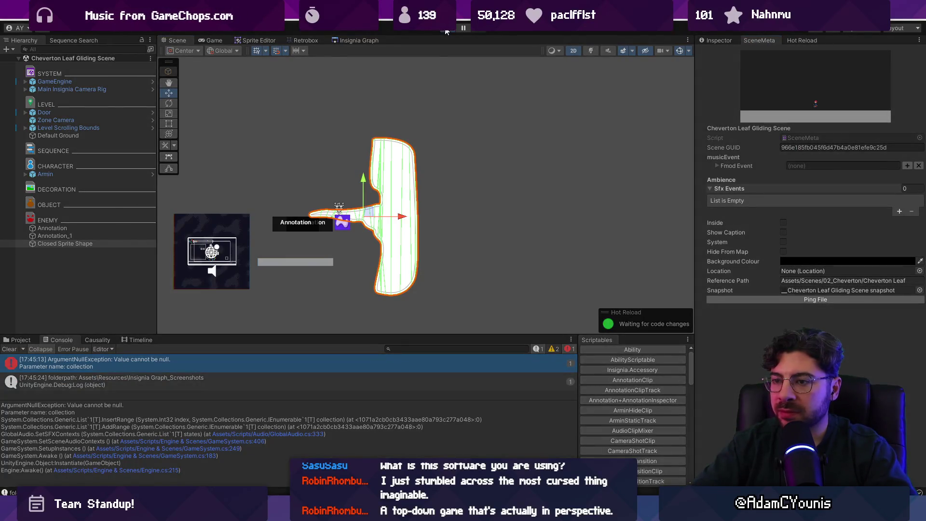
left_click(447, 30)
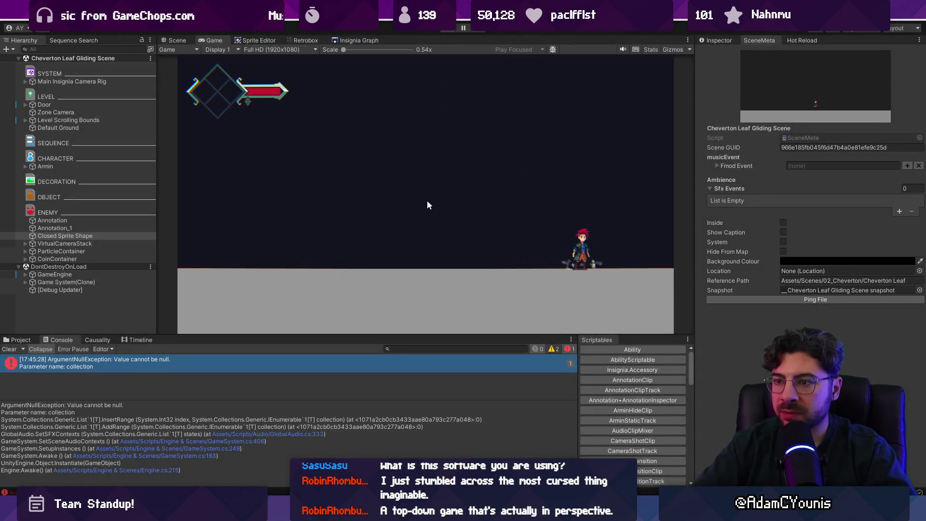
key("ctrl+p")
Step: Reselect the Closed Sprite Shape and review its component properties in the Inspector
left_click(77, 133)
left_click(510, 230)
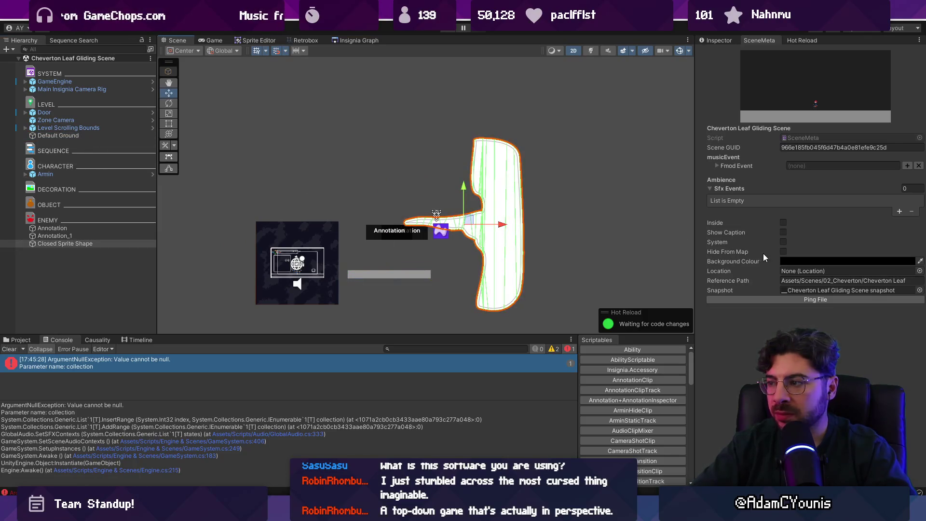
left_click(713, 39)
scroll(743, 145, "down", 5)
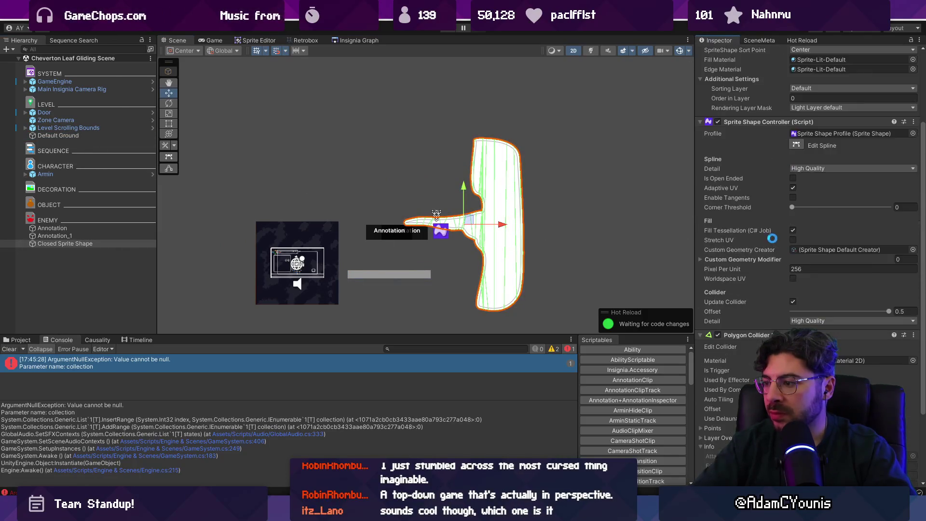
scroll(756, 265, "up", 5)
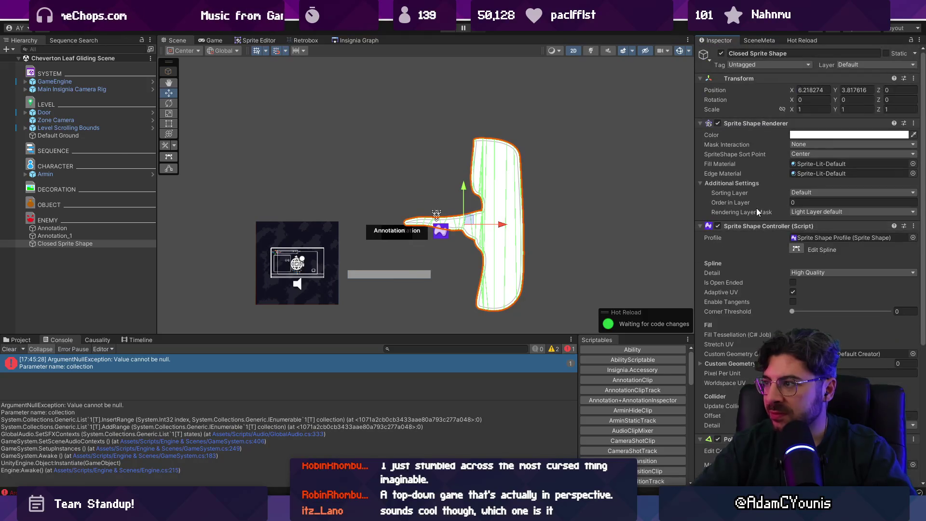
scroll(446, 227, "up", 10)
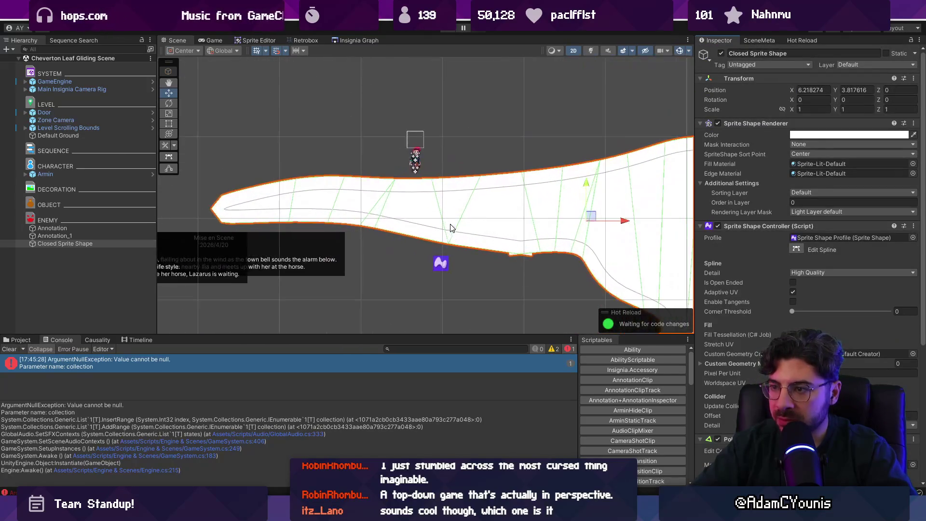
Step: Search the Project for the zone camera prefab and place Zone Camera_1 above the left branch
left_click(21, 340)
left_click_drag(362, 334, 362, 336)
left_click(386, 349)
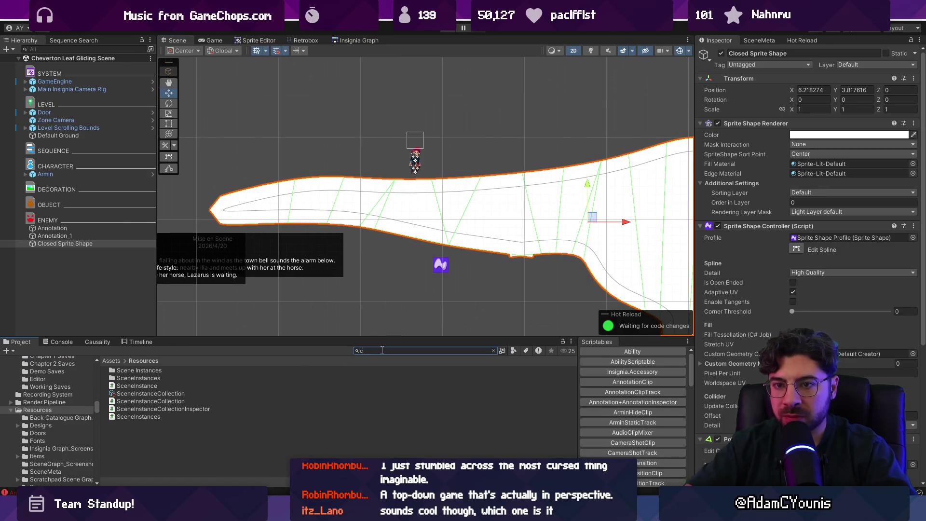
key("BackSpace")
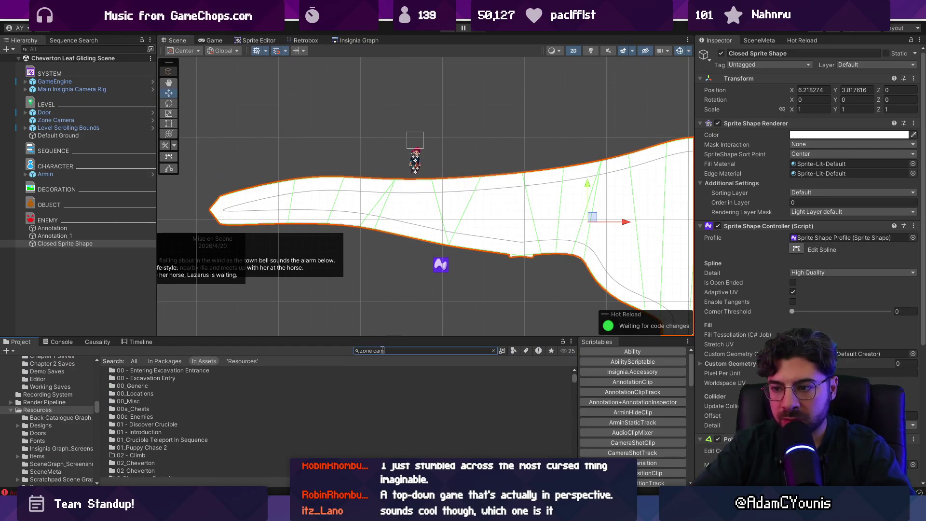
type("era")
mouse_move(135, 378)
left_mouse_down()
mouse_move(99, 310)
mouse_move(105, 261)
left_mouse_up()
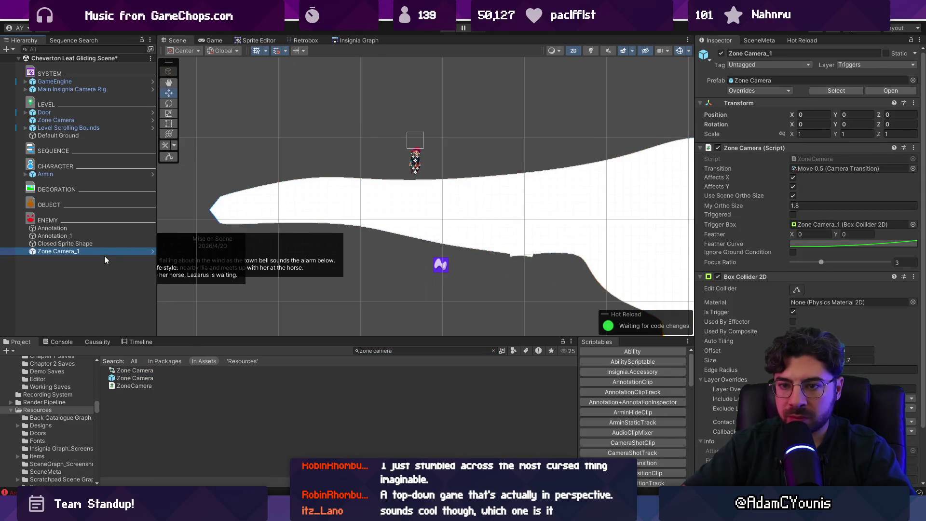
scroll(254, 306, "up", 3)
left_click_drag(254, 306, 387, 182)
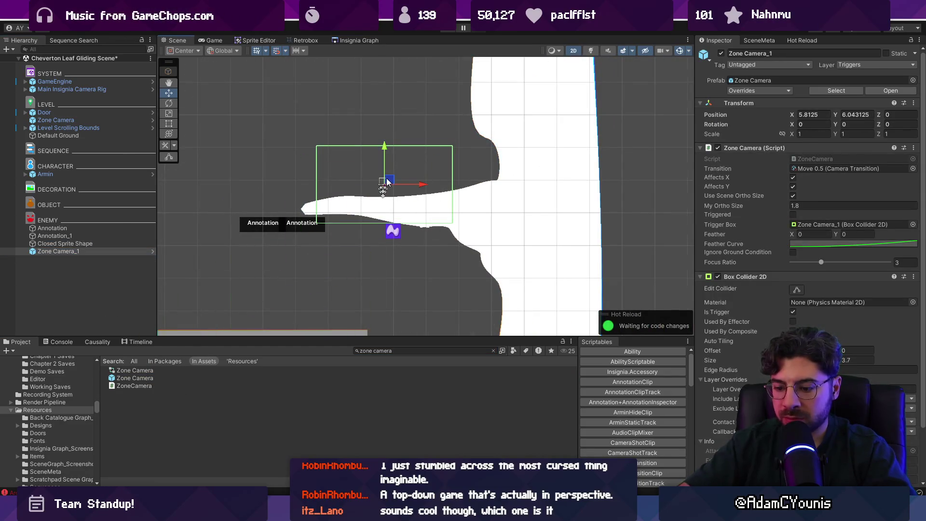
Step: Test-run the new camera, then put the Closed Sprite Shape on the Ground layer
key("ctrl+p")
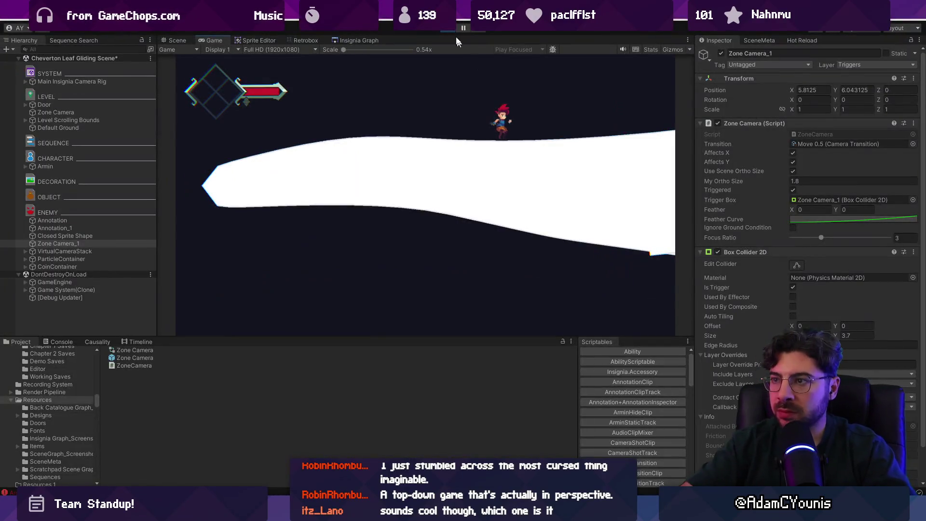
left_click(450, 30)
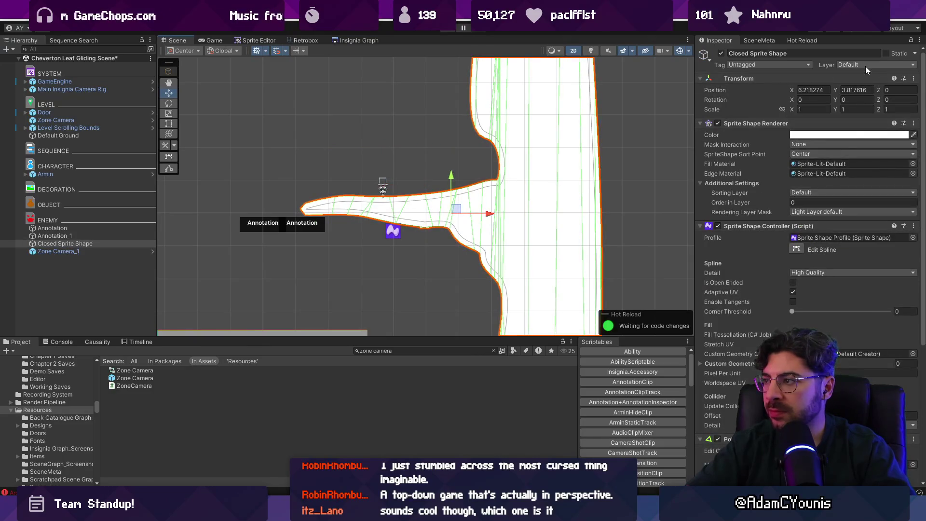
left_click(865, 67)
left_click(867, 181)
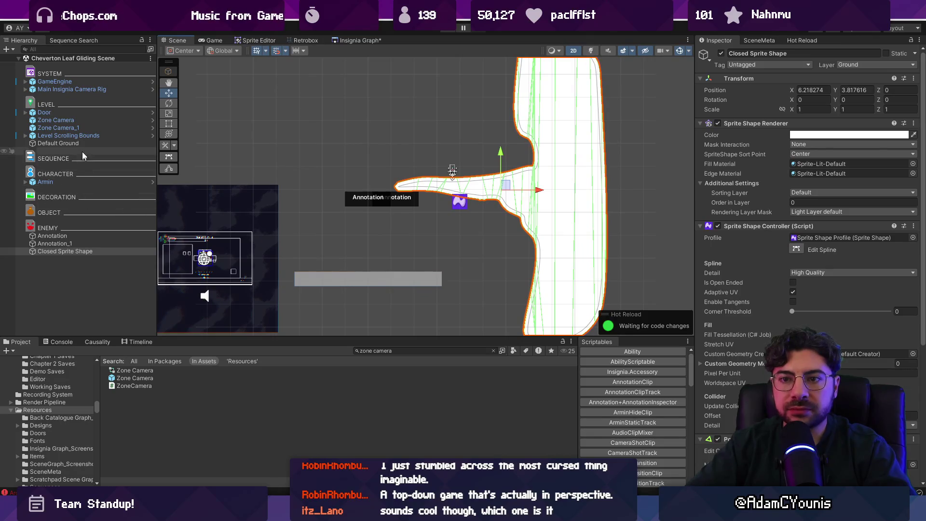
Step: Deactivate Level Scrolling Bounds and start a new test run
left_click(80, 135)
left_click(722, 54)
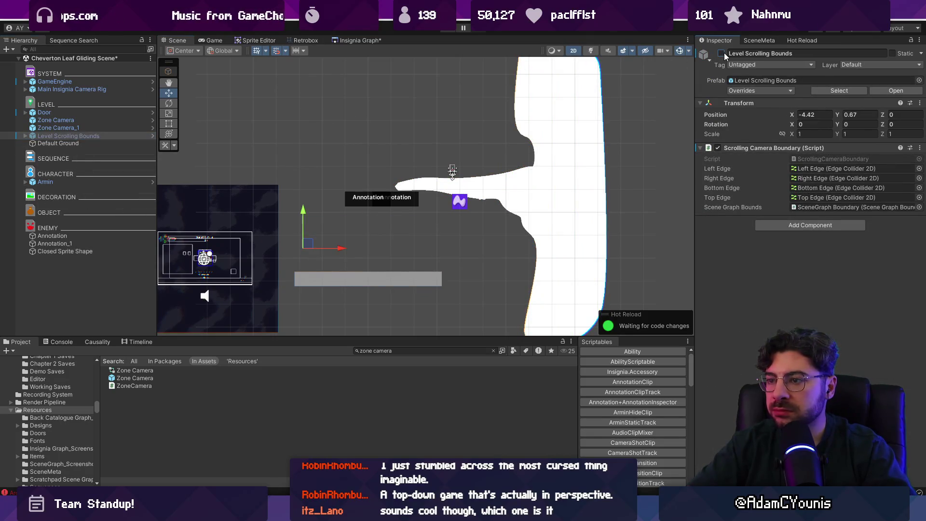
key("ctrl+p")
Step: Playtest by running Armin right and back left along the slope, then stop
key("Right")
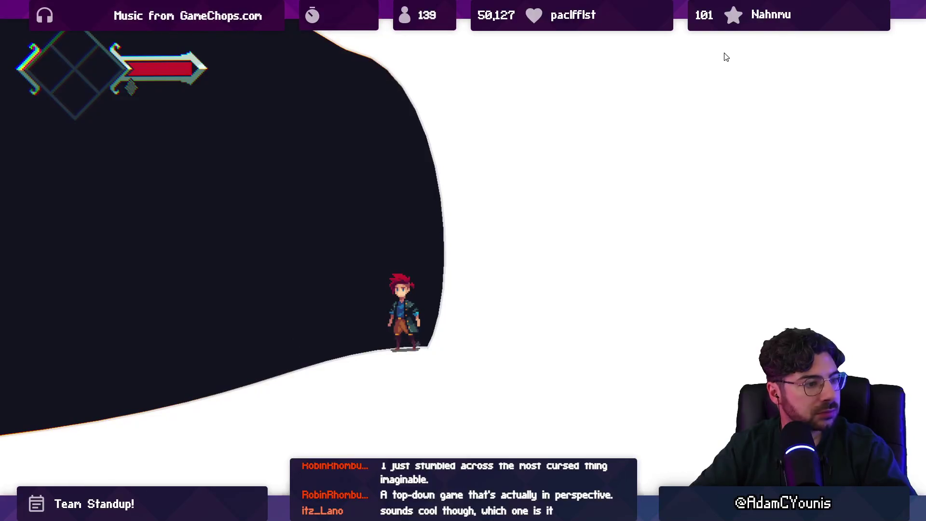
key("Left")
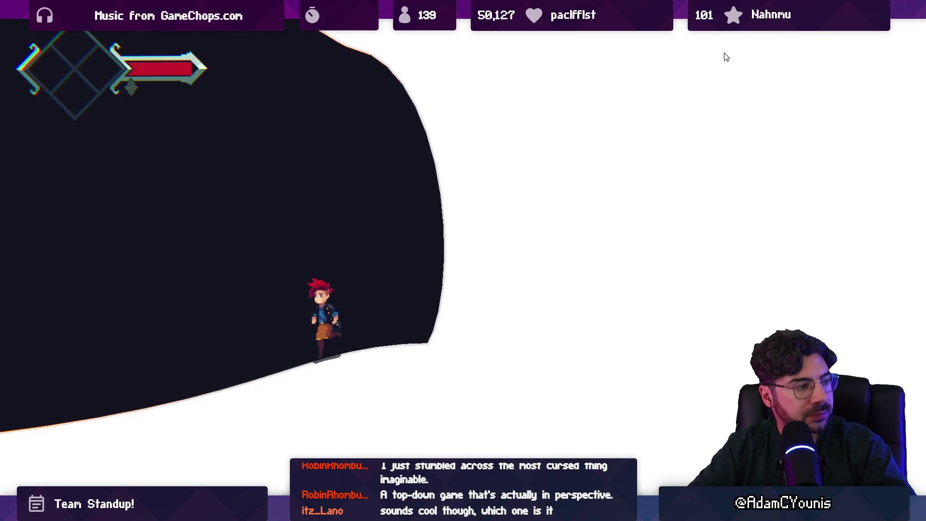
key("Left")
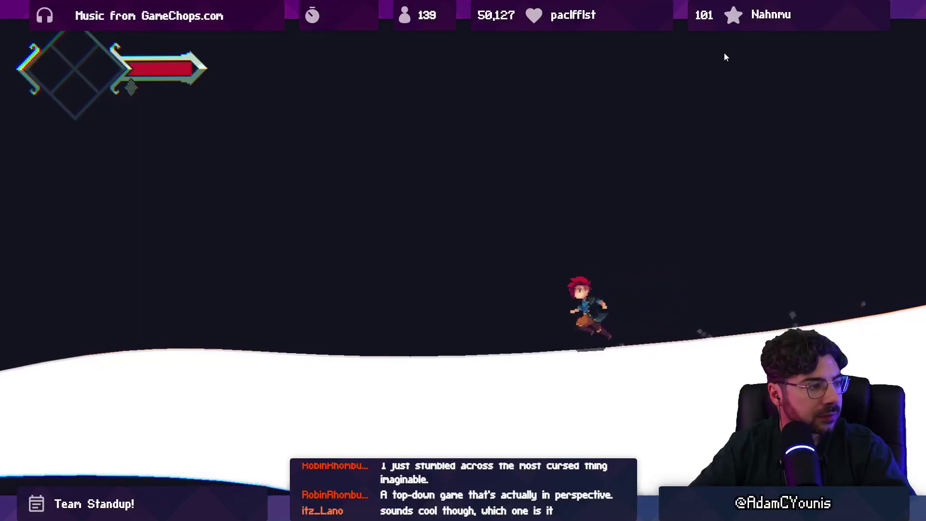
key("Left")
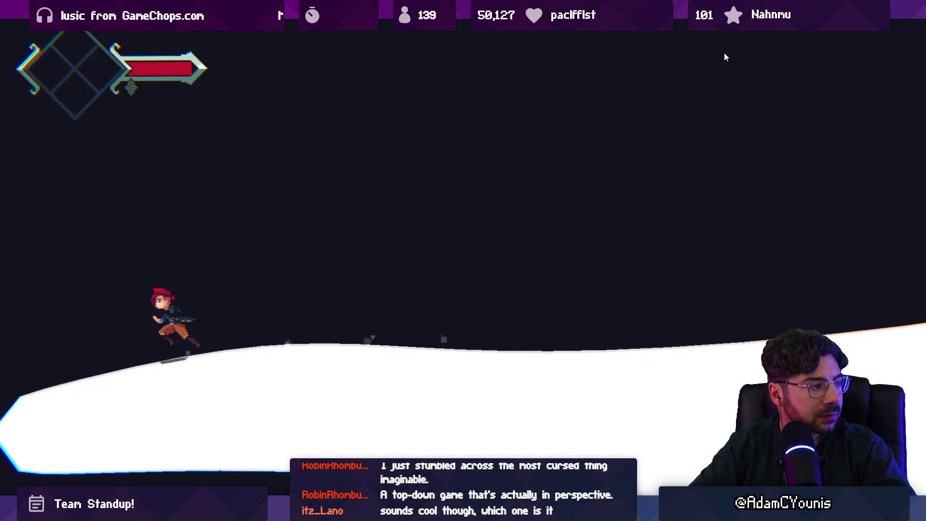
key("shift+space")
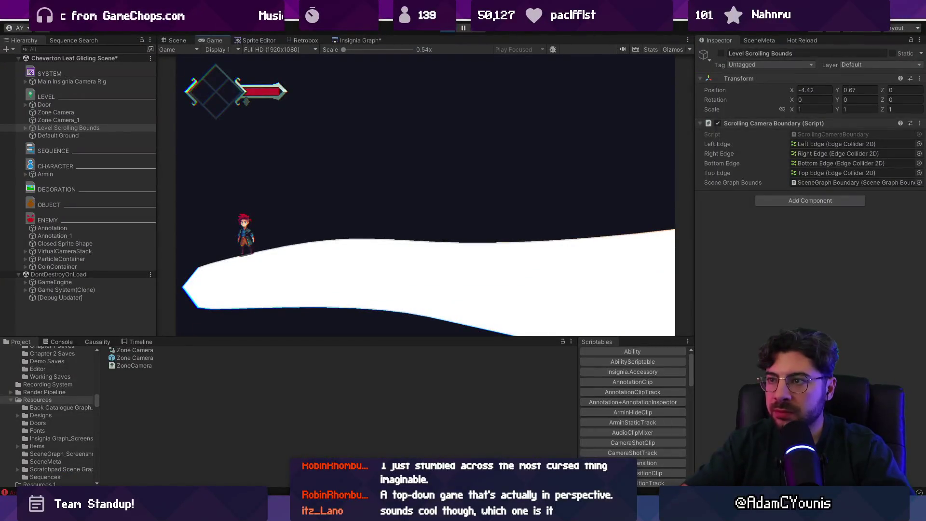
left_click(449, 29)
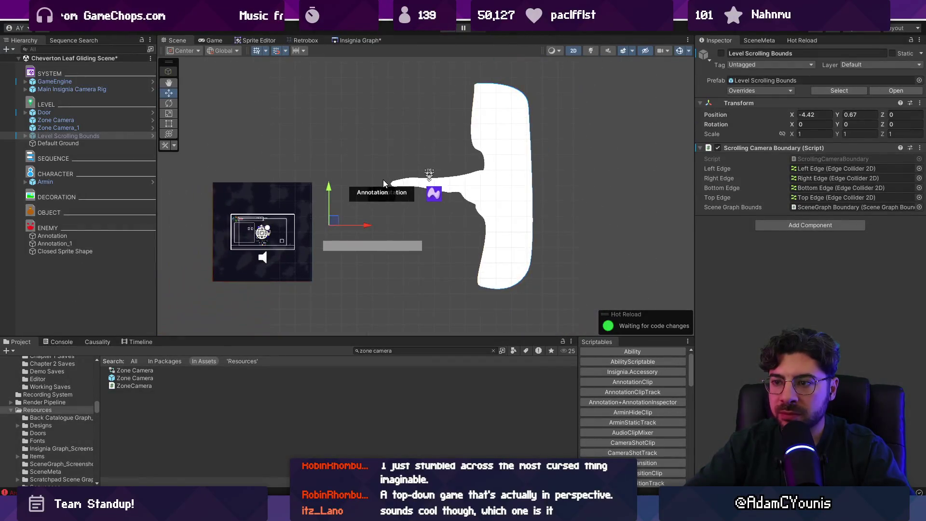
Step: Move the leaf sprite shape and the second zone camera down-left together
scroll(390, 208, "up", 1)
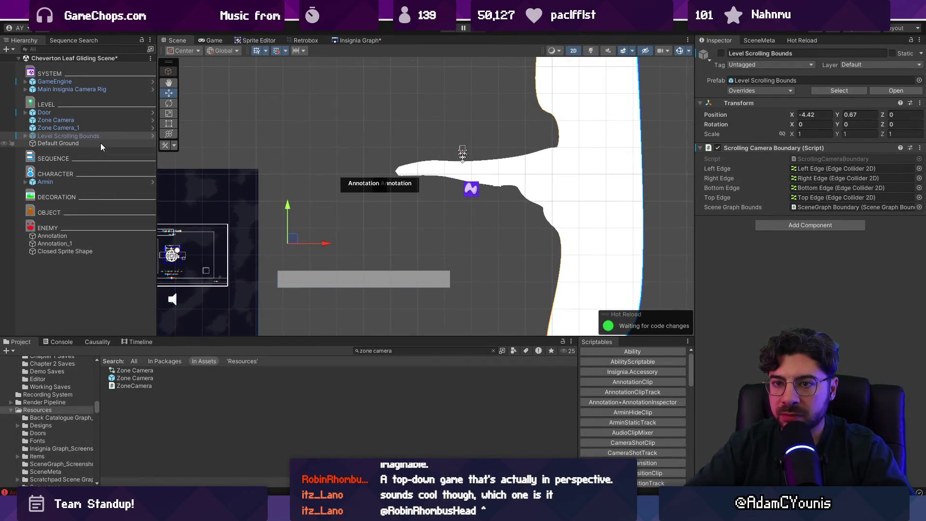
left_click(97, 121)
left_click(97, 128)
left_click(98, 121)
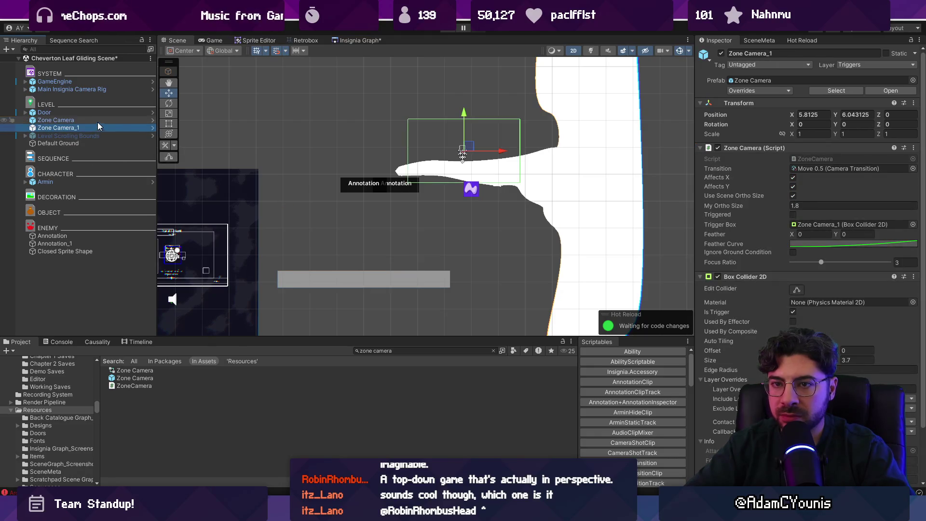
scroll(564, 175, "down", 2)
left_click(572, 178)
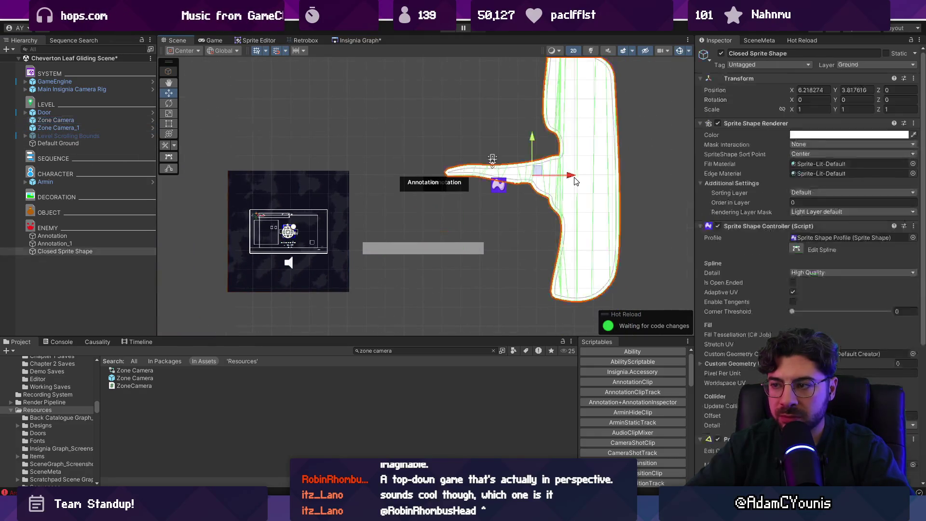
left_click(57, 128, "ctrl")
mouse_move(546, 165)
left_mouse_down()
mouse_move(489, 205)
mouse_move(489, 228)
left_mouse_up()
Step: Delete Default Ground and move Armin down toward the branch
left_click(86, 143)
key("Delete")
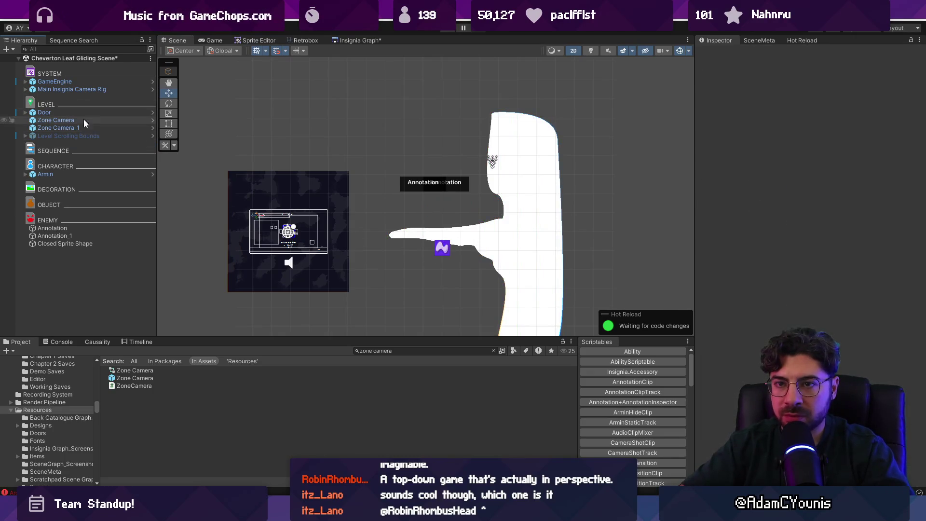
left_click(84, 174)
left_click_drag(492, 161, 498, 211)
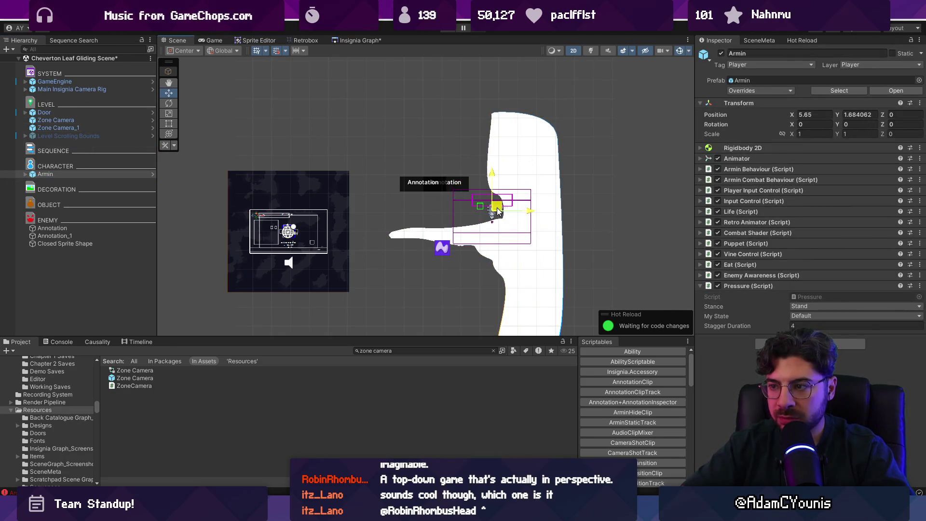
scroll(498, 211, "up", 5)
left_click(76, 128)
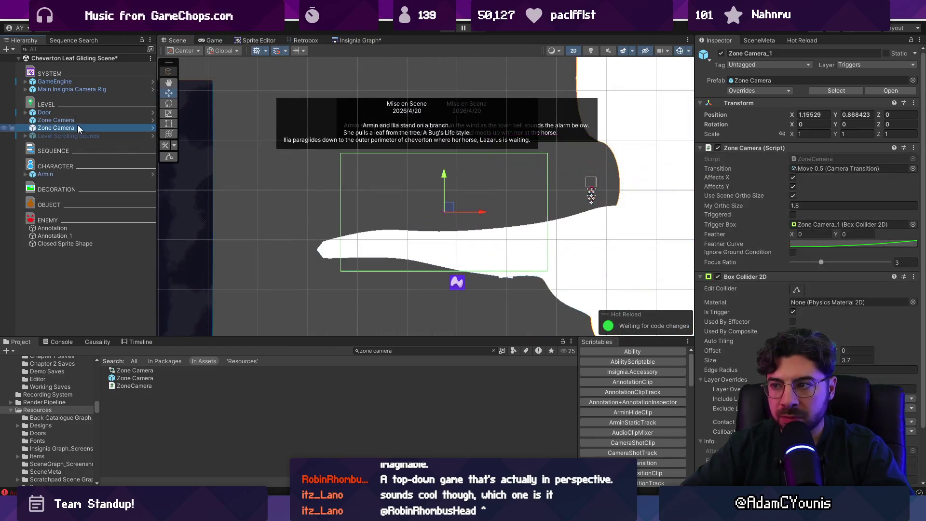
Step: Give Zone Camera_1 its own ortho size of 2.7 and an X feather of 0.6
left_click(835, 206)
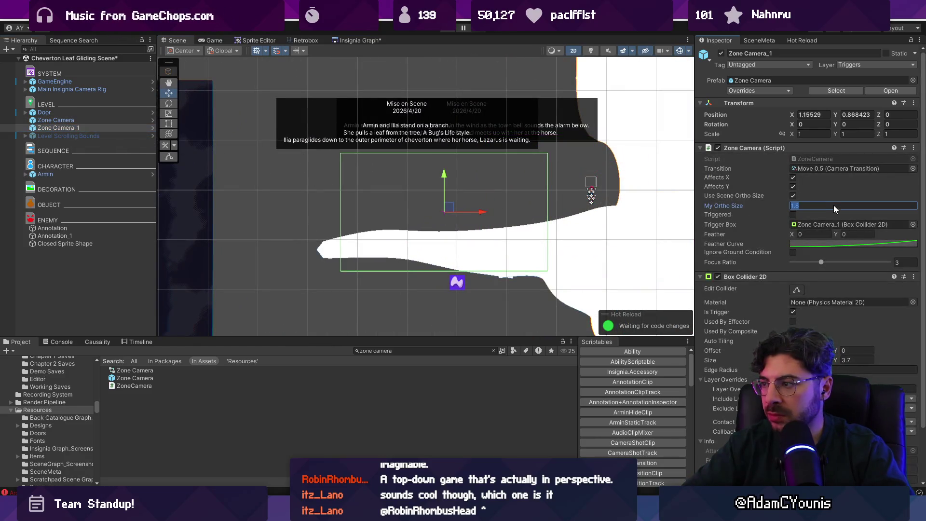
left_click(793, 196)
left_click(800, 205)
type("2.7")
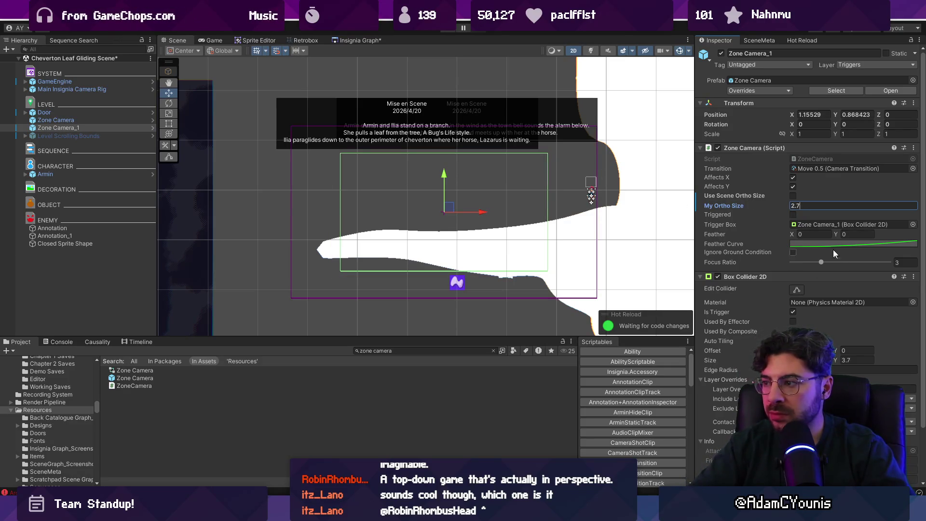
left_click_drag(794, 237, 806, 236)
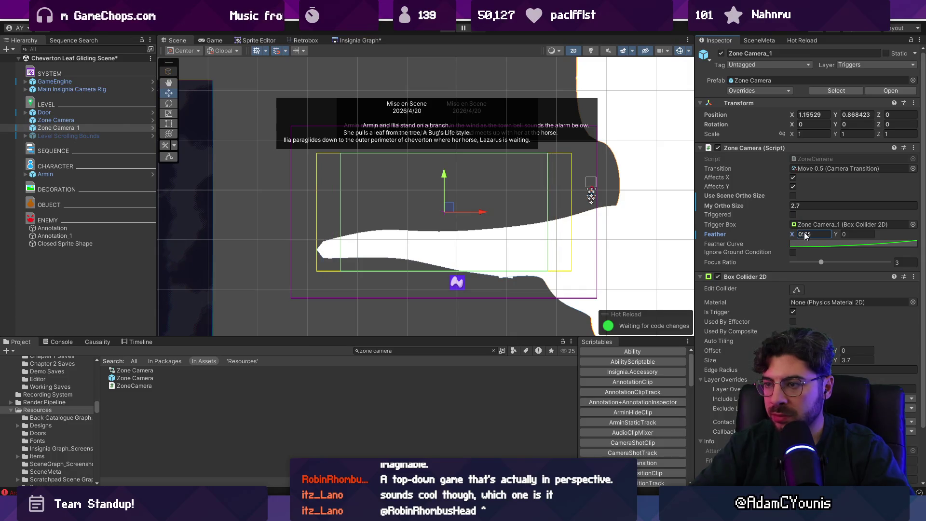
type("0.6")
Step: Shift Zone Camera up and to the right, then playtest the scene and stop
left_click(78, 122)
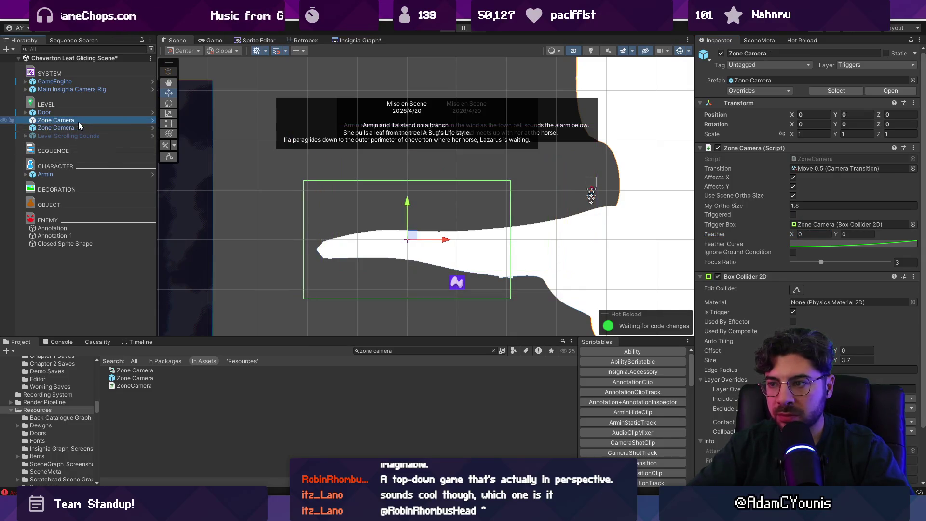
left_click_drag(414, 237, 597, 194)
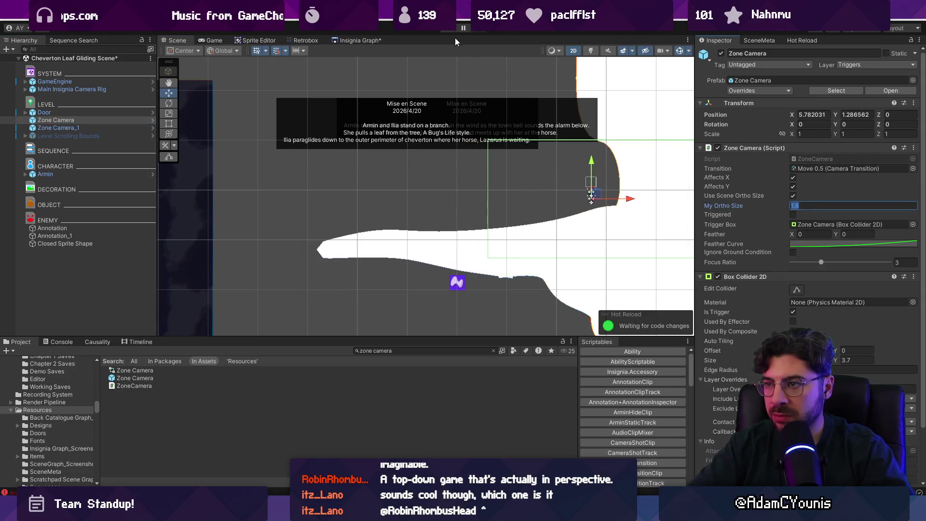
key("Return")
left_click(446, 31)
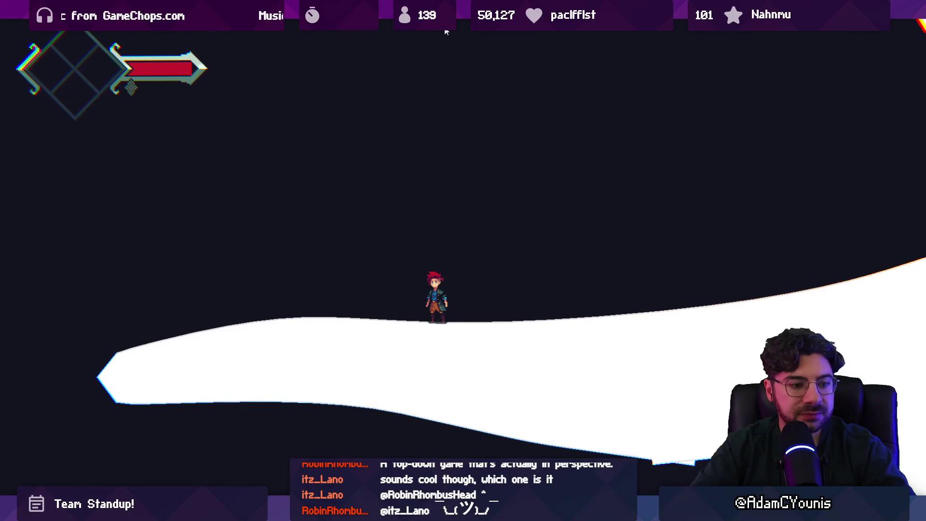
key("shift+space")
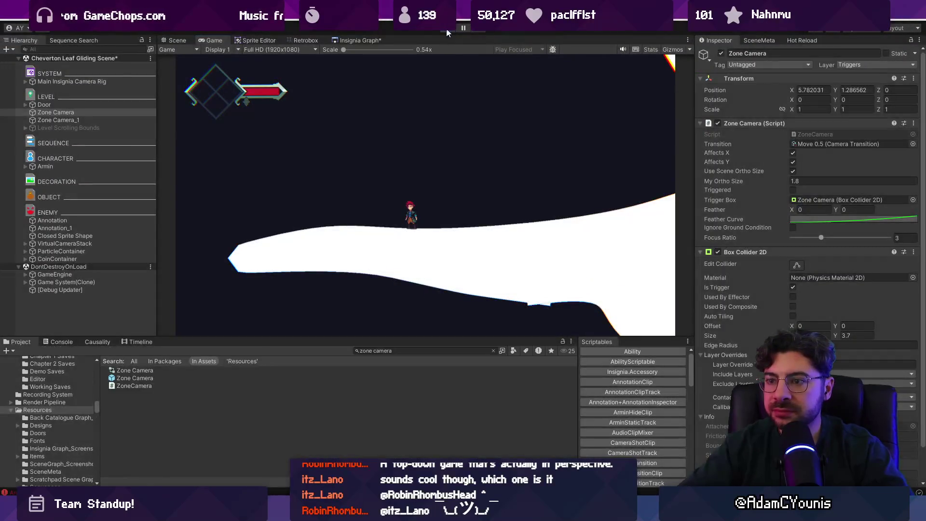
key("ctrl+p")
left_click(379, 250)
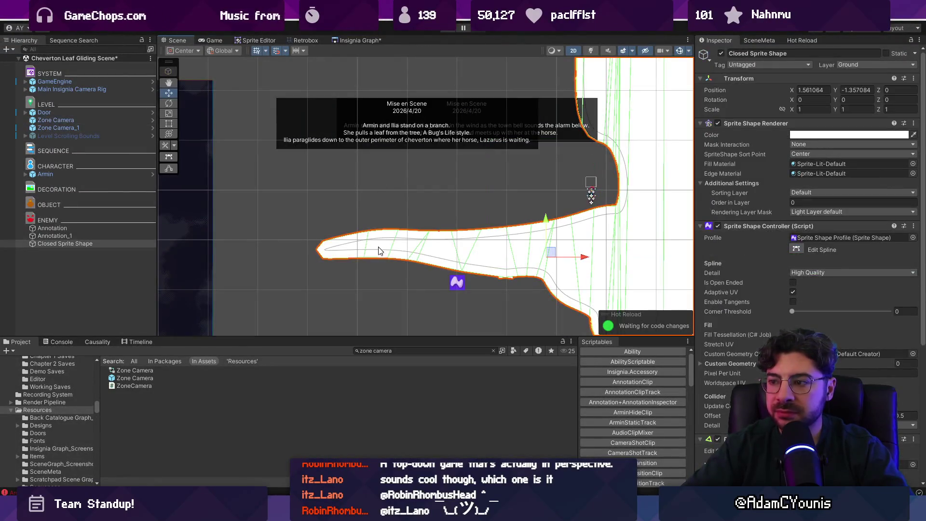
Step: Reshape the branch underside by moving points and smoothing a point's tangents
left_click(794, 249)
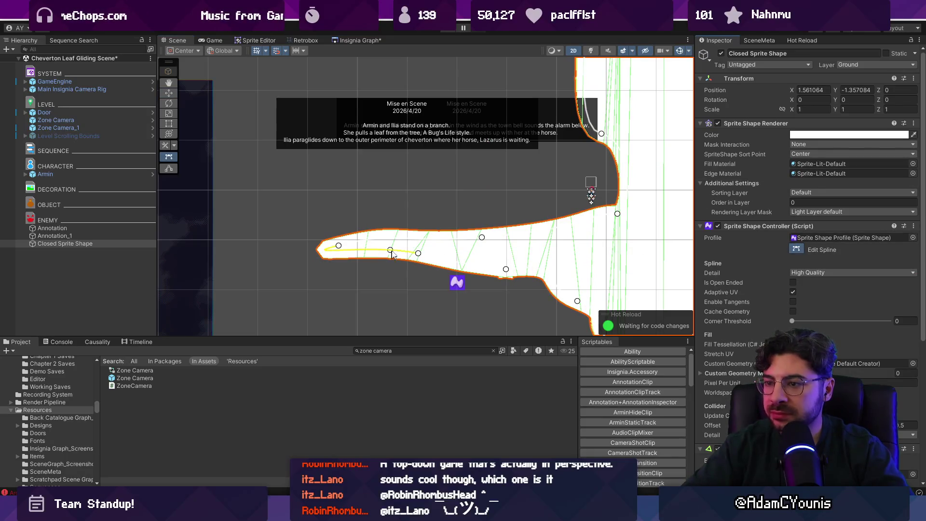
left_click(419, 253)
left_click_drag(504, 272, 520, 265)
mouse_move(464, 257)
left_mouse_down()
mouse_move(492, 263)
mouse_move(365, 283)
left_mouse_up()
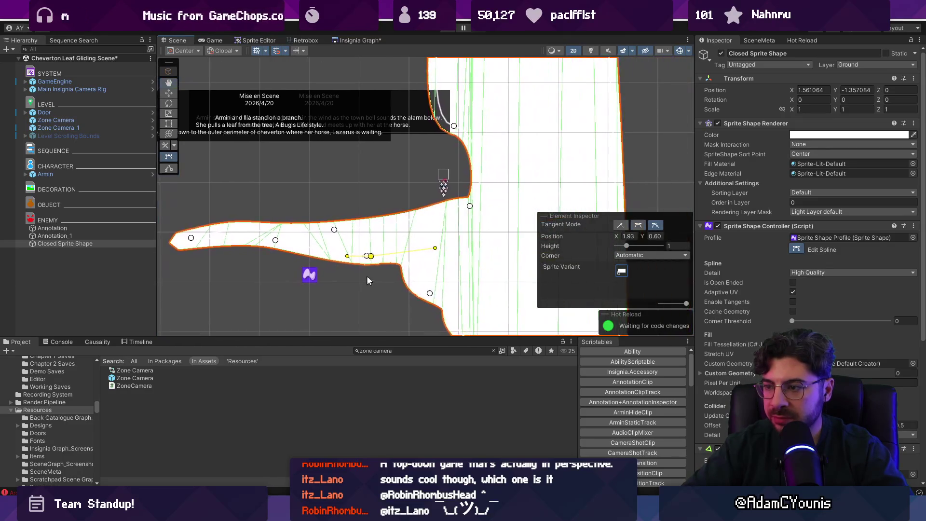
left_click_drag(438, 248, 404, 258)
mouse_move(430, 294)
left_mouse_down()
mouse_move(442, 280)
mouse_move(458, 282)
left_mouse_up()
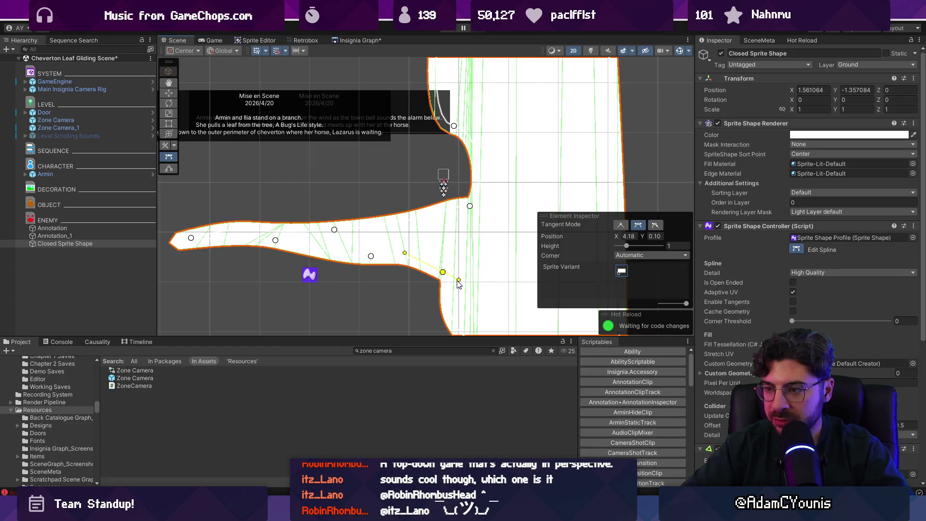
Step: Straighten the trunk edge below the branch and tint the fill dark brown (2C1C1C)
scroll(438, 249, "down", 3)
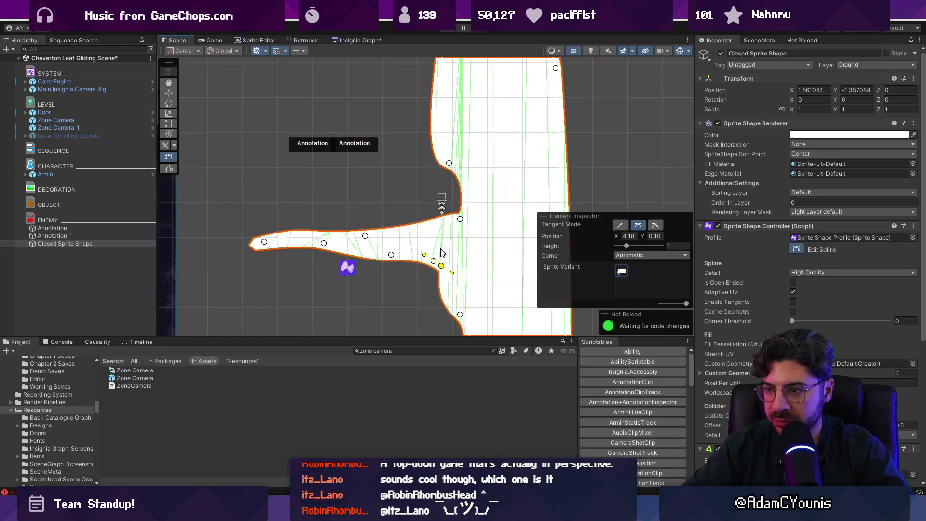
left_click(464, 327)
left_click_drag(464, 327, 460, 315)
scroll(448, 276, "down", 1)
key("f")
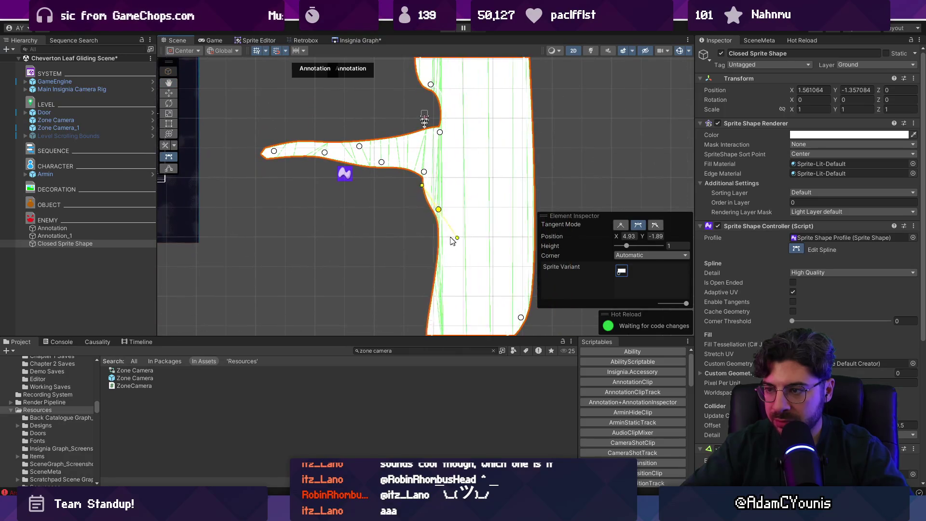
left_click_drag(437, 212, 435, 217)
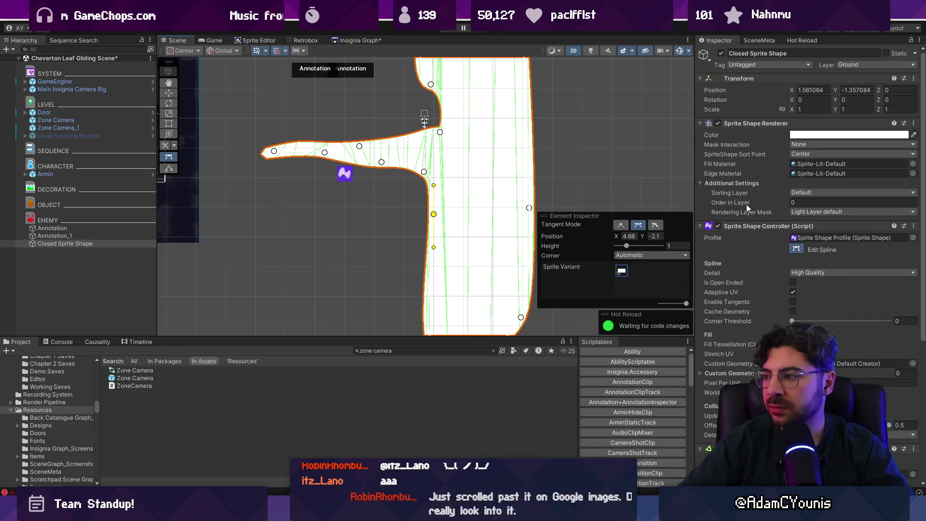
left_click(801, 137)
mouse_move(859, 208)
left_mouse_down()
mouse_move(815, 229)
mouse_move(853, 230)
left_mouse_up()
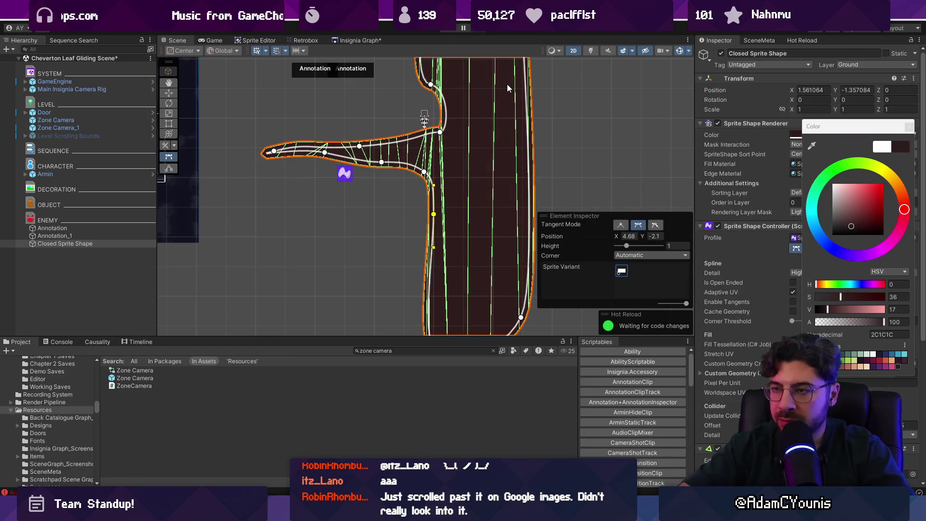
Step: Playtest the dark branch, stop, and centre the branch in the Scene view
key("Left")
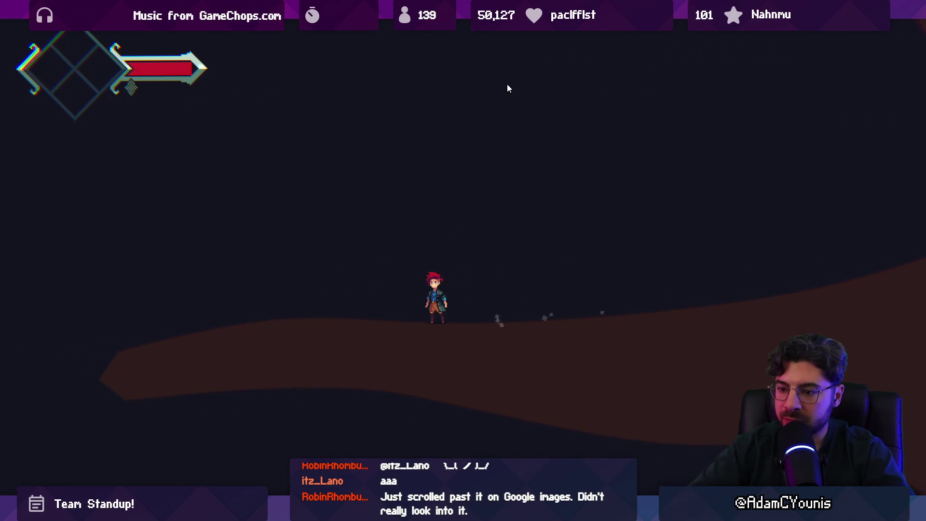
key("shift+space")
left_click(446, 28)
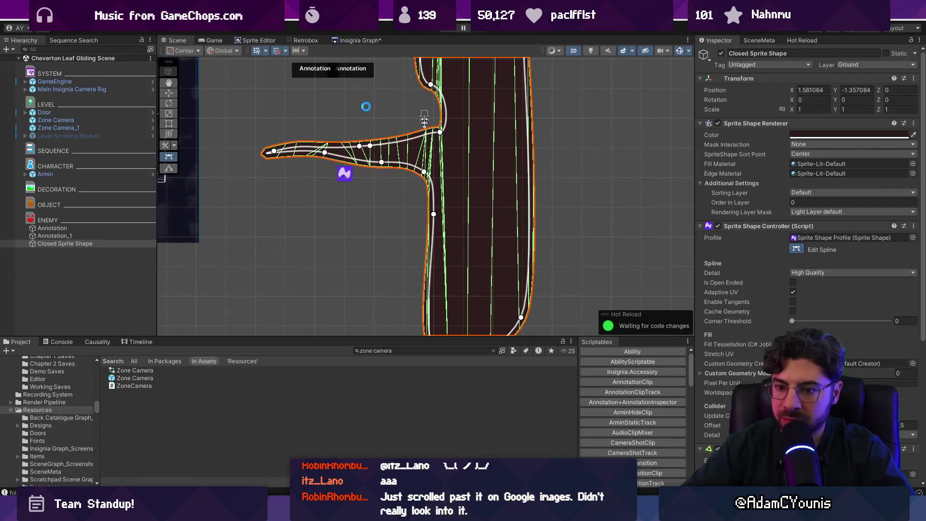
scroll(356, 118, "up", 4)
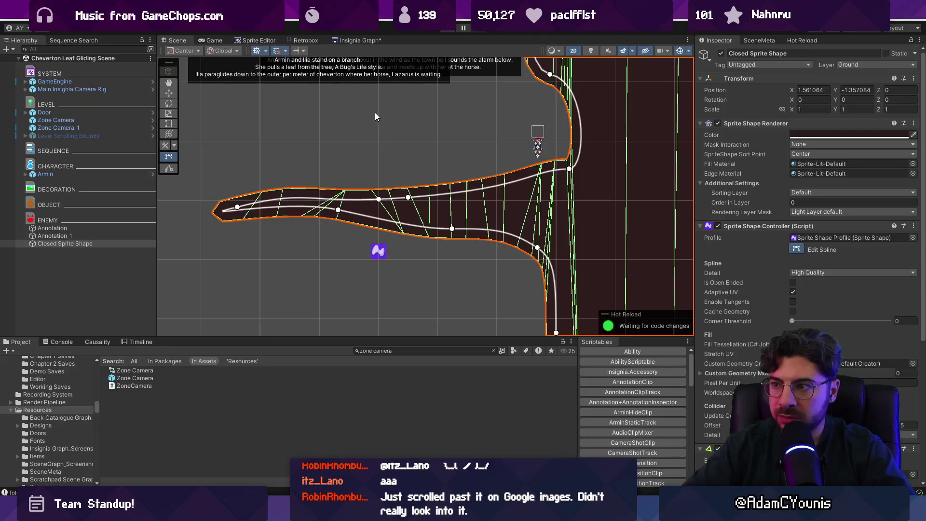
left_click_drag(346, 125, 359, 168)
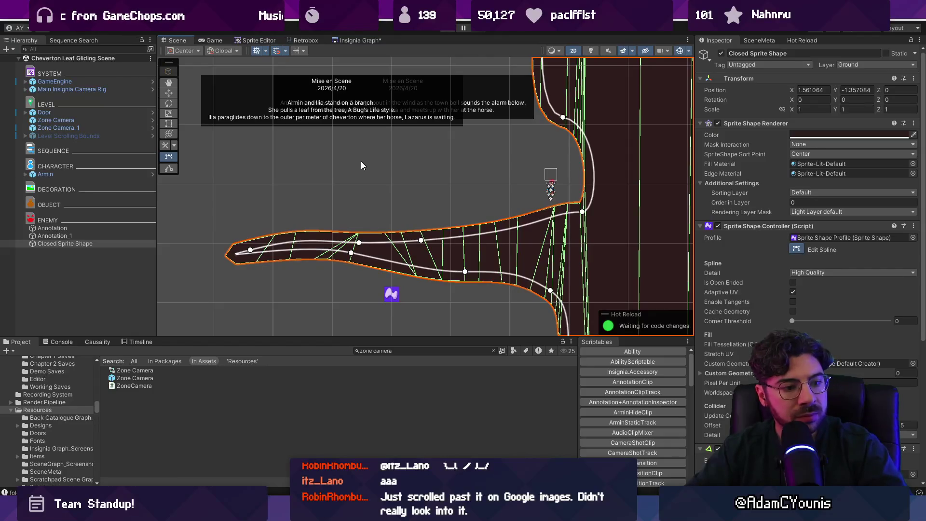
Step: Move Annotation beside the trunk and Annotation_1 below the branch at X -1.60875, Y -1.036719
left_click(86, 269)
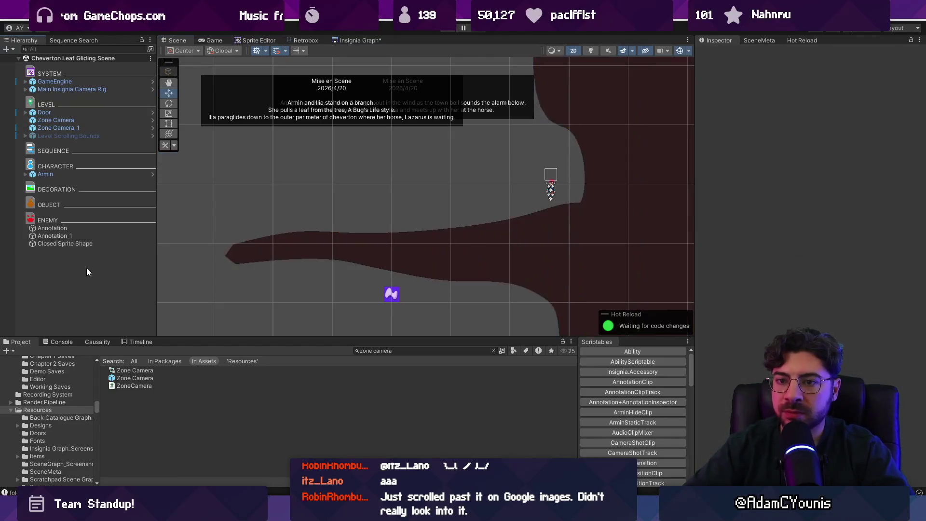
left_click(97, 228)
left_click_drag(335, 74, 435, 159)
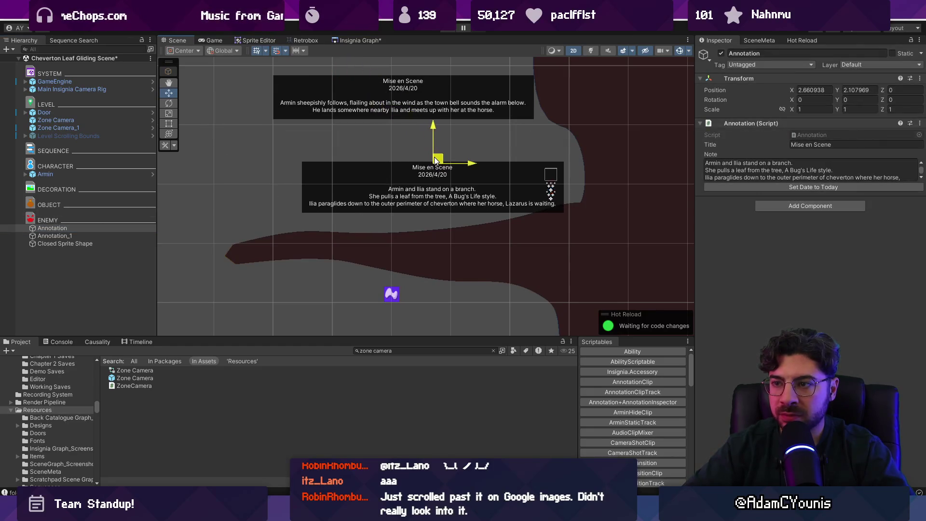
left_click(86, 245)
left_click(91, 236)
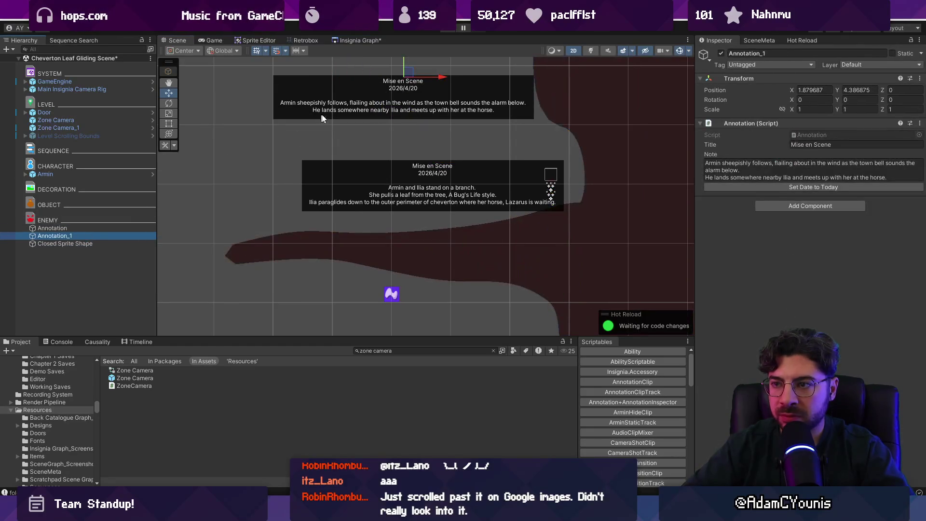
mouse_move(408, 73)
left_mouse_down()
mouse_move(308, 232)
mouse_move(308, 258)
mouse_move(279, 280)
left_mouse_up()
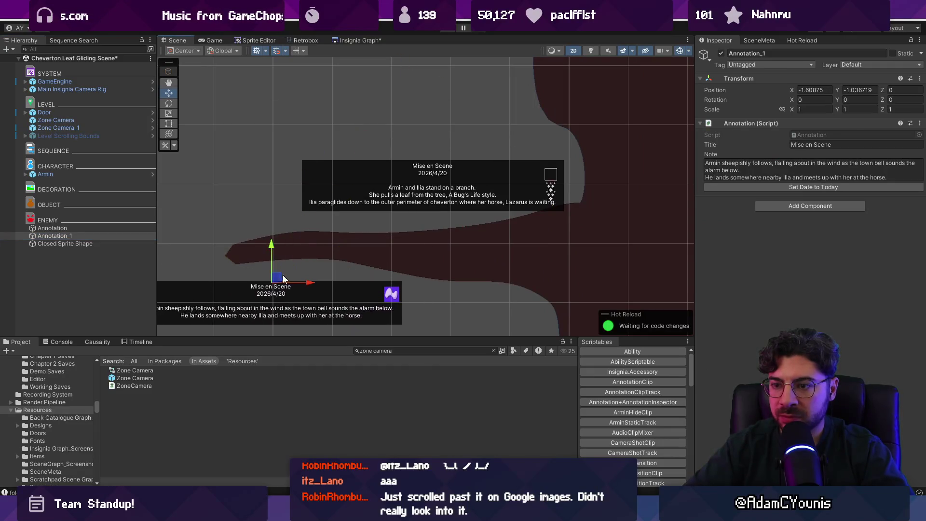
Step: Save the Cheverton Leaf Gliding Scene and bring up the Insignia scene graph
scroll(339, 214, "down", 3)
scroll(453, 146, "up", 3)
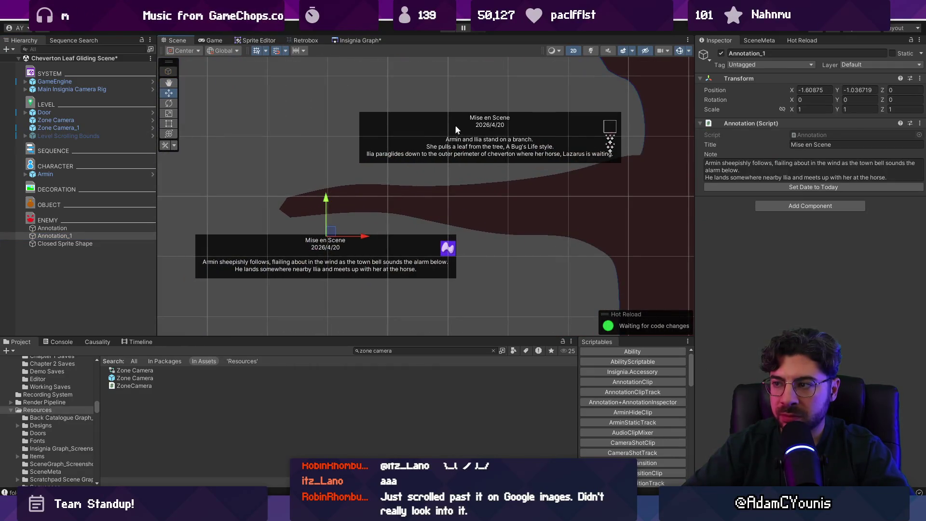
scroll(455, 127, "down", 2)
key("ctrl+s")
left_click(352, 41)
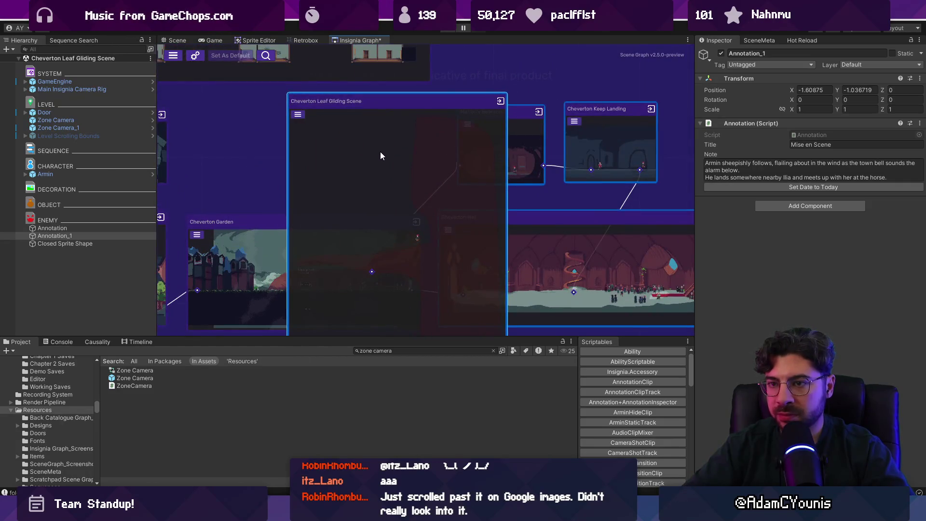
Step: Enable the Level Scrolling Bounds object and save the leaf gliding scene
left_click(177, 41)
left_click(78, 135)
left_click(721, 54)
key("ctrl+s")
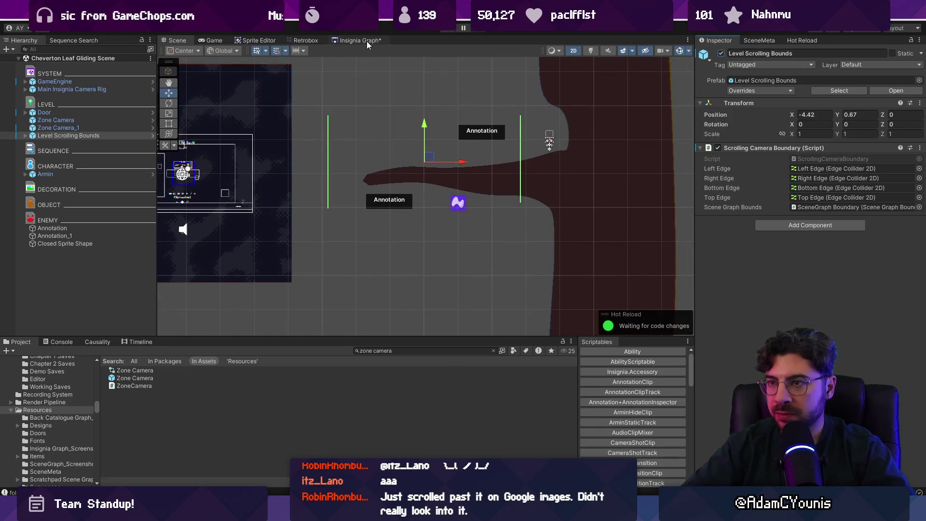
Step: Move the Cheverton Leaf Gliding Scene node, reopen its scene, and check Level Scrolling Bounds
left_click(367, 41)
left_click_drag(348, 119, 378, 132)
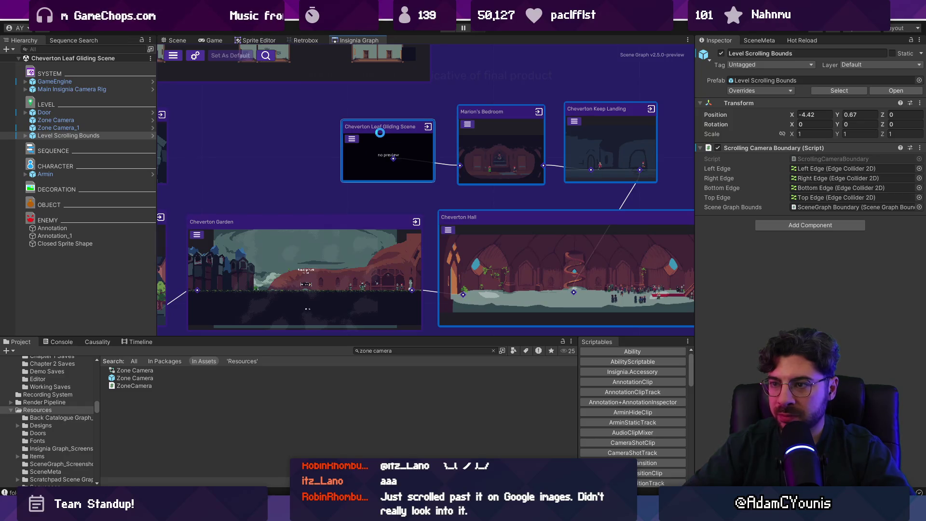
double_click(380, 132)
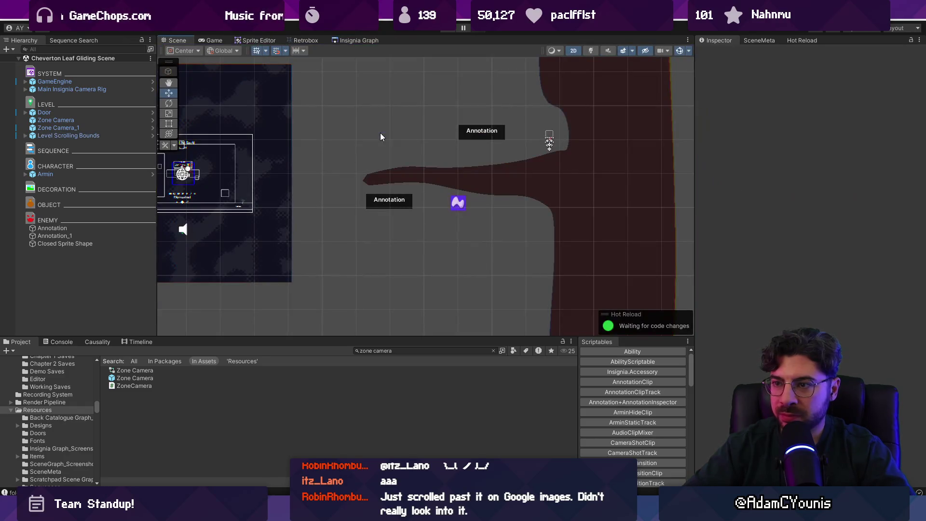
left_click(87, 137)
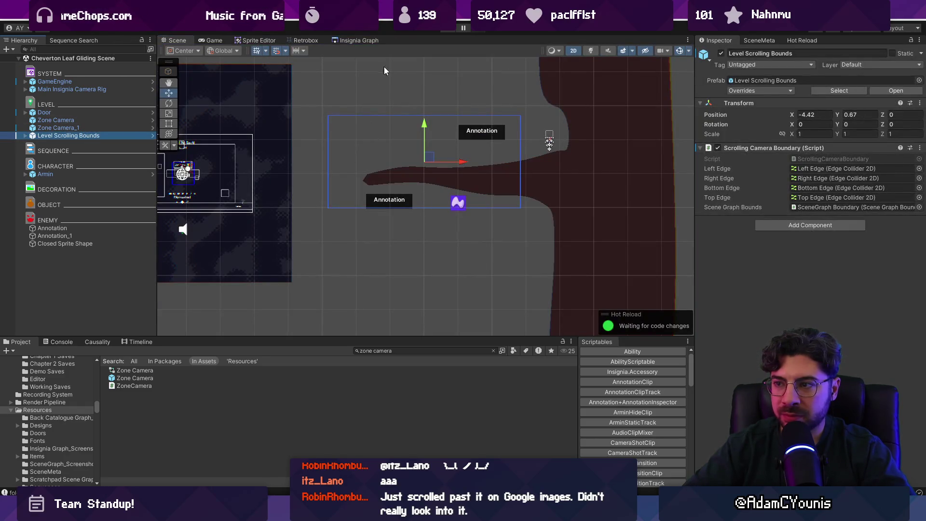
left_click(345, 43)
scroll(441, 186, "up", 2)
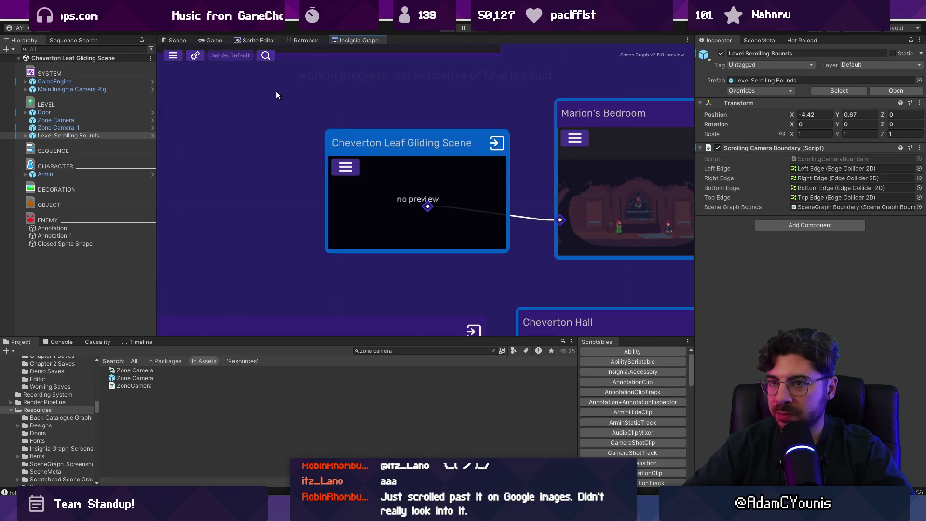
Step: Check the Closed Sprite Shape's tag and leave it Untagged
left_click(172, 40)
left_click(484, 171)
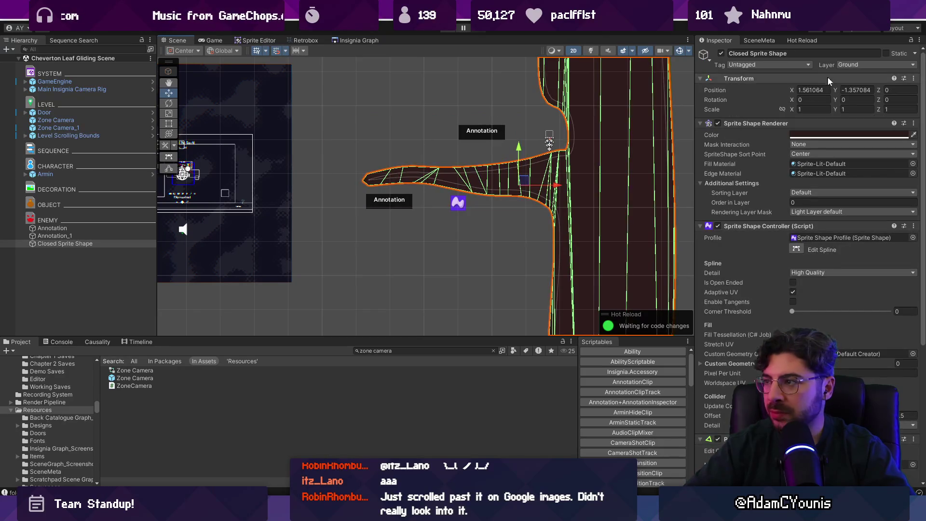
left_click(789, 65)
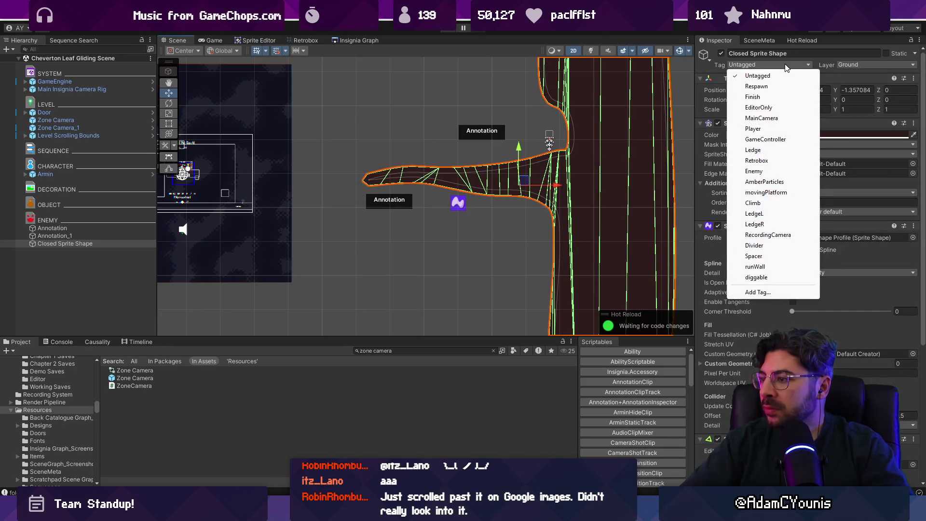
left_click(785, 192)
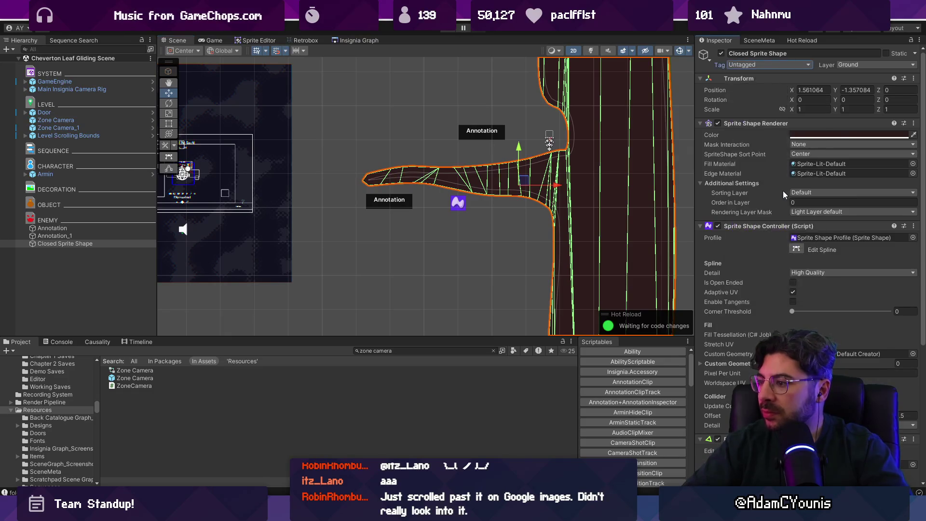
scroll(748, 145, "down", 5)
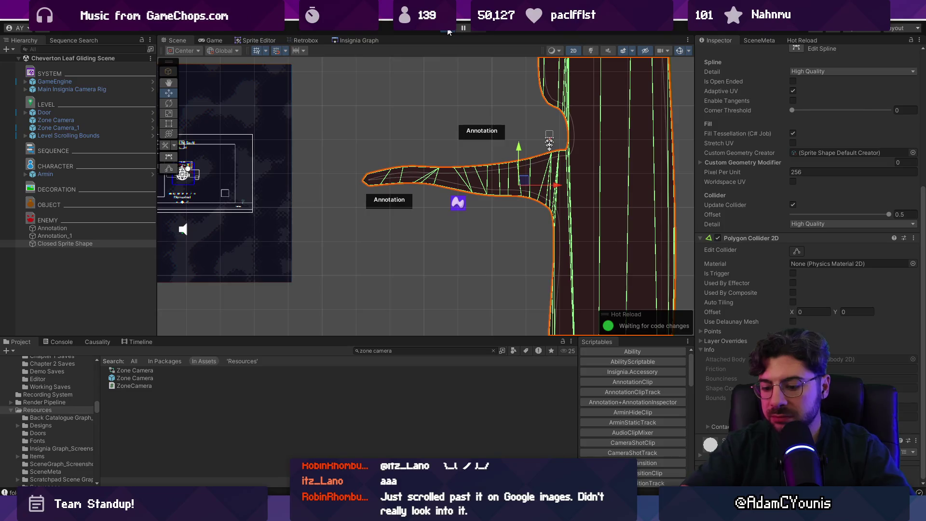
Step: Play-test the scene, move the node up-left, and save to regenerate its preview
left_click(449, 30)
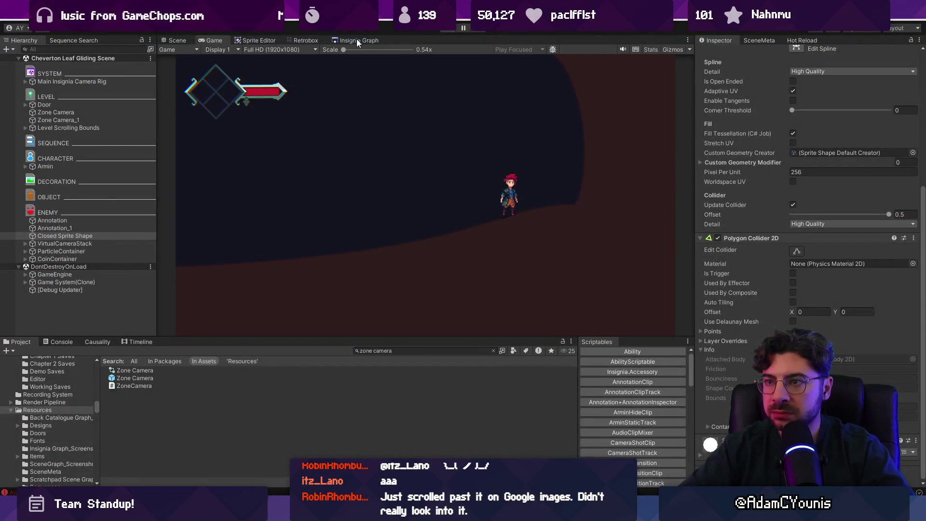
left_click(357, 41)
left_click_drag(417, 181, 395, 178)
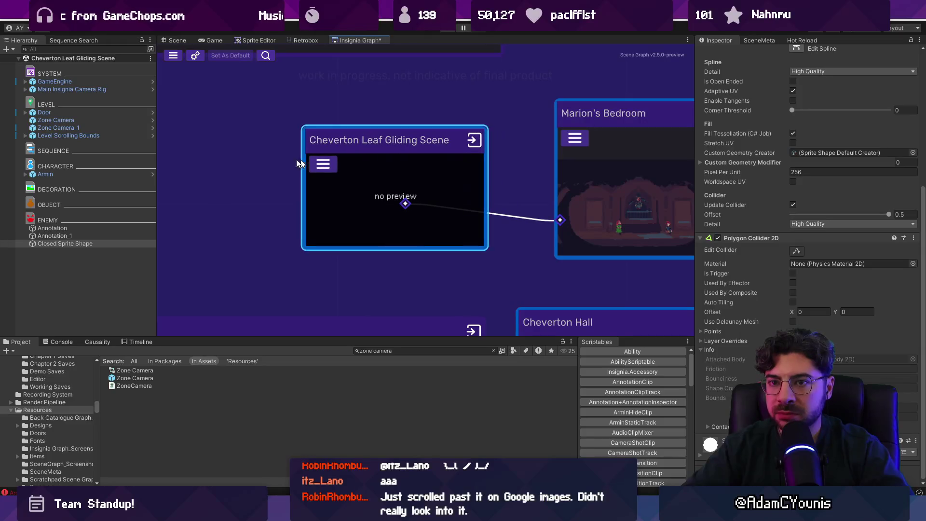
key("ctrl+s")
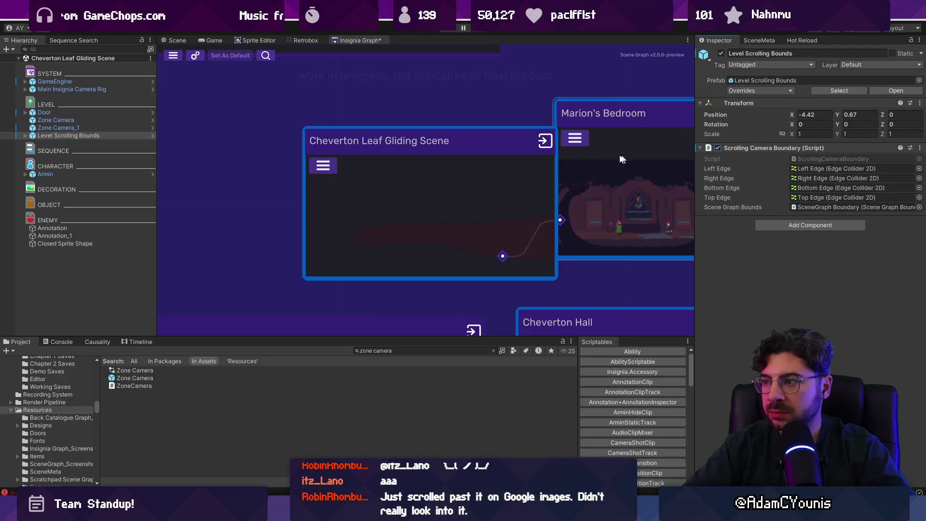
Step: Pan the graph right and move the Cheverton Leaf Gliding Scene node up and right
scroll(431, 141, "down", 5)
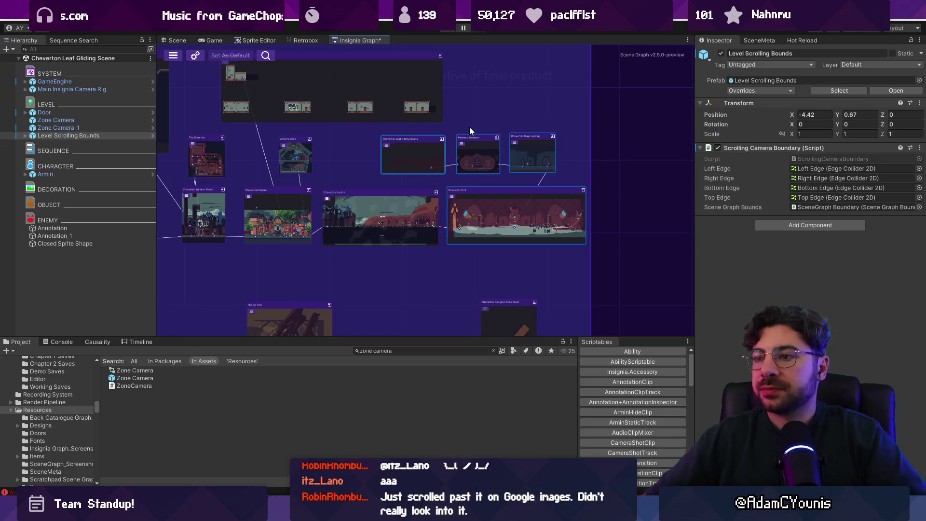
scroll(476, 173, "down", 2)
scroll(475, 173, "up", 4)
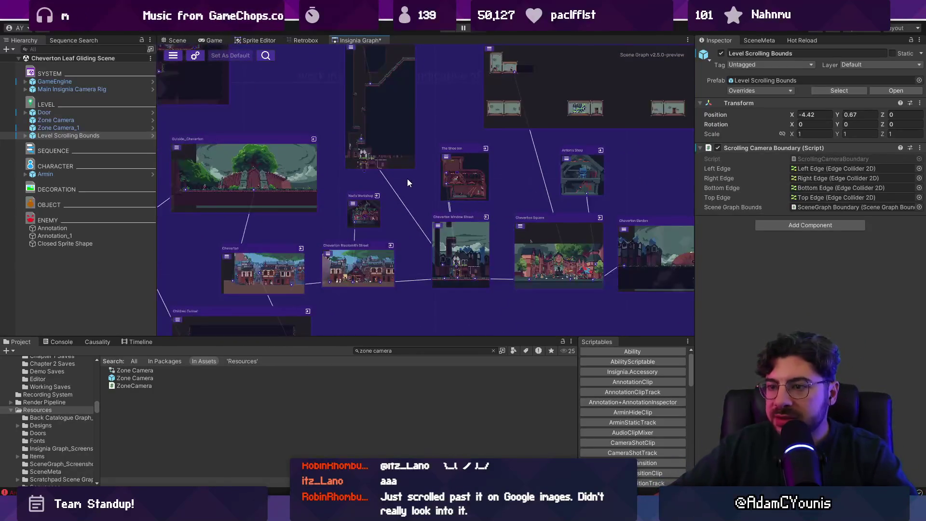
scroll(461, 180, "right", 3)
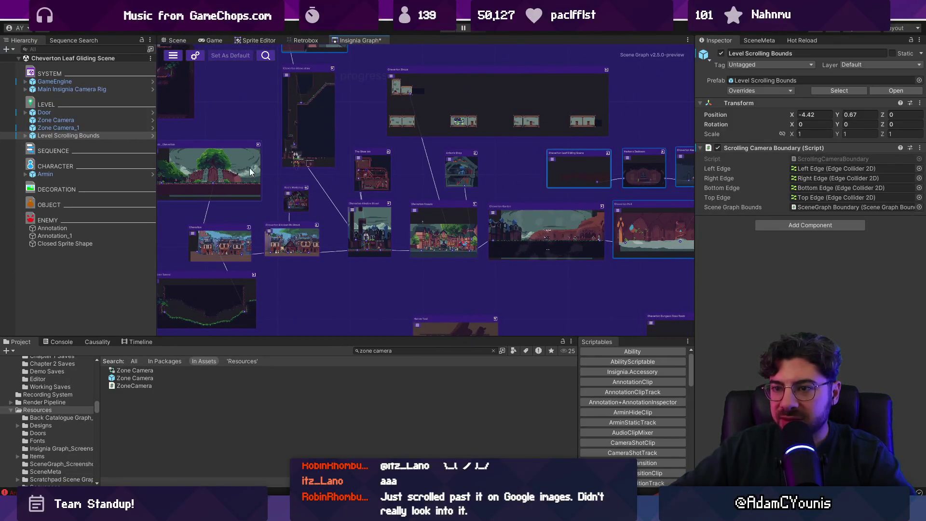
left_click_drag(241, 171, 416, 188)
scroll(416, 187, "up", 5)
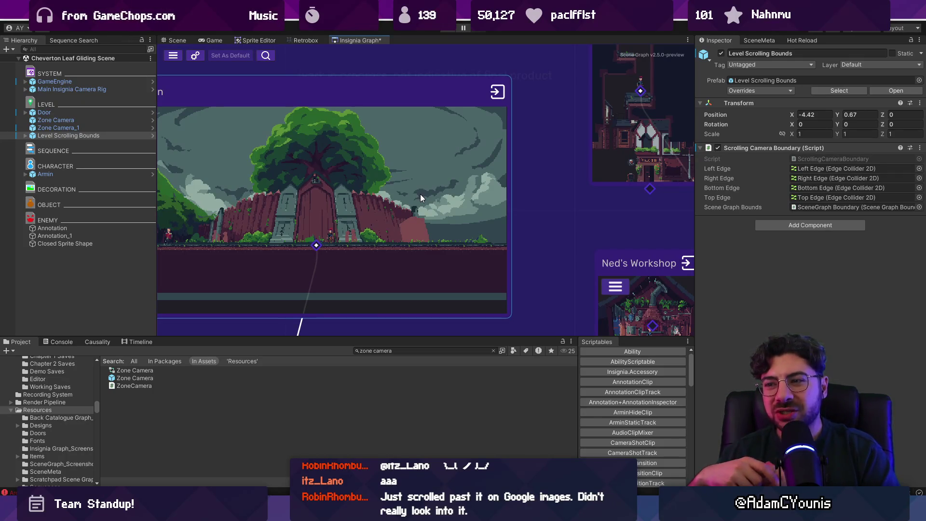
scroll(418, 192, "down", 5)
scroll(436, 198, "up", 4)
mouse_move(341, 218)
left_mouse_down()
mouse_move(510, 104)
mouse_move(326, 207)
mouse_move(344, 212)
mouse_move(416, 124)
left_mouse_up()
Step: Nudge the Cheverton Leaf Gliding Scene node slightly down-right into its final position
scroll(411, 132, "down", 5)
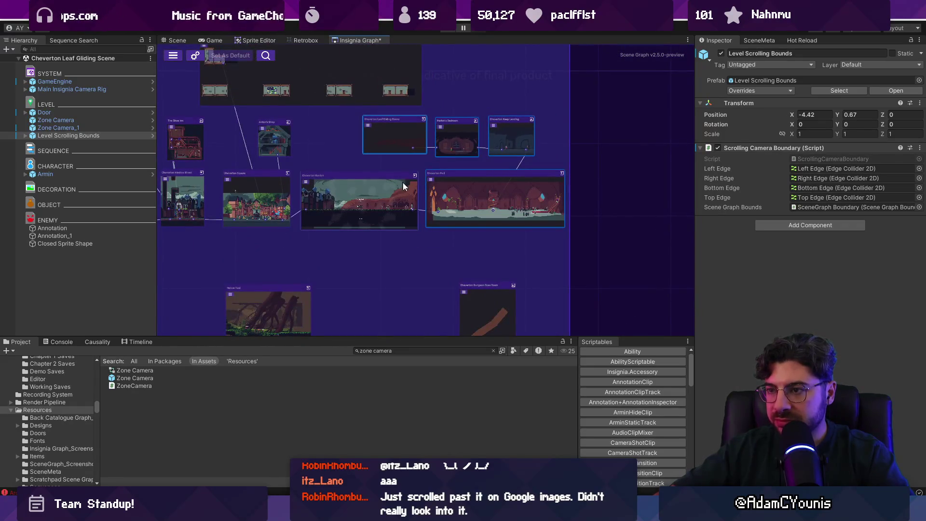
mouse_move(404, 209)
left_mouse_down()
mouse_move(414, 211)
mouse_move(420, 166)
mouse_move(421, 210)
mouse_move(392, 192)
mouse_move(404, 227)
left_mouse_up()
scroll(383, 164, "up", 5)
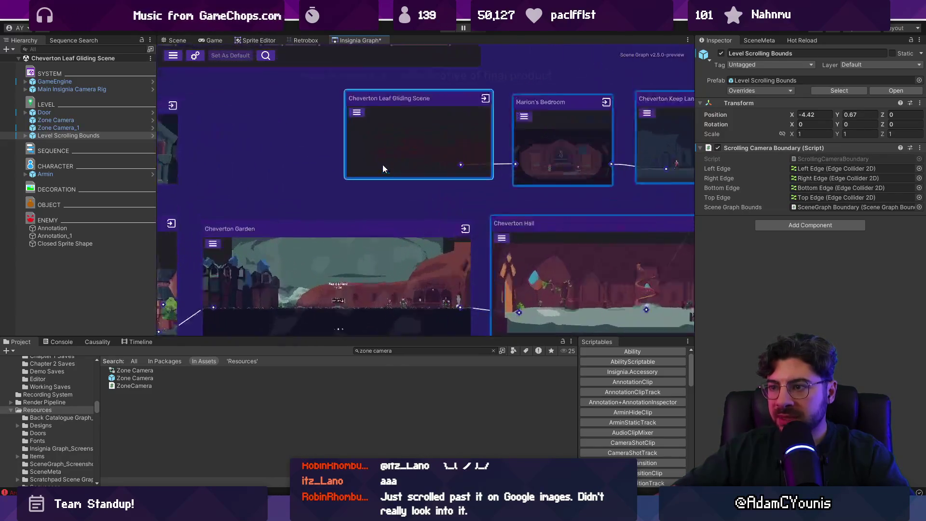
left_click_drag(400, 145, 446, 148)
scroll(434, 155, "down", 8)
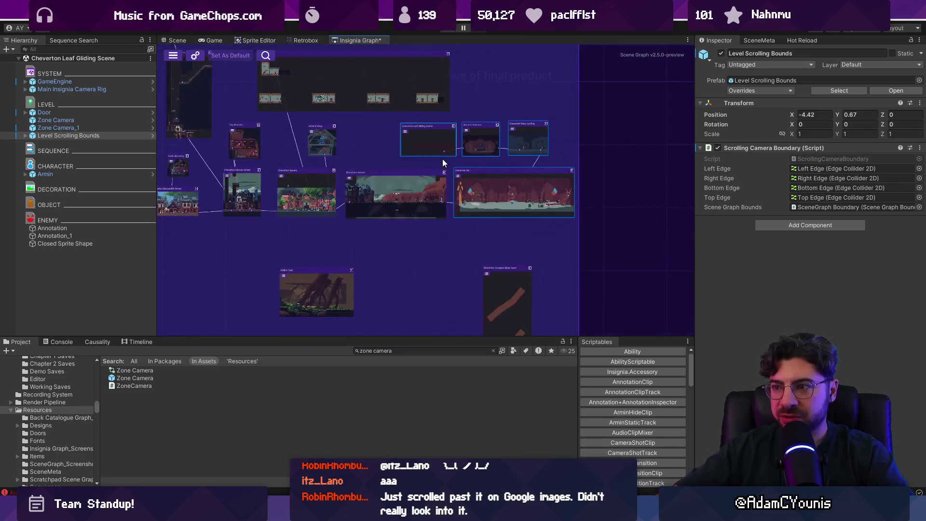
scroll(505, 263, "up", 3)
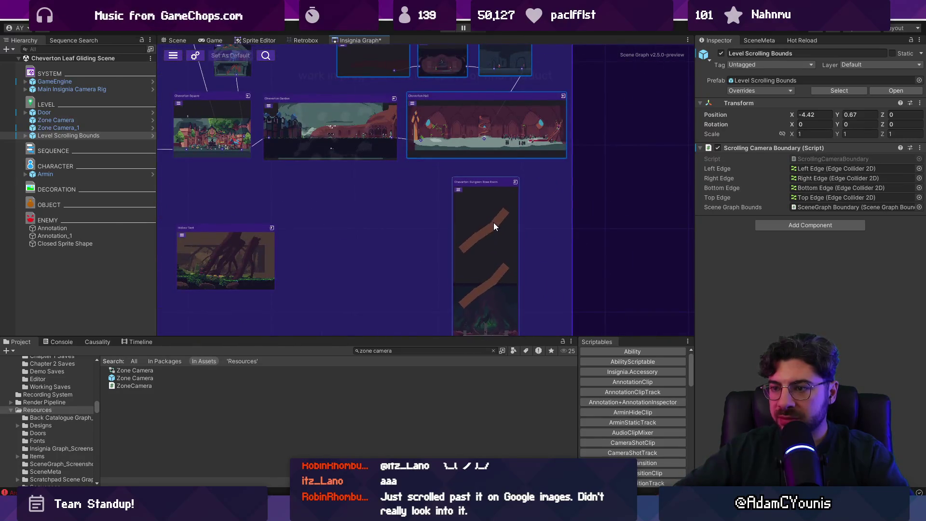
scroll(493, 222, "down", 5)
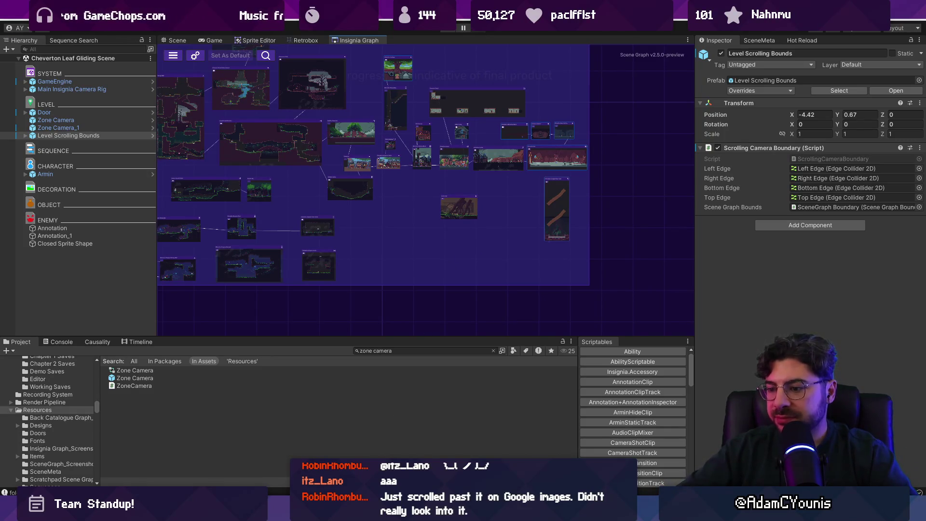
mouse_move(602, 513)
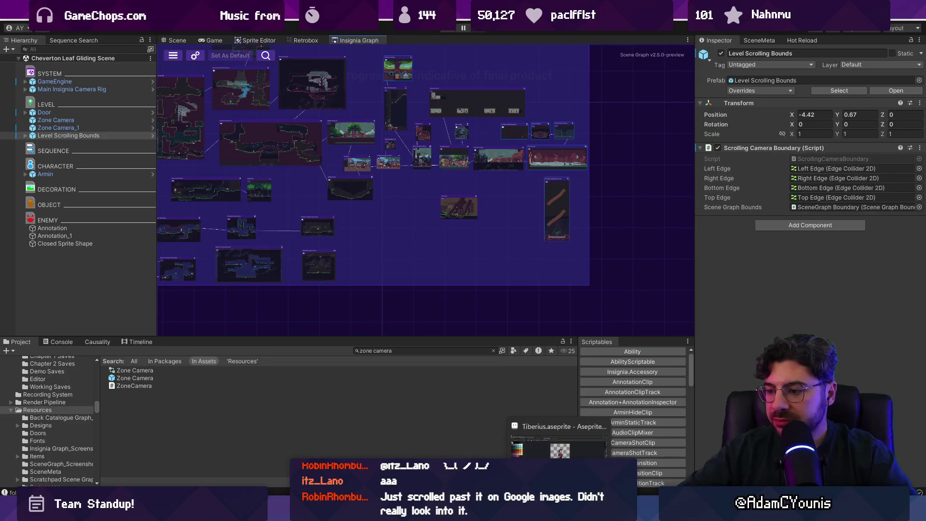
key("alt+Tab")
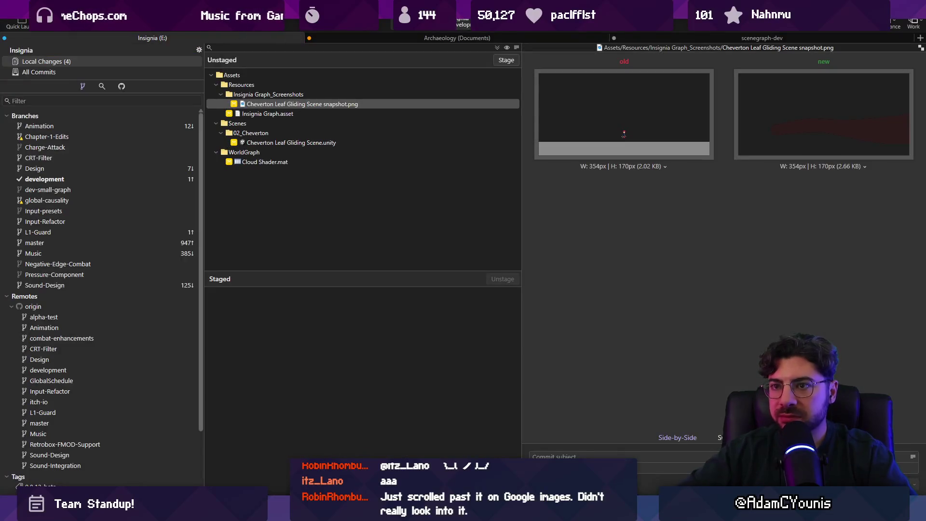
Step: Stage all four changes and commit them as 'Adds mock tree to leaf gliding scene'
left_click(506, 60)
left_click(565, 457)
type("Adds ")
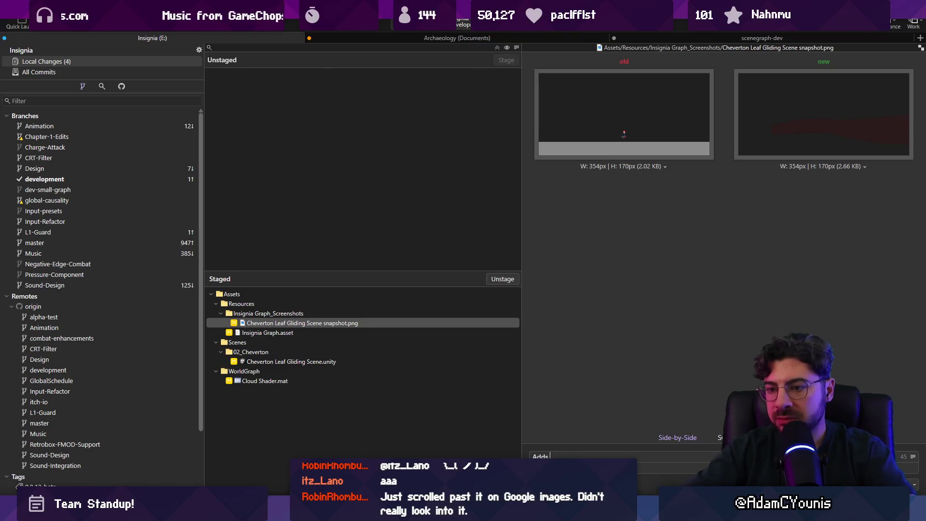
type("mo")
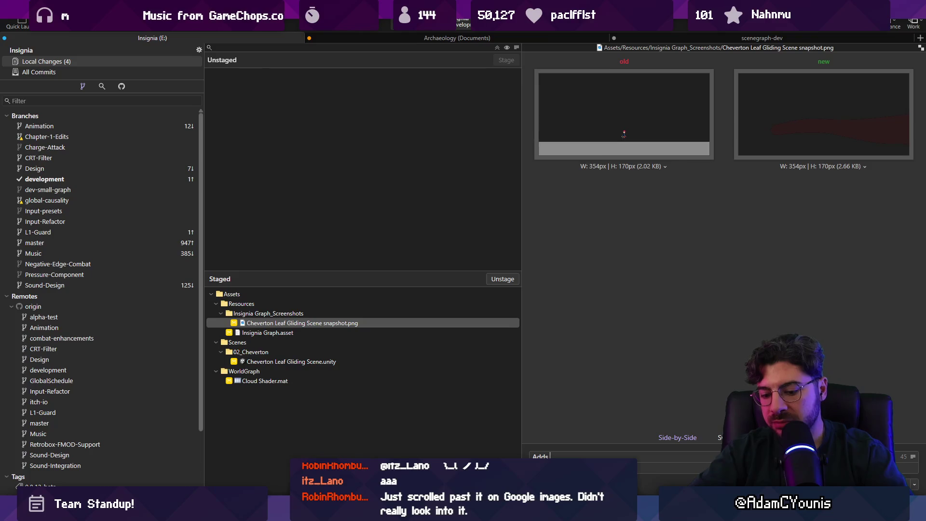
type("ck tree")
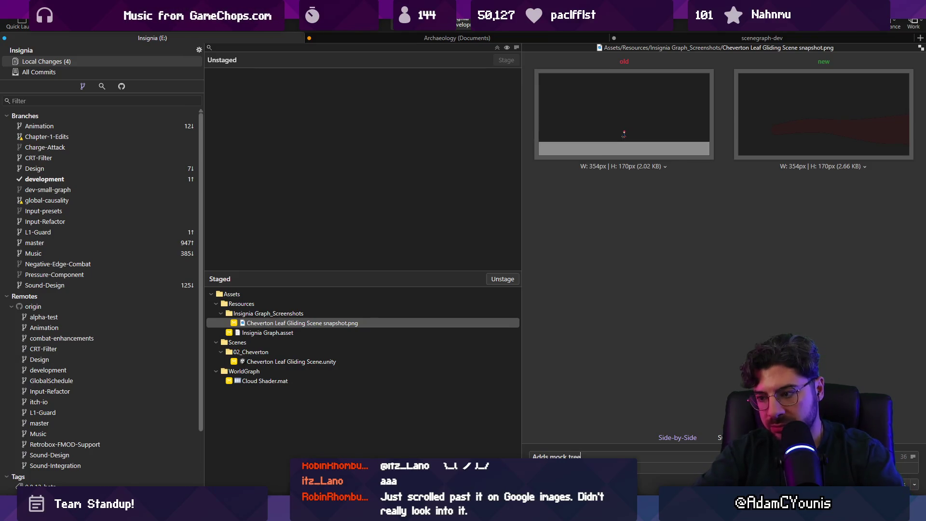
type(" to leaf ")
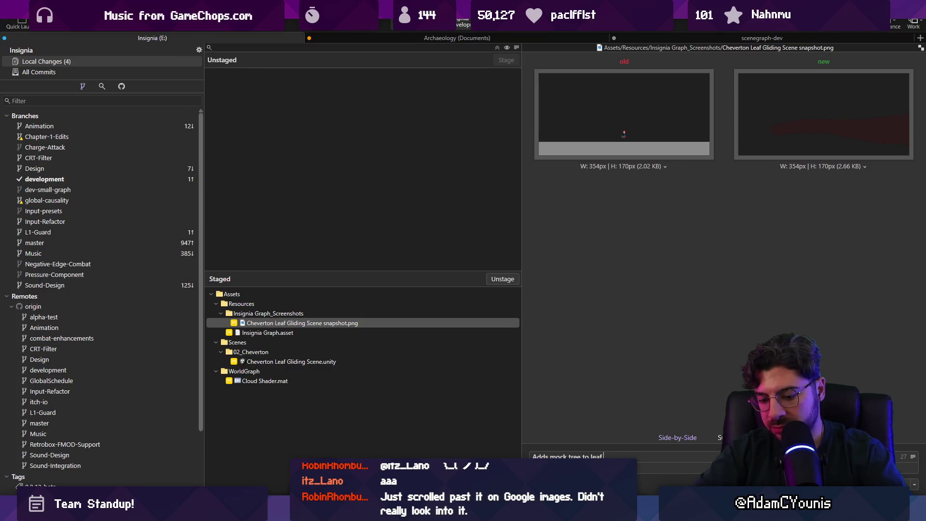
type("gliding scene")
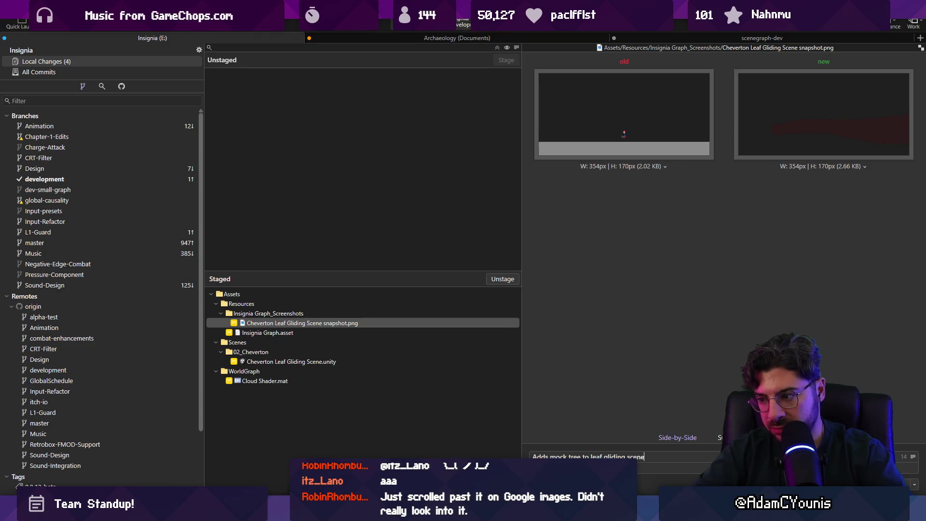
key("ctrl+Return")
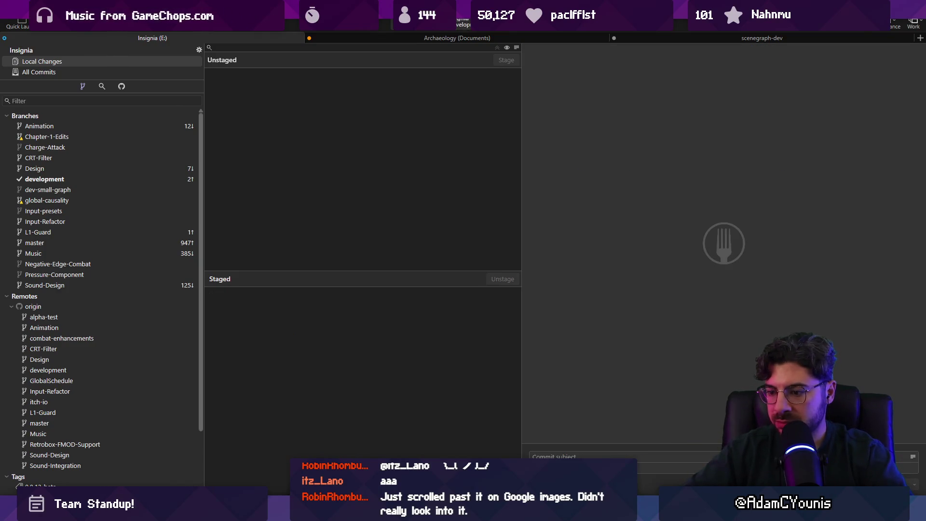
key("alt+Tab")
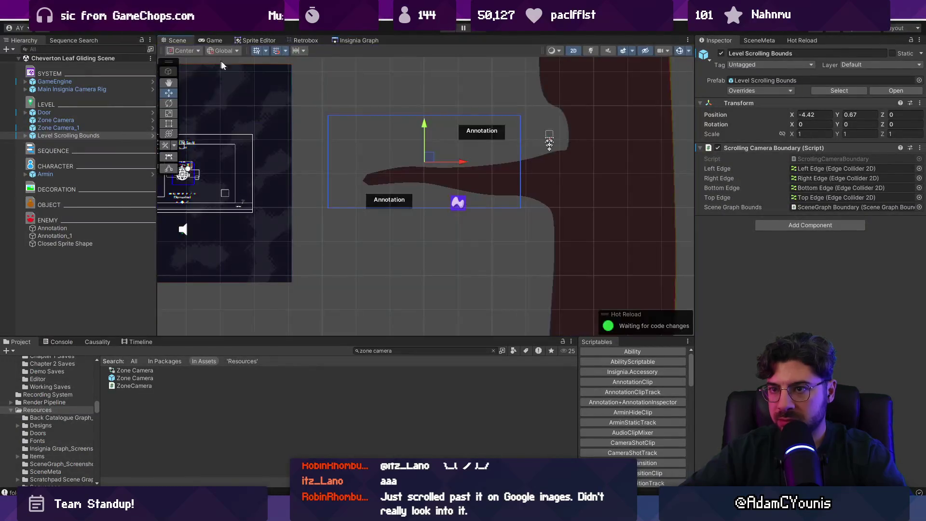
Step: Lighten the Closed Sprite Shape's fill colour to a lighter grey
left_click(568, 168)
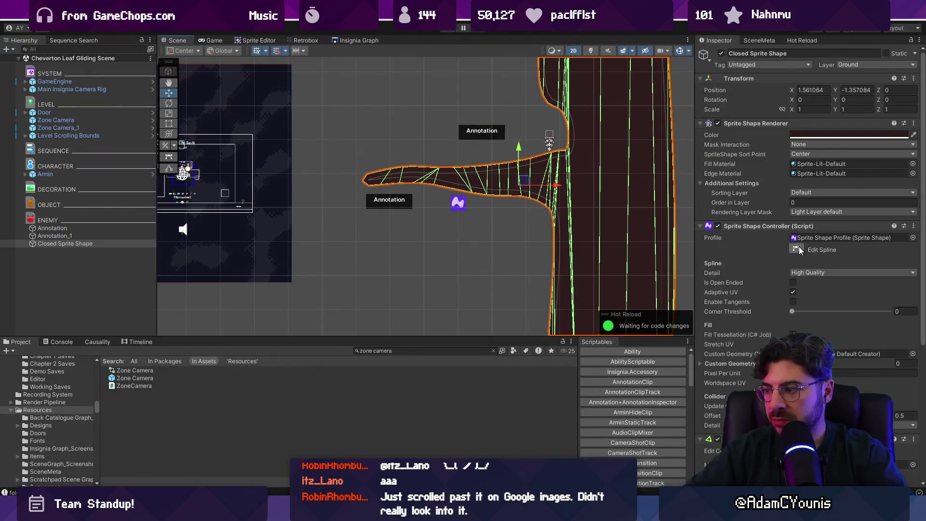
scroll(709, 217, "down", 1)
left_click(849, 109)
left_click_drag(838, 181, 819, 200)
left_click(369, 123)
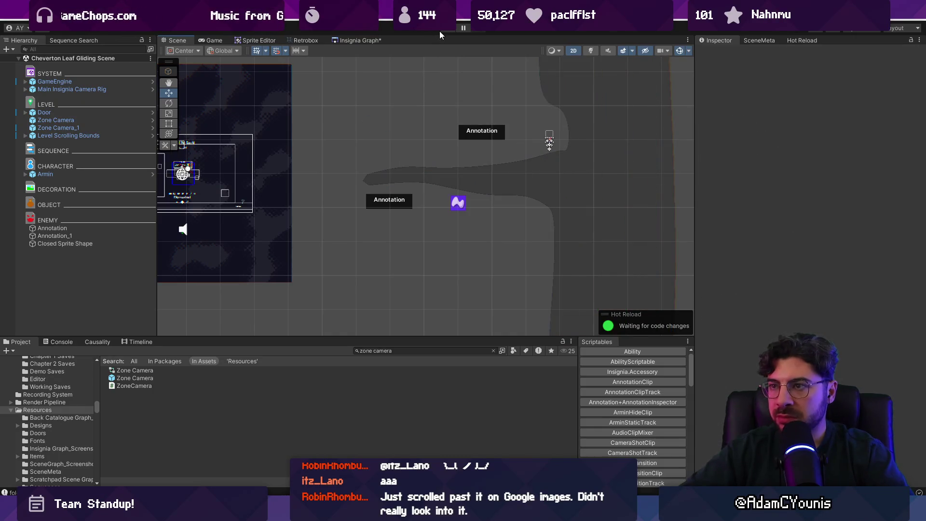
Step: Save the Leaf Gliding scene and run a brief play-test
key("ctrl+s")
left_click(441, 30)
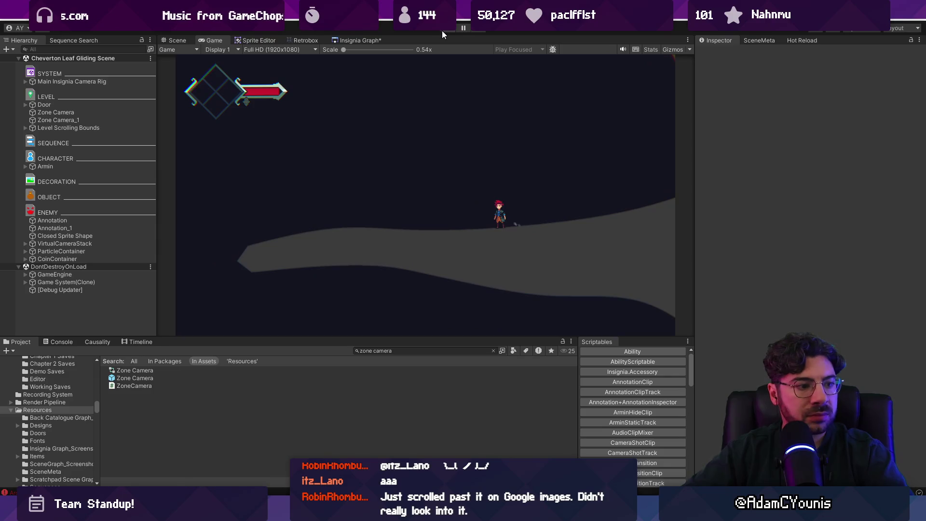
left_click(442, 30)
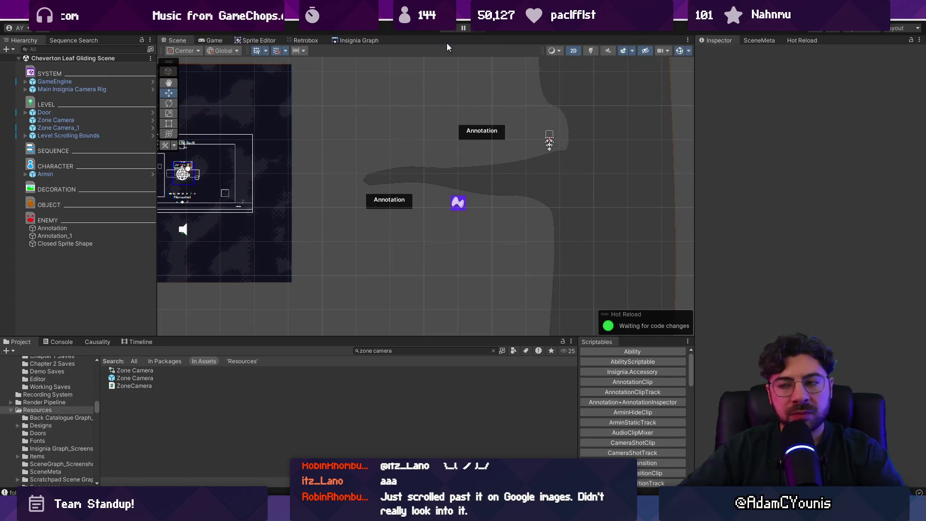
left_click(346, 42)
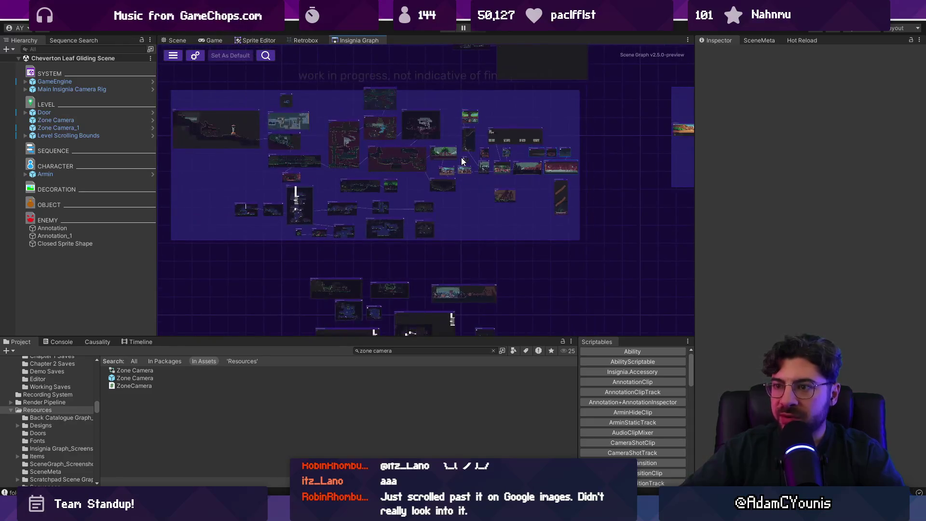
Step: Zoom and pan the Insignia Graph toward the left node group
scroll(386, 137, "up", 2)
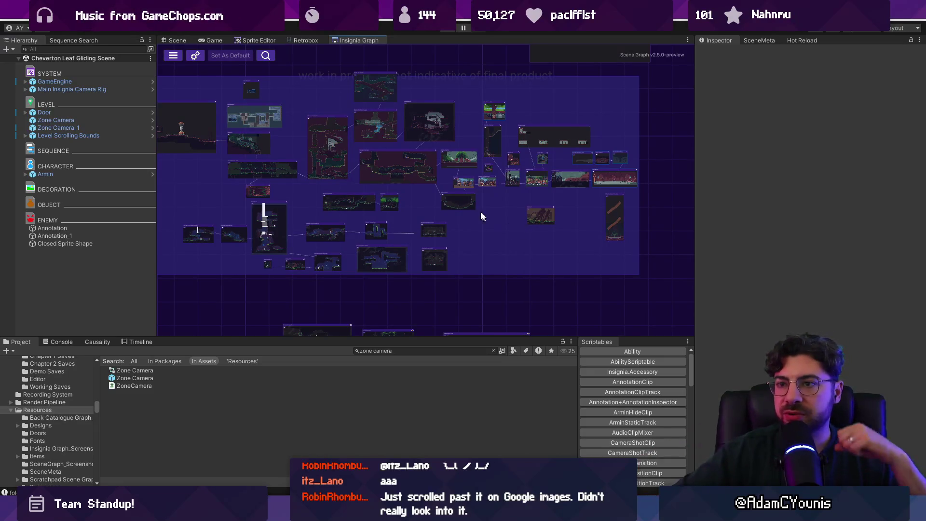
scroll(207, 118, "up", 5)
scroll(375, 108, "down", 3)
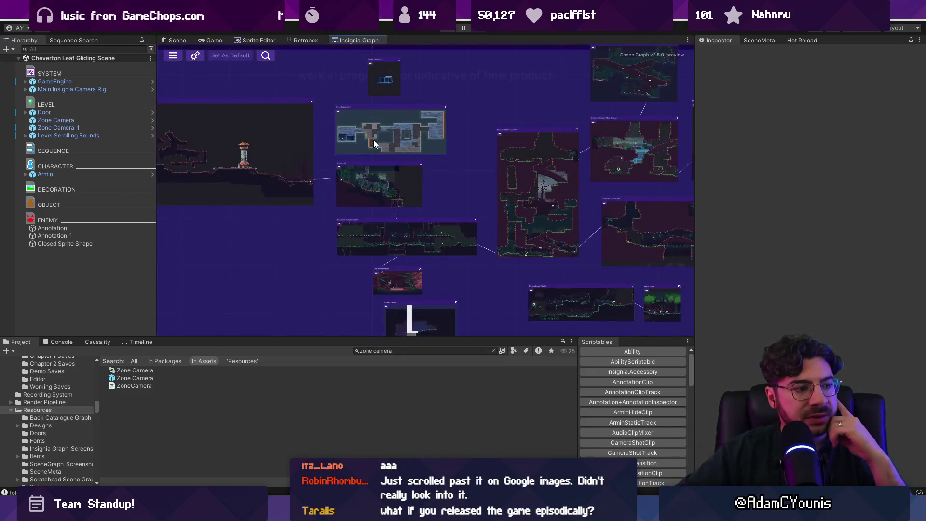
scroll(453, 197, "down", 1)
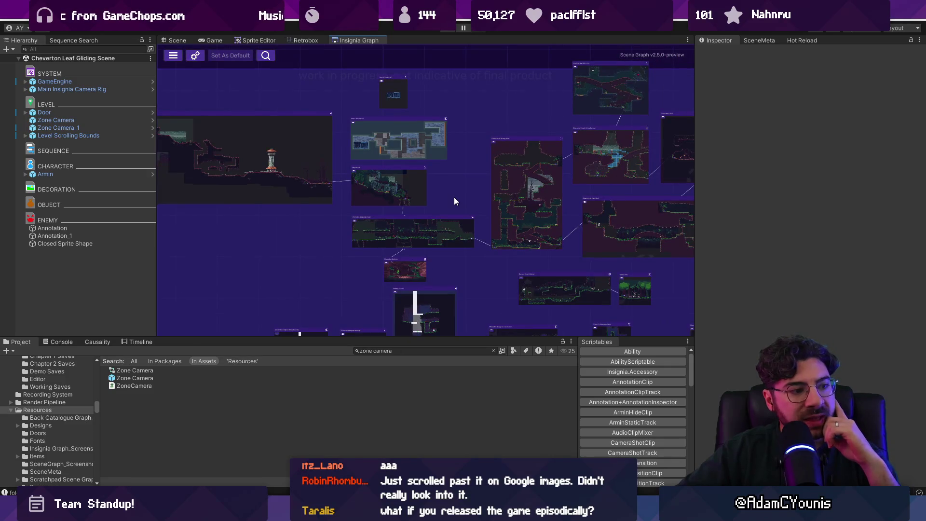
scroll(453, 197, "down", 3)
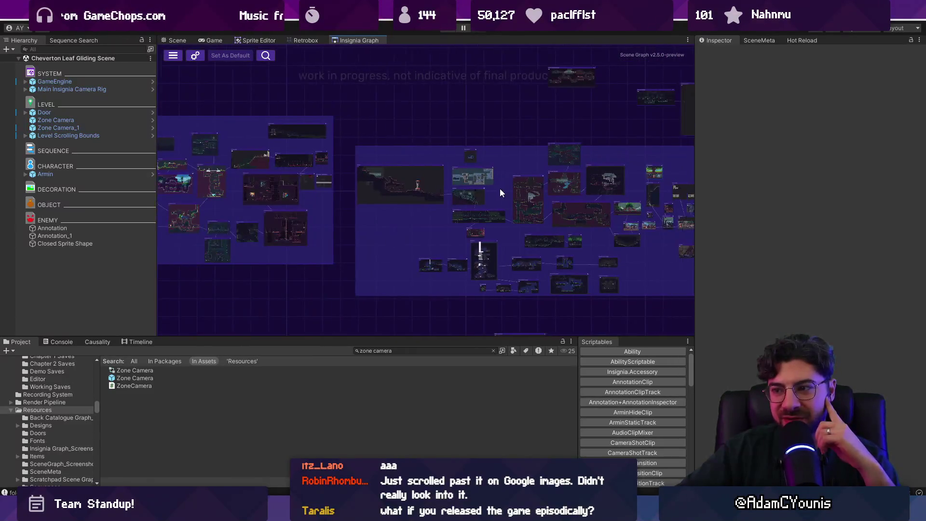
left_click_drag(508, 189, 350, 186)
scroll(187, 182, "up", 4)
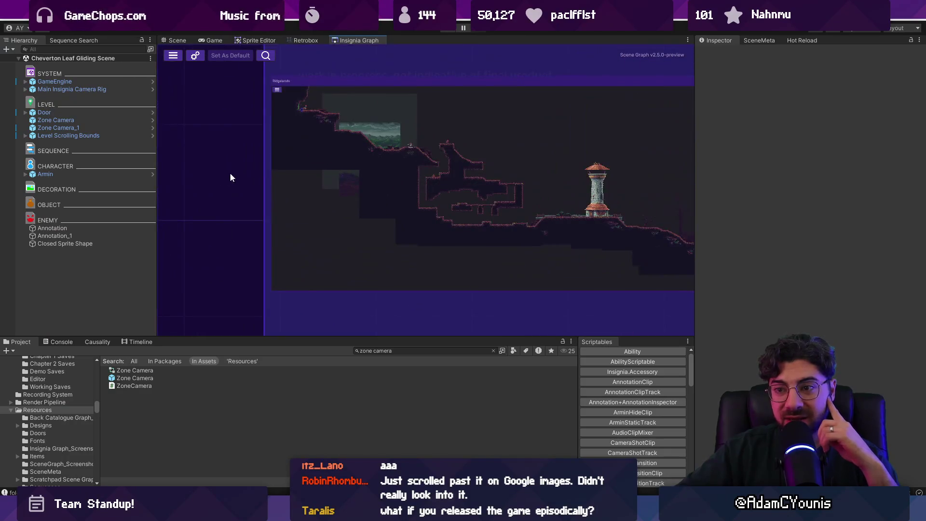
scroll(268, 179, "down", 2)
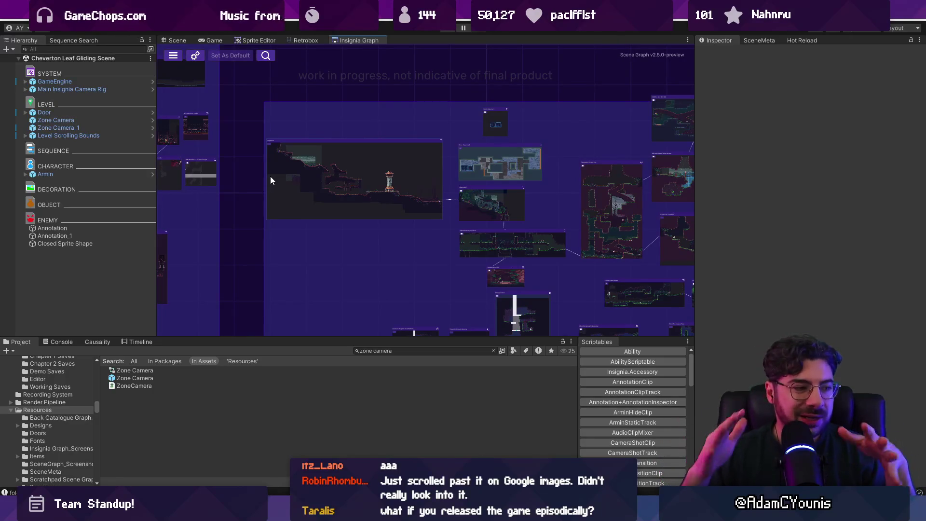
scroll(338, 231, "down", 2)
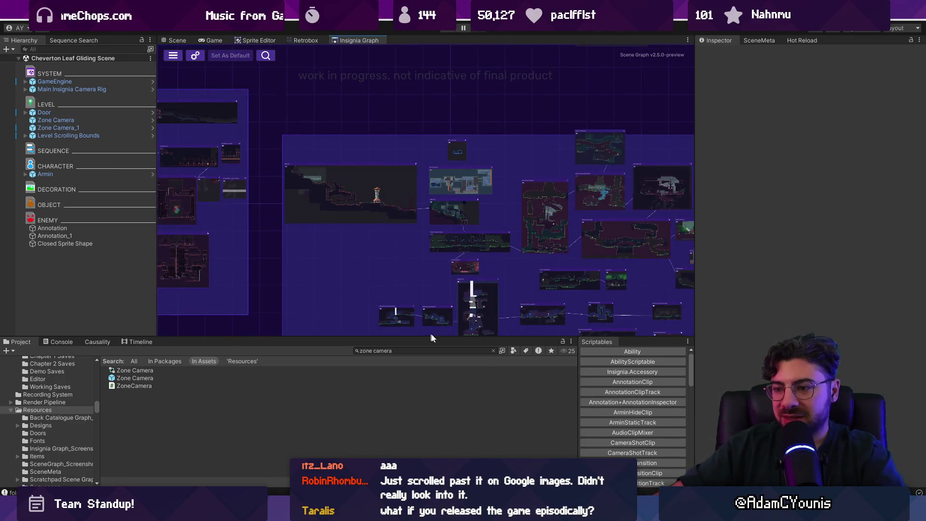
Step: Clear the Project asset search and open the Cheverton Forest Descent scene from its node
left_click(493, 351)
scroll(401, 259, "down", 3)
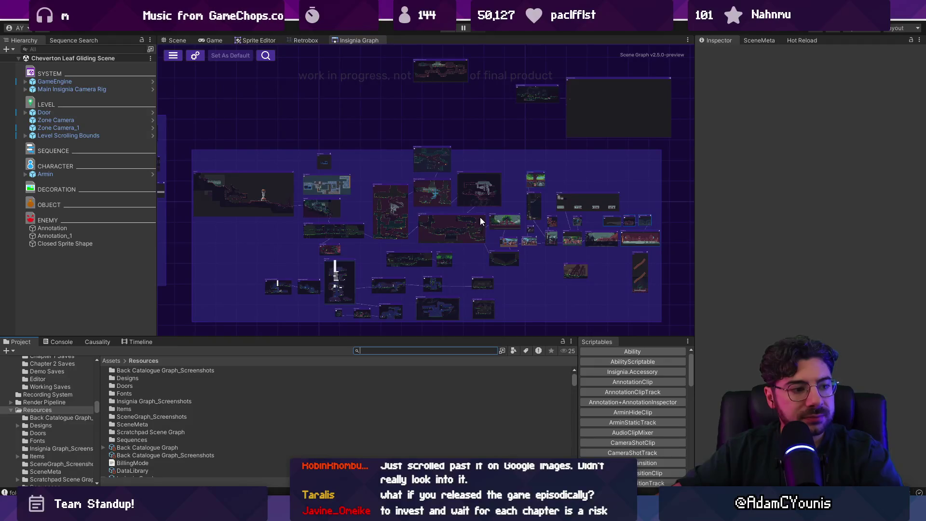
scroll(574, 106, "up", 5)
left_click(472, 186)
scroll(373, 105, "up", 5)
scroll(384, 120, "down", 5)
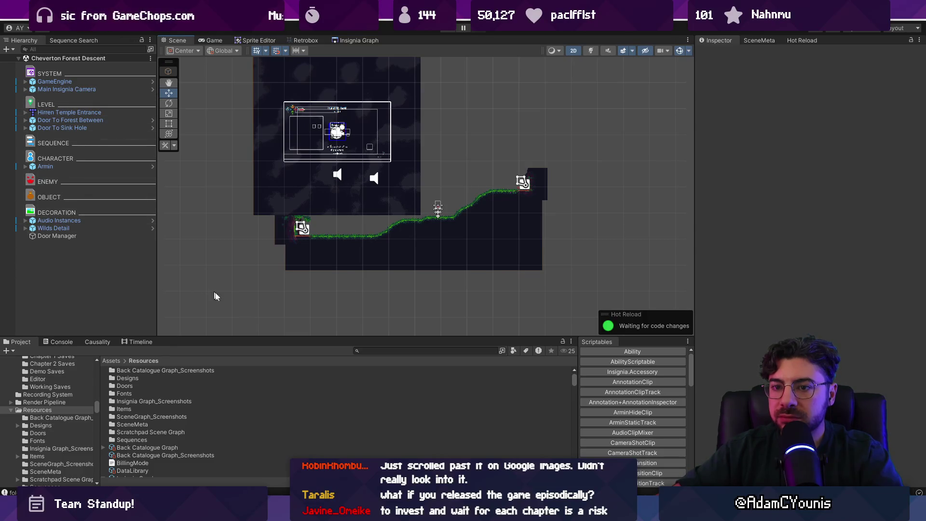
Step: Add the Level Scrolling Bounds prefab under LEVEL and snap it to the level geometry
type("level scroll")
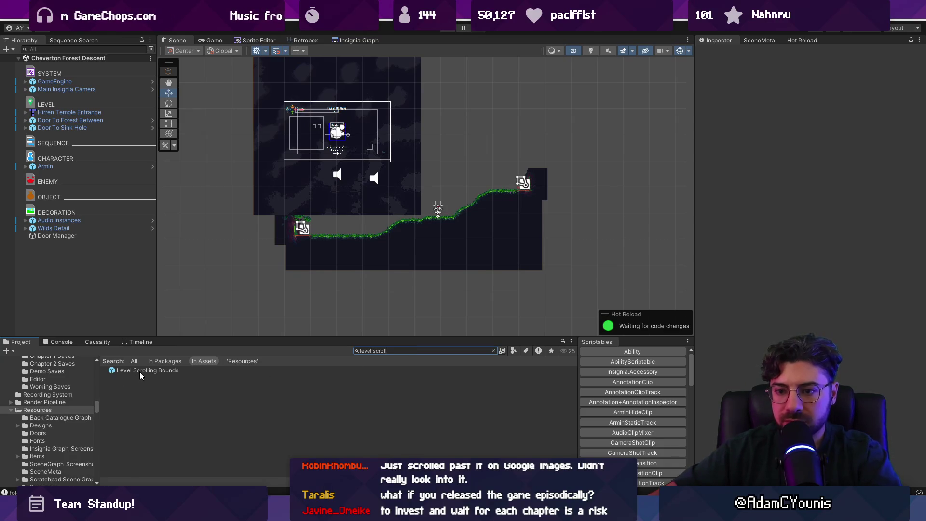
left_click_drag(140, 372, 102, 275)
right_click(813, 148)
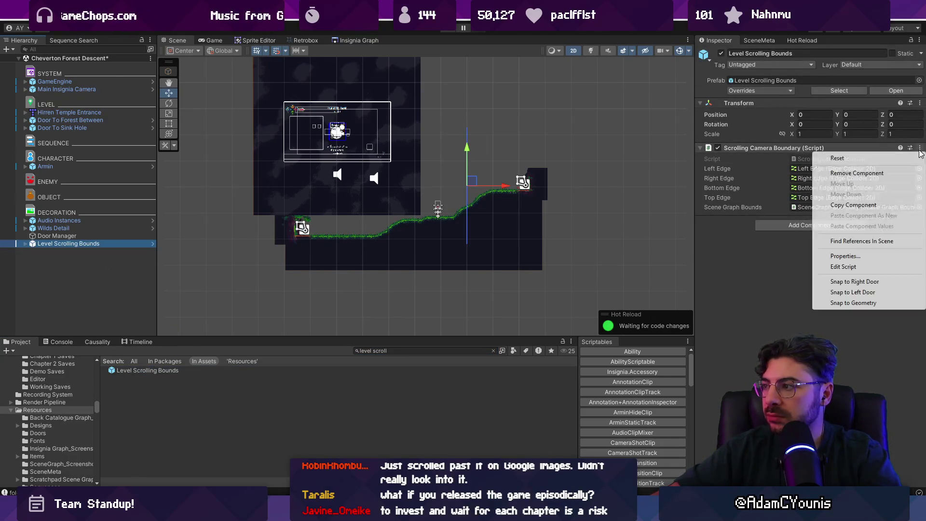
left_click(849, 303)
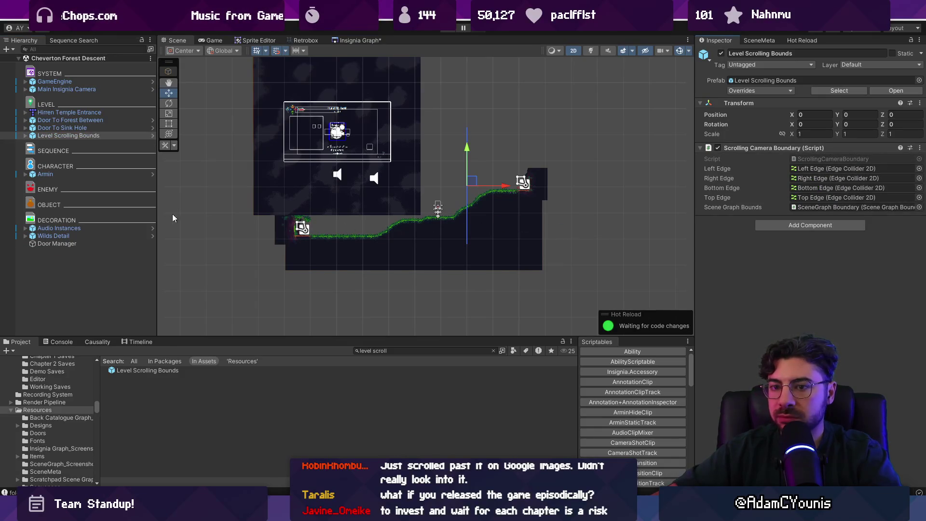
left_click(75, 128)
double_click(69, 136)
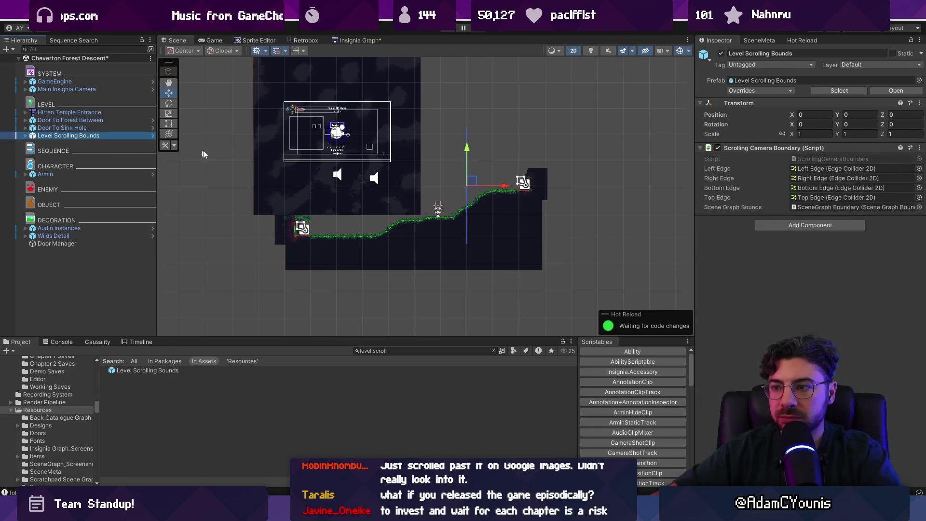
right_click(849, 147)
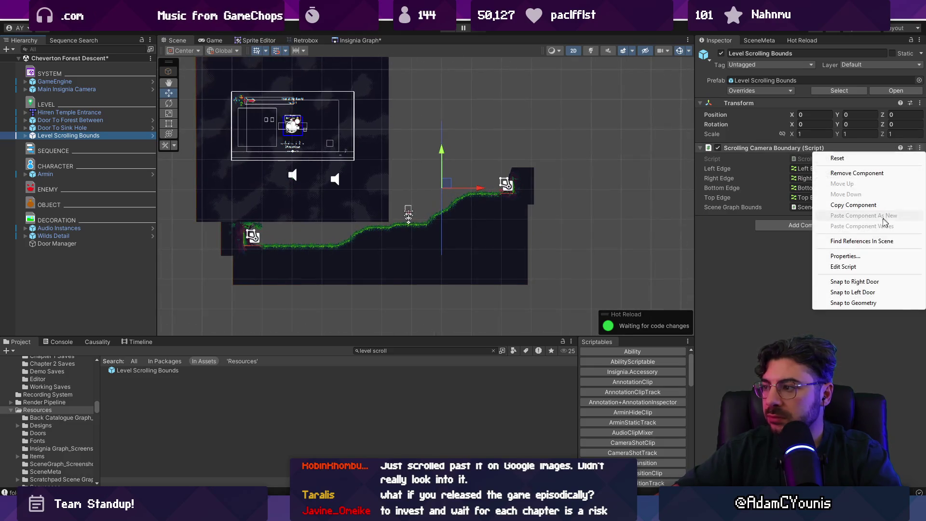
left_click(864, 303)
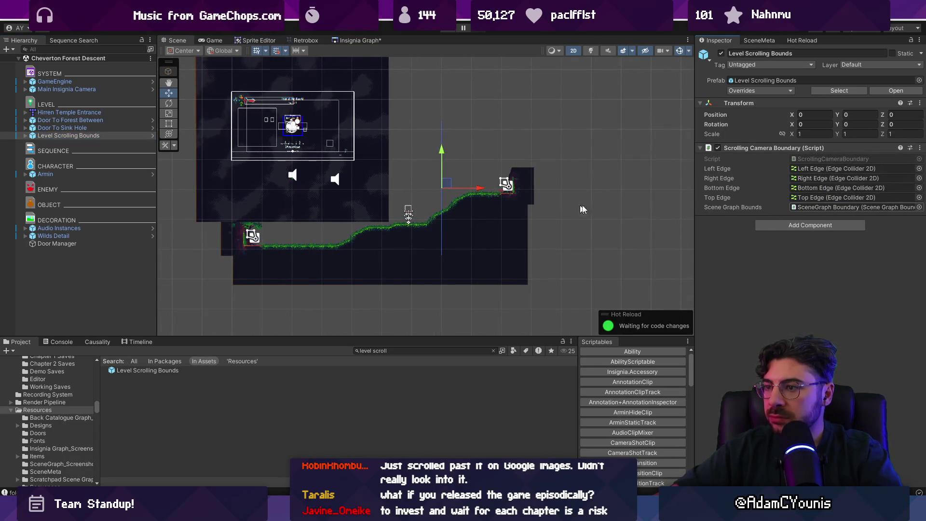
Step: Drag the Left Edge to the level's left end and the Right Edge to its right end
left_click(29, 128)
left_click(26, 137)
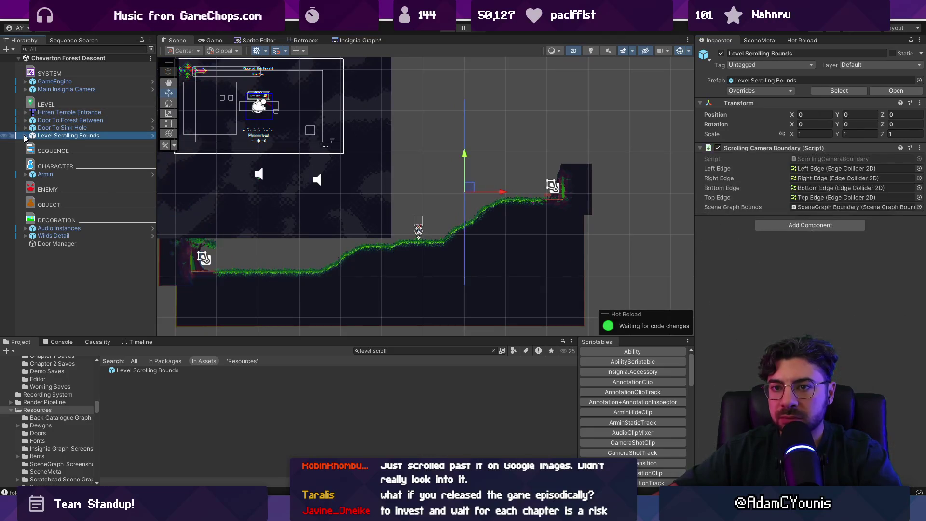
left_click(26, 136)
left_click(62, 144)
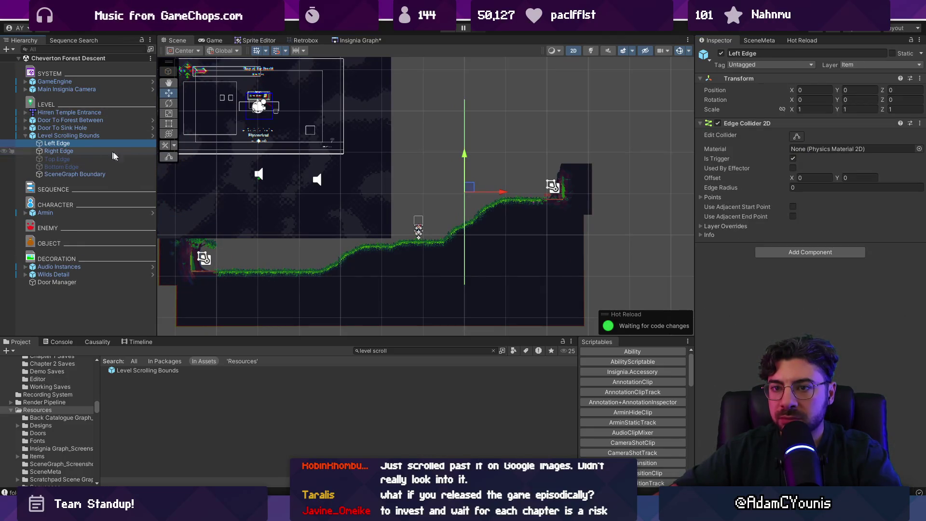
left_click_drag(465, 158, 192, 157)
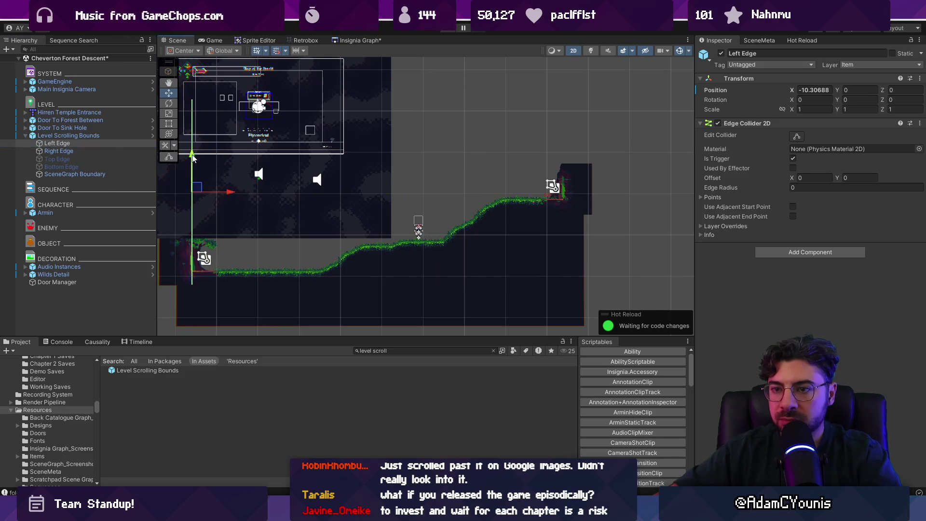
left_click(68, 151)
left_click_drag(502, 192, 609, 188)
left_click(579, 166)
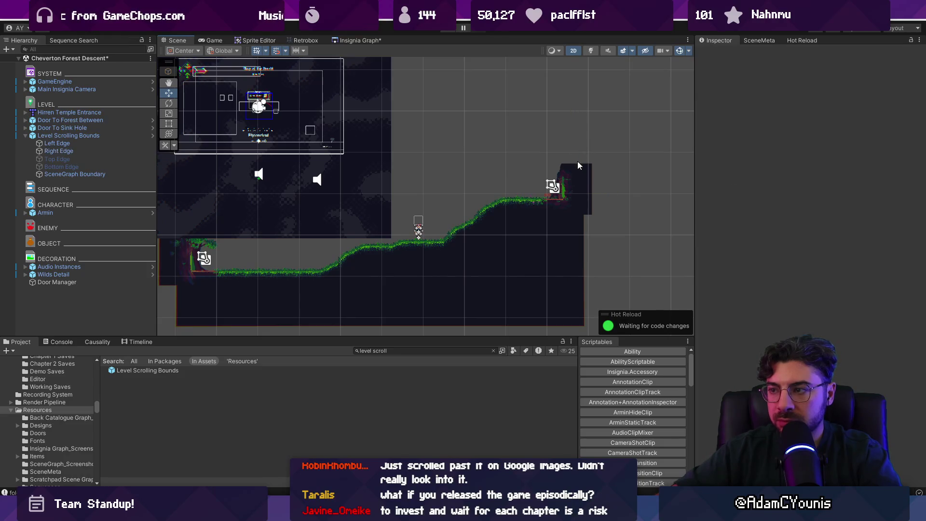
left_click(346, 40)
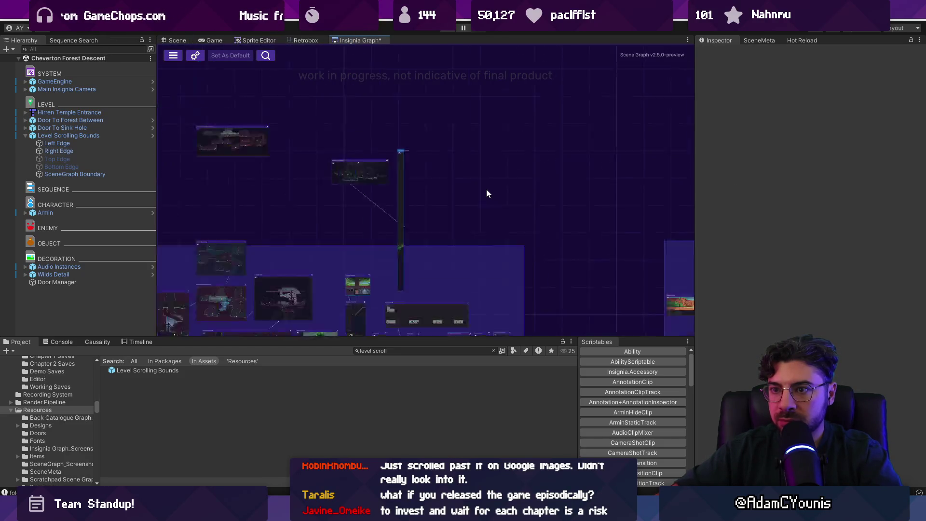
Step: Drag Level Scrolling Bounds onto the Cheverton Forest Descent node to refresh it, then save the graph
left_click(90, 136)
mouse_move(718, 148)
left_mouse_down()
mouse_move(439, 140)
mouse_move(270, 183)
mouse_move(218, 149)
mouse_move(227, 169)
left_mouse_up()
key("ctrl+s")
scroll(394, 180, "down", 5)
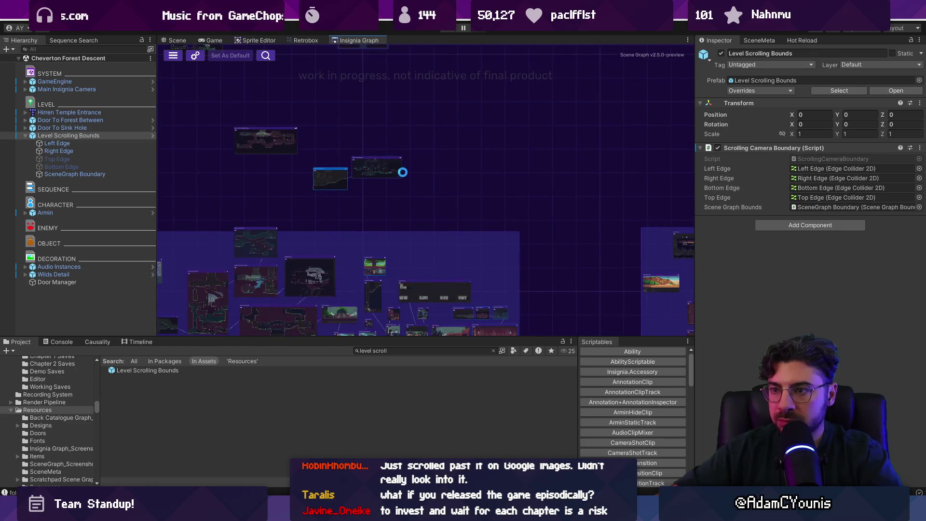
scroll(465, 116, "down", 3)
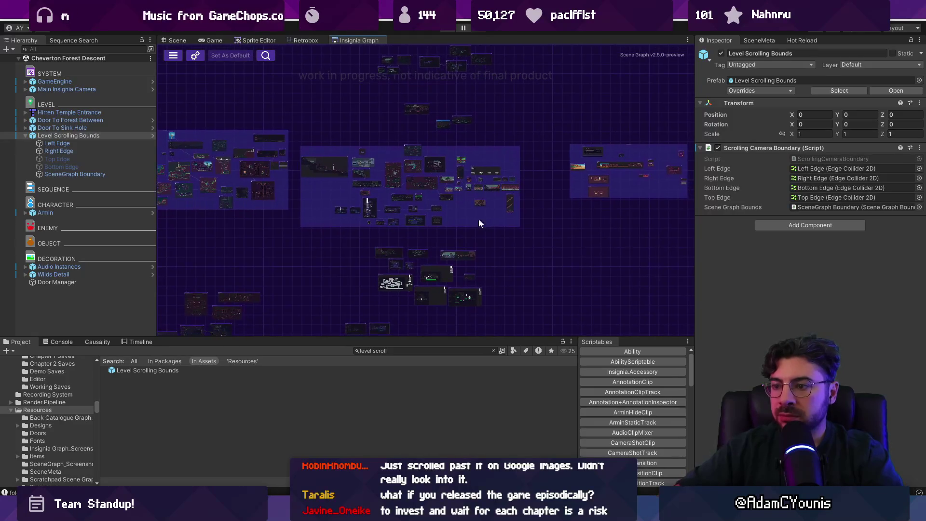
scroll(504, 208, "up", 5)
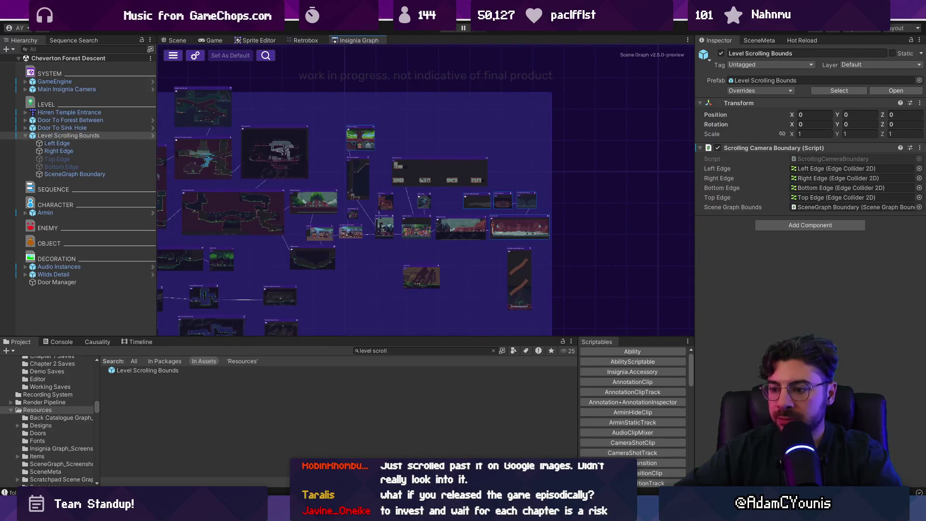